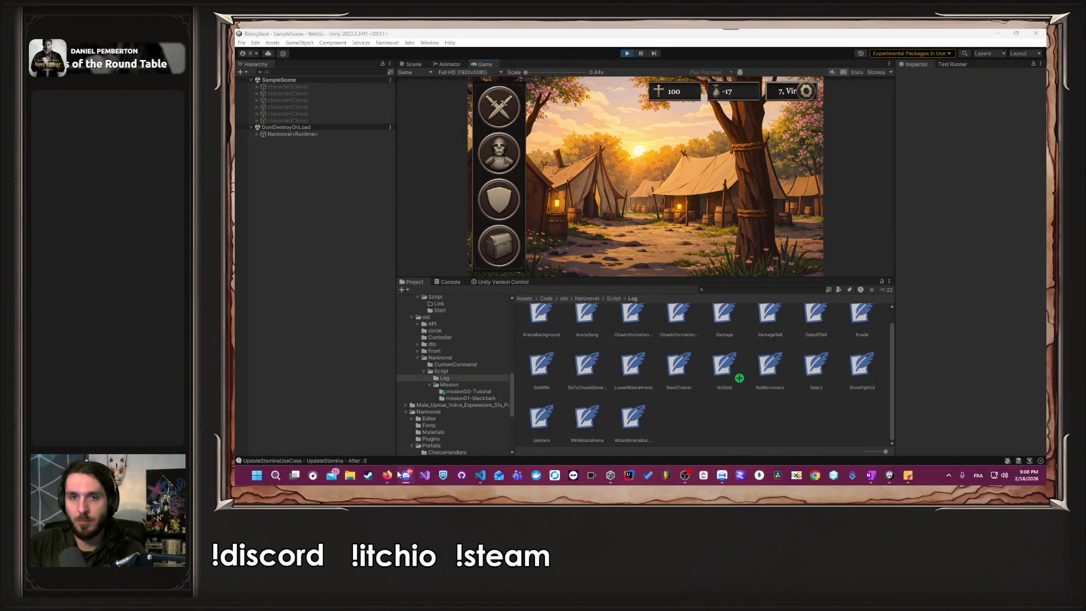
Step: Close the leftover DefenseOfBlackBark-2, NoMercenary, NoGold, UserService.cs and LooseGameUseCase.cs tabs
click(488, 476)
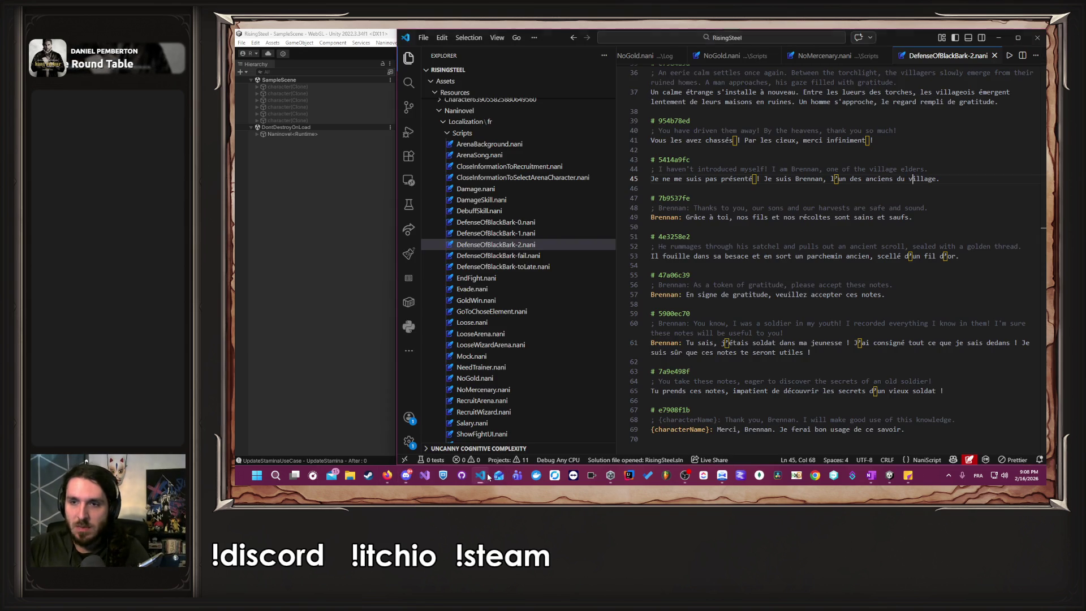
middle_click(925, 54)
middle_click(848, 56)
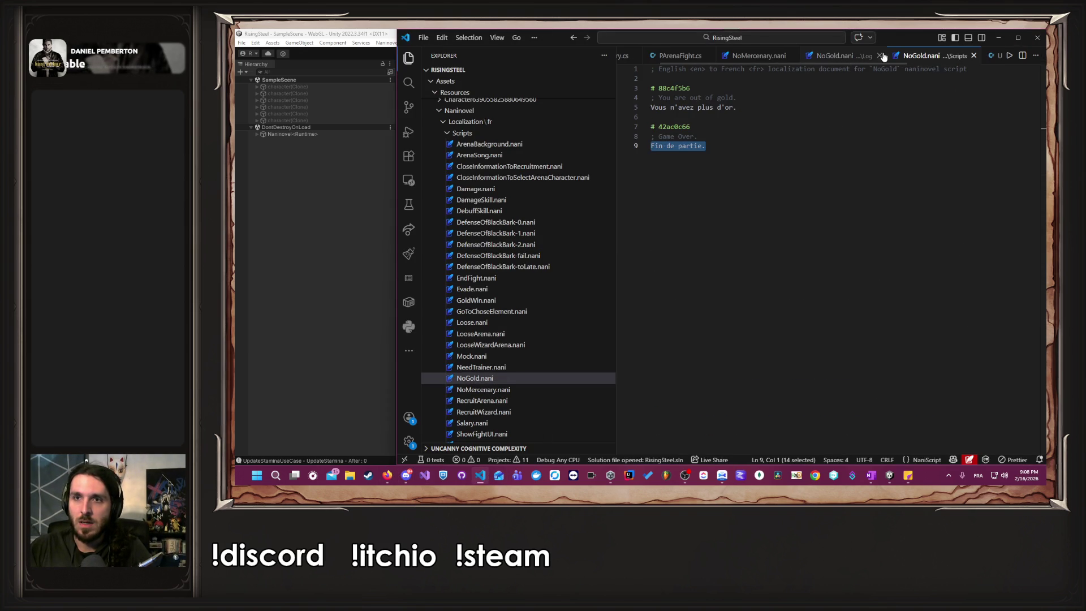
click(870, 56)
middle_click(924, 56)
middle_click(860, 56)
middle_click(860, 56)
middle_click(798, 56)
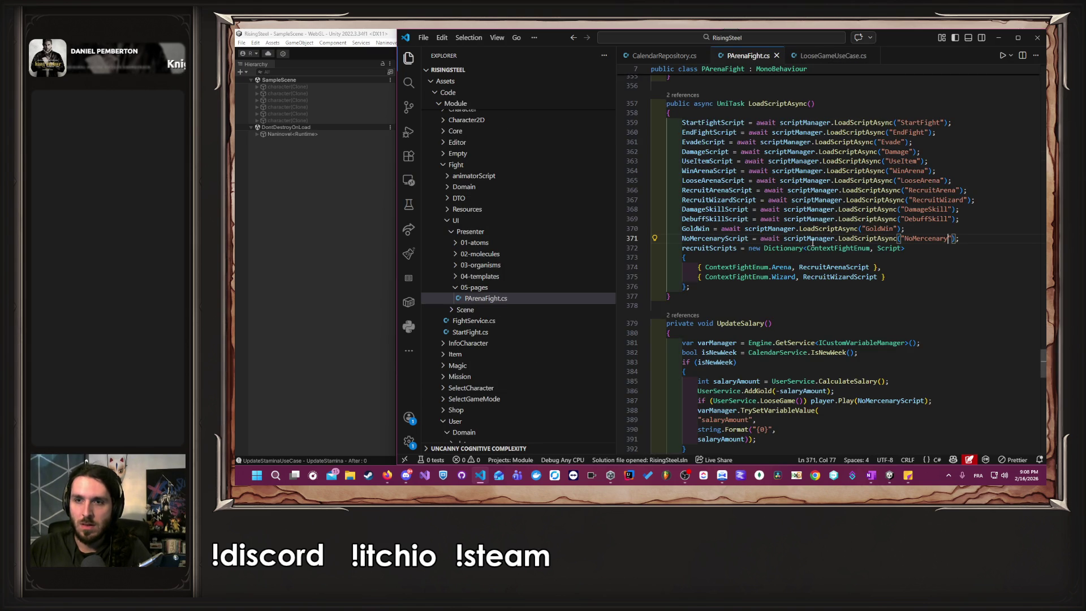
scroll(808, 228, down, 20)
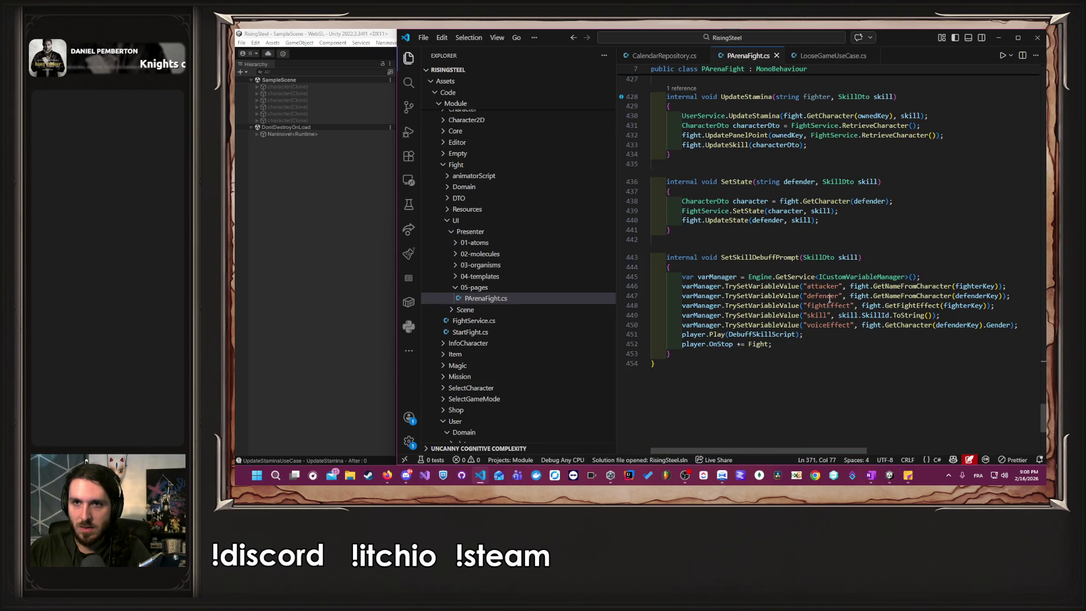
click(852, 56)
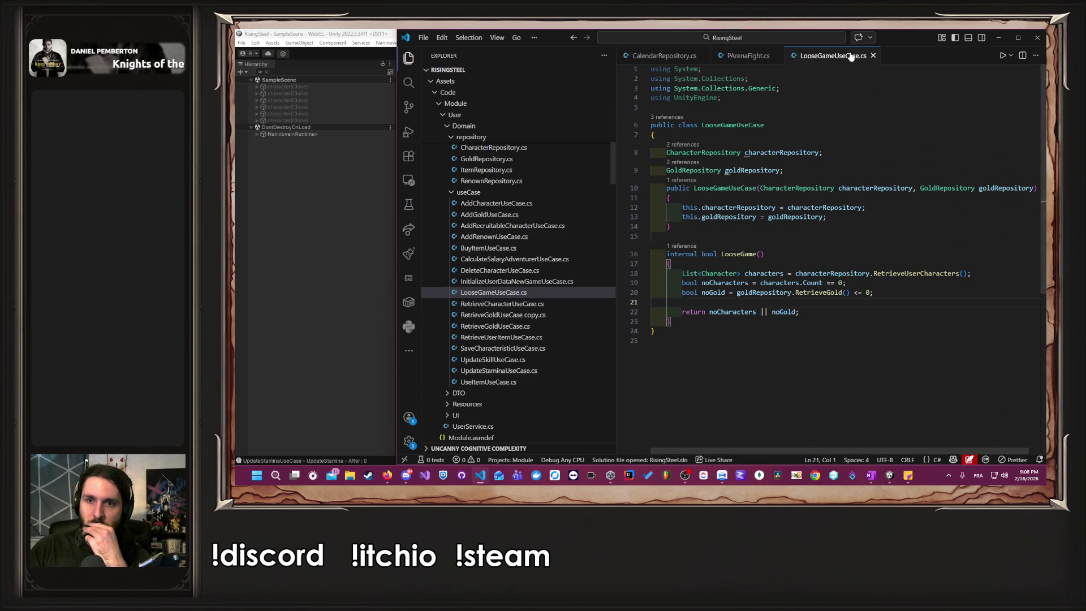
middle_click(851, 56)
Step: Scroll through PArenaFight.cs and jump to the UpdateSalary method definition
scroll(804, 258, up, 5)
scroll(804, 258, up, 15)
scroll(823, 279, up, 8)
scroll(824, 281, up, 20)
scroll(826, 283, up, 15)
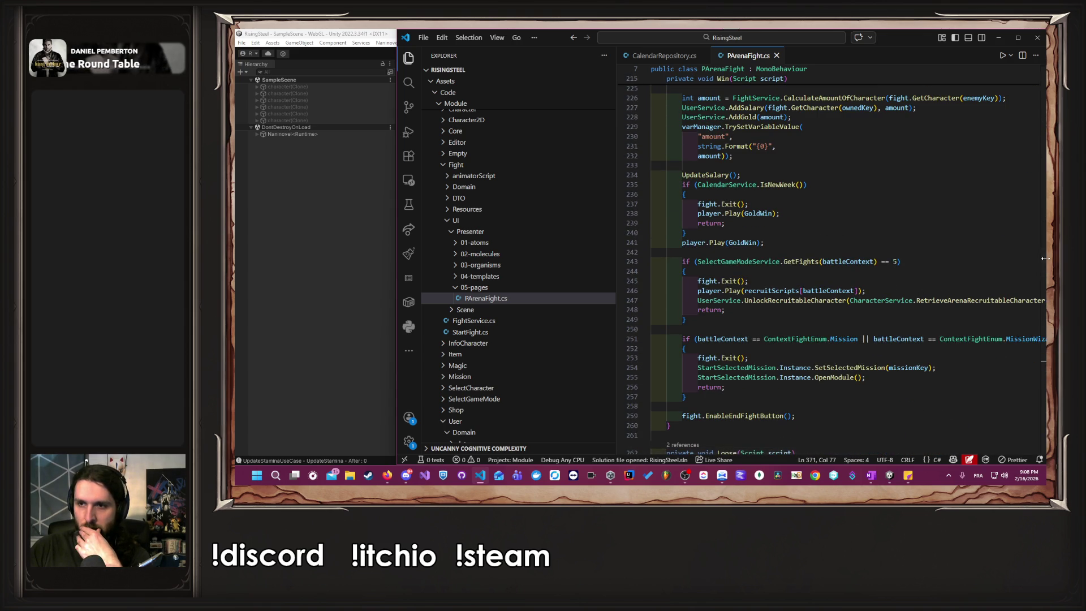
mouse_move(1045, 259)
mouse_down()
mouse_move(1045, 99)
mouse_move(1045, 120)
mouse_up()
scroll(877, 231, down, 6)
scroll(874, 237, down, 18)
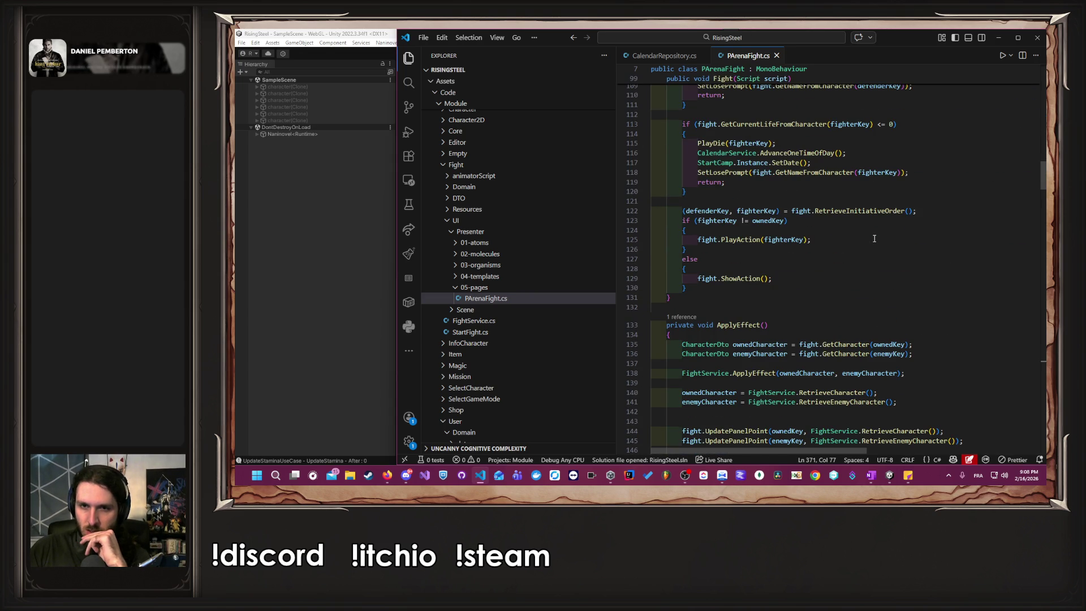
scroll(858, 239, up, 6)
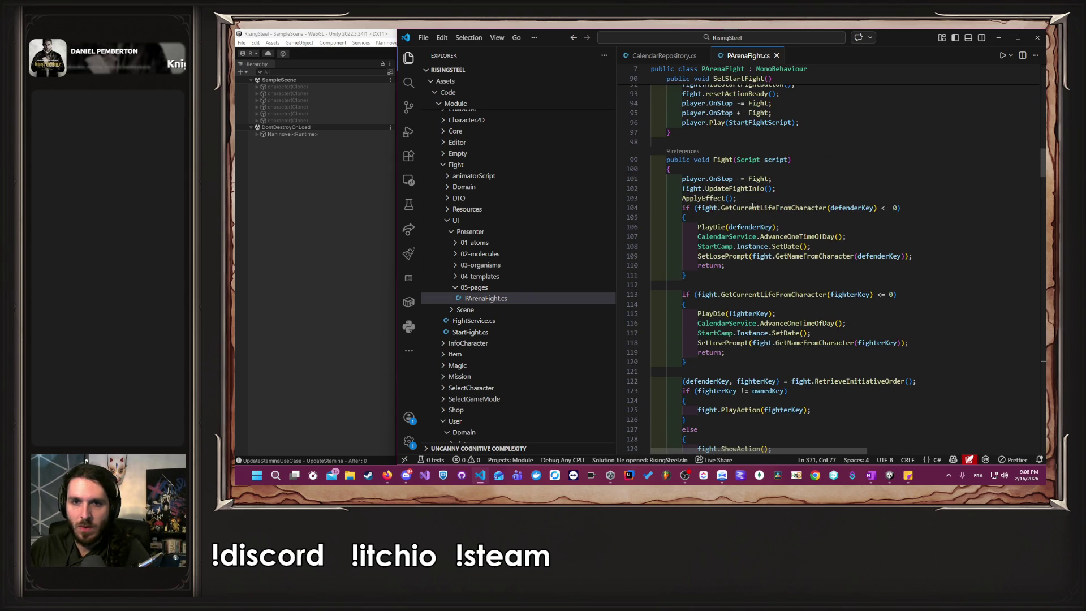
drag(713, 198, 767, 199)
click(766, 198)
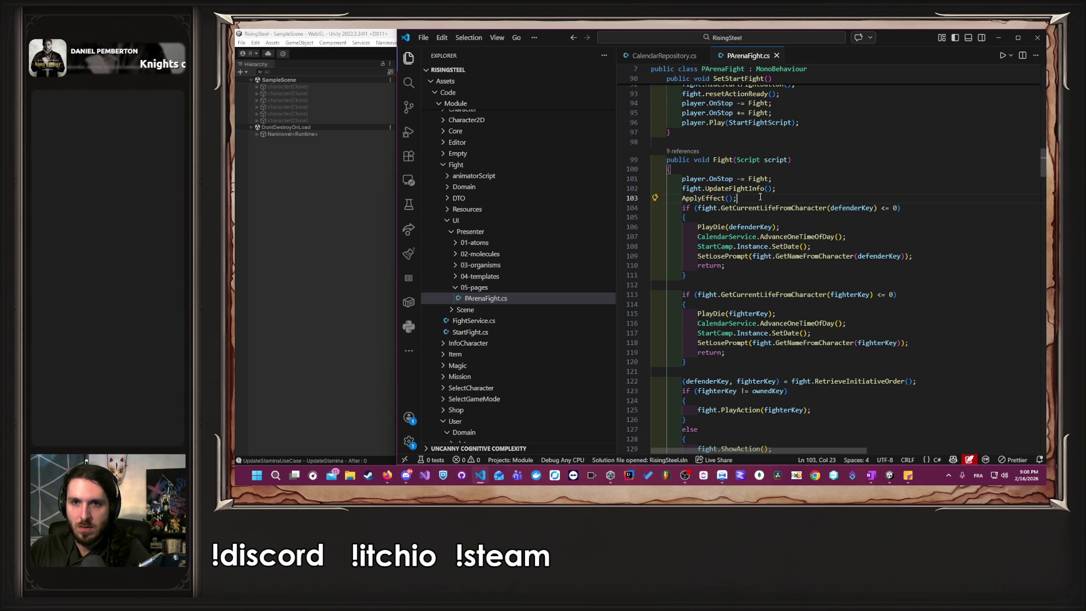
scroll(791, 220, down, 18)
scroll(796, 225, down, 10)
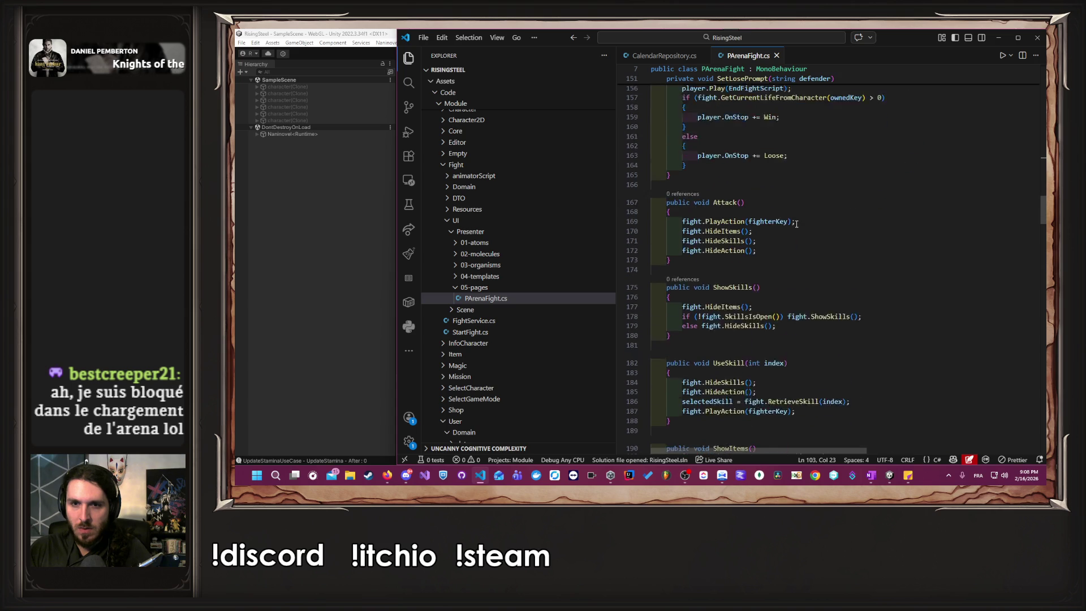
scroll(797, 224, down, 9)
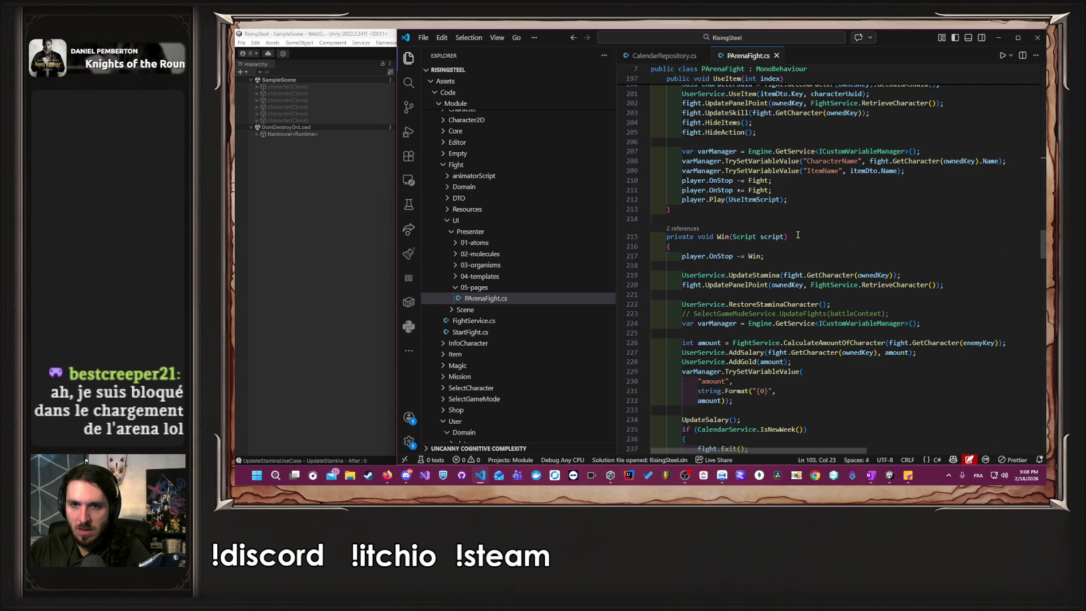
scroll(797, 241, down, 2)
scroll(796, 242, down, 2)
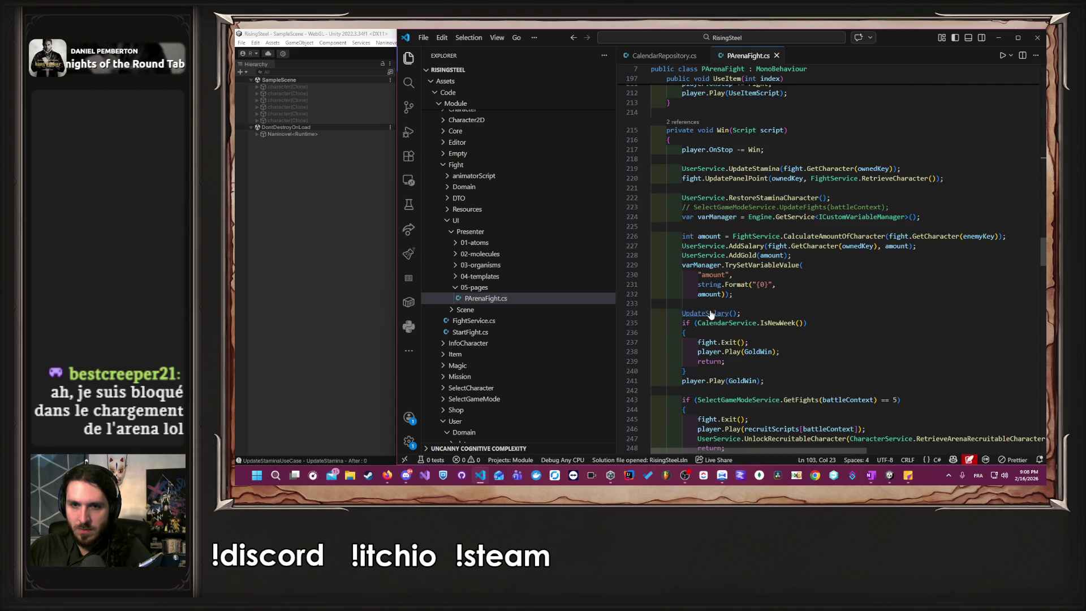
ctrl+click(707, 313)
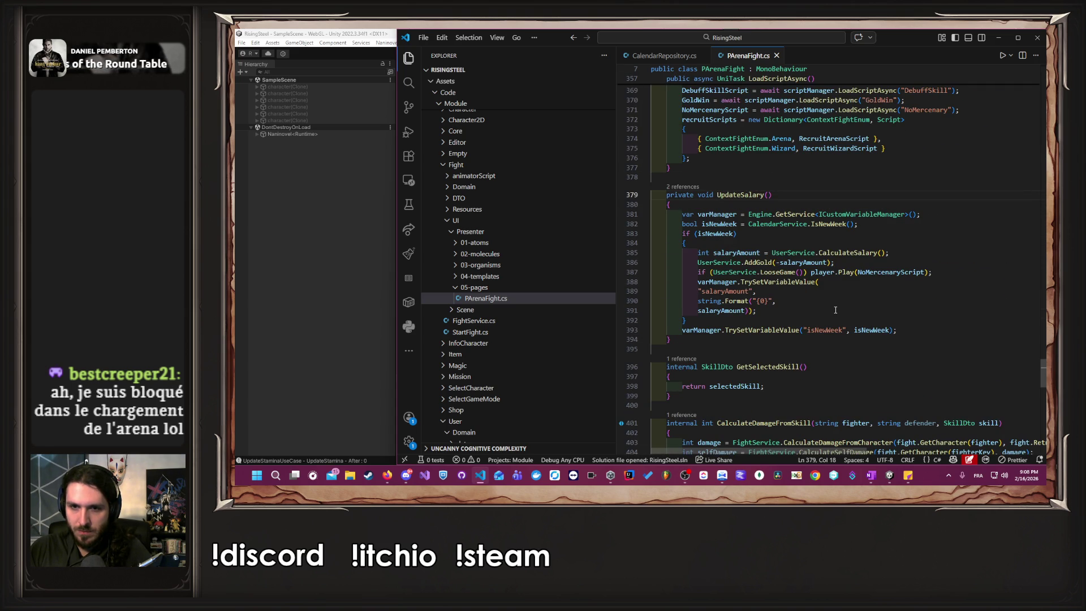
Step: Wrap the player.Play(NoMercenaryScript) call on line 387 in curly braces
click(834, 272)
key(ctrl+Left)
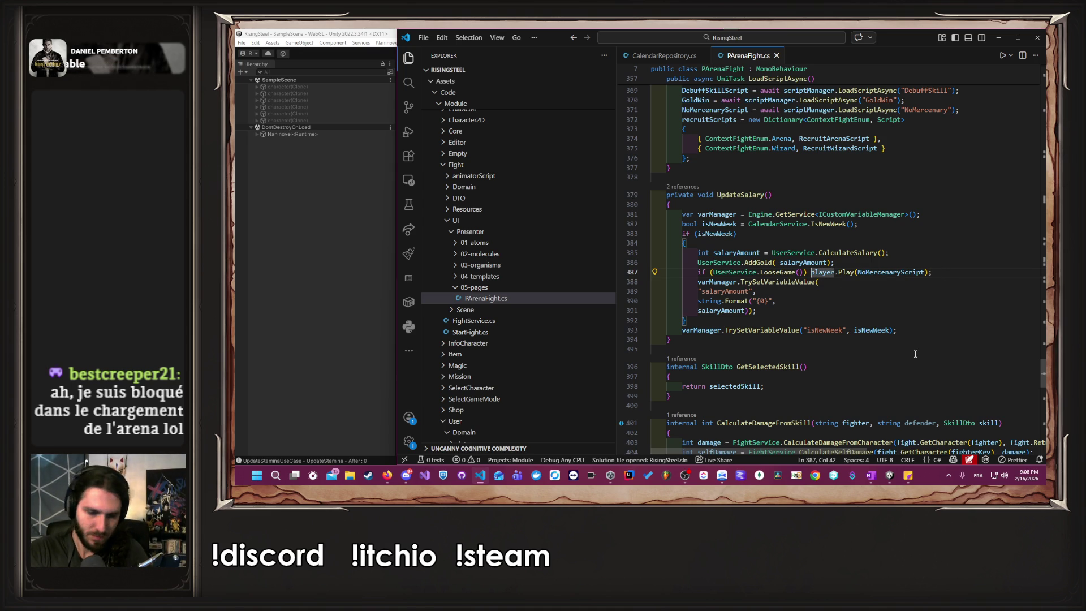
key(Return)
text({)
key(Return)
key(End)
key(Return)
text(})
Step: Add a return; statement right after the play call inside the if block
key(Up)
key(ctrl+Right)
key(ctrl+Right)
key(End)
key(Return)
text(return;)
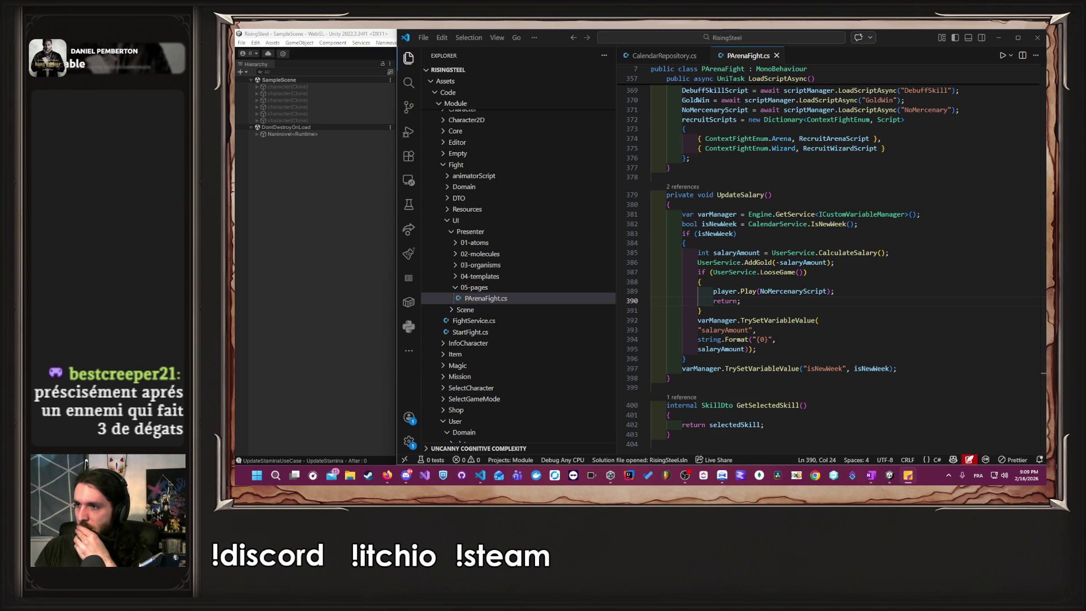
click(887, 320)
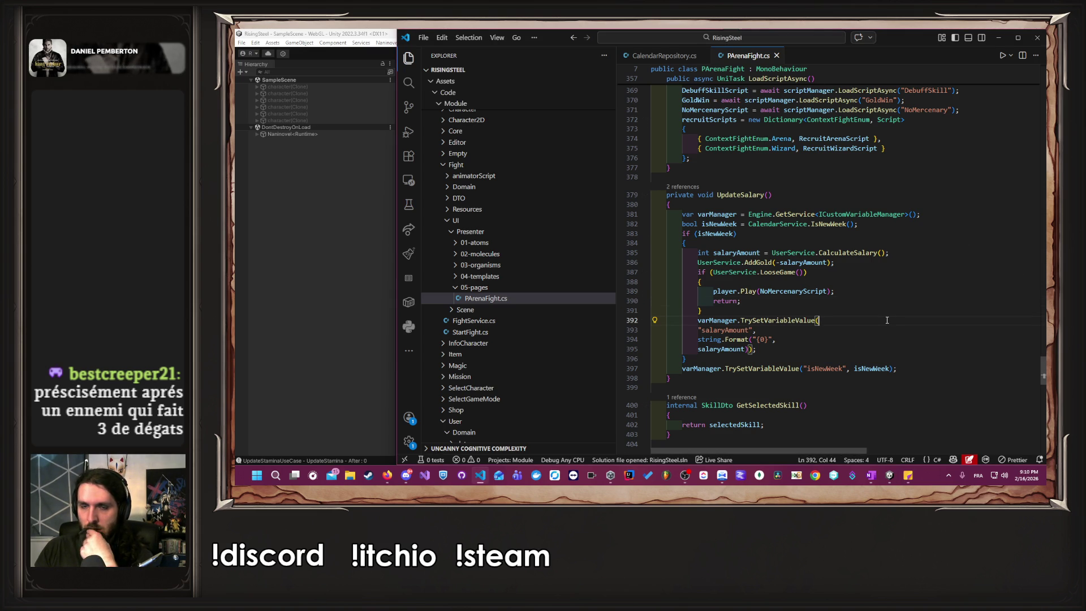
Step: Stop Play mode in Unity, let the new code compile, and start the game again
key(alt+Tab)
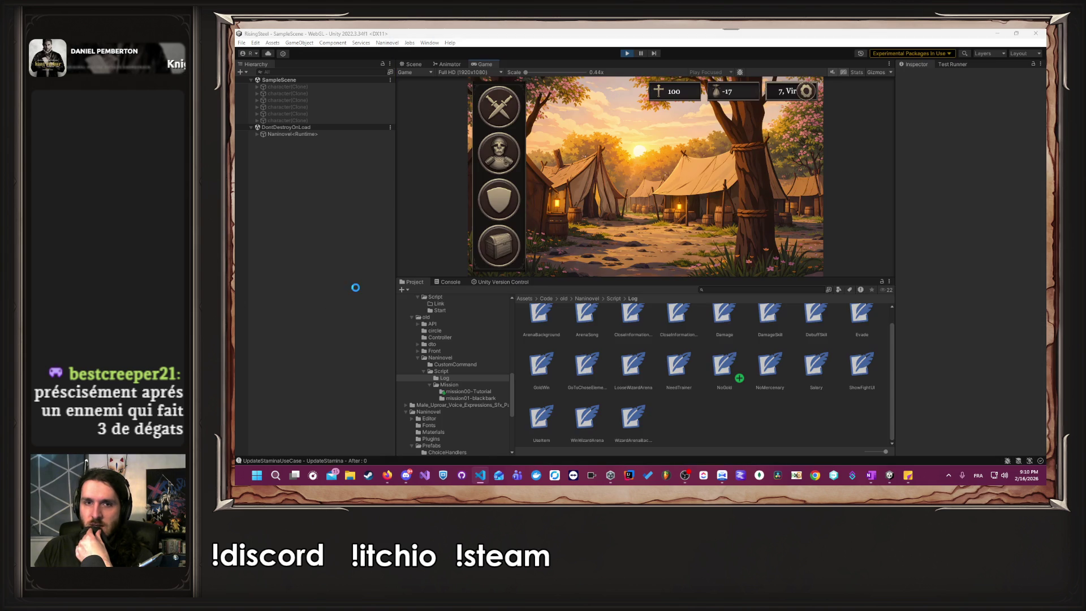
click(629, 54)
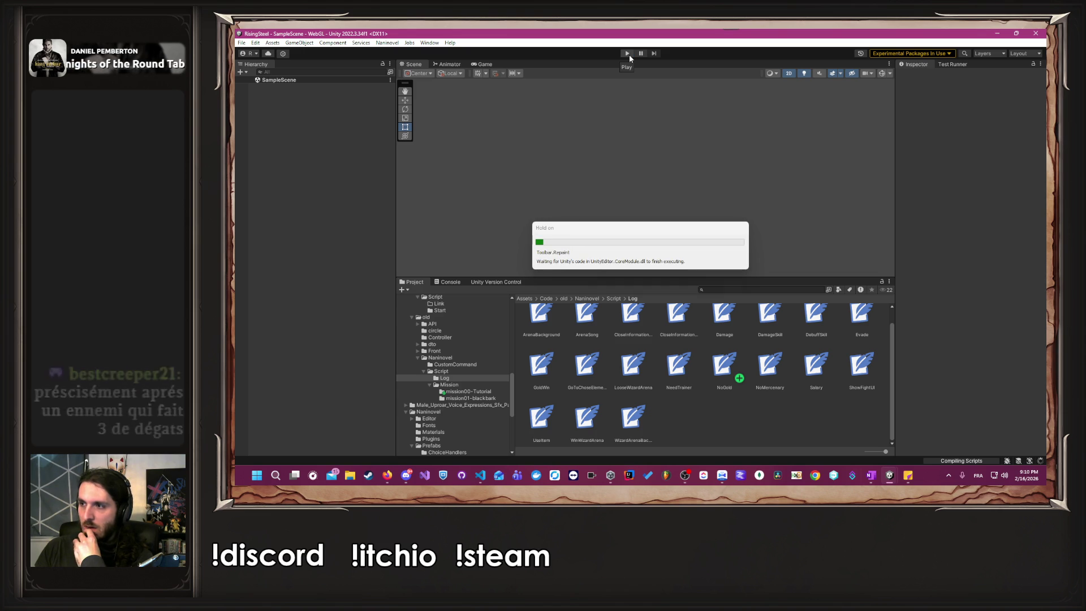
click(627, 54)
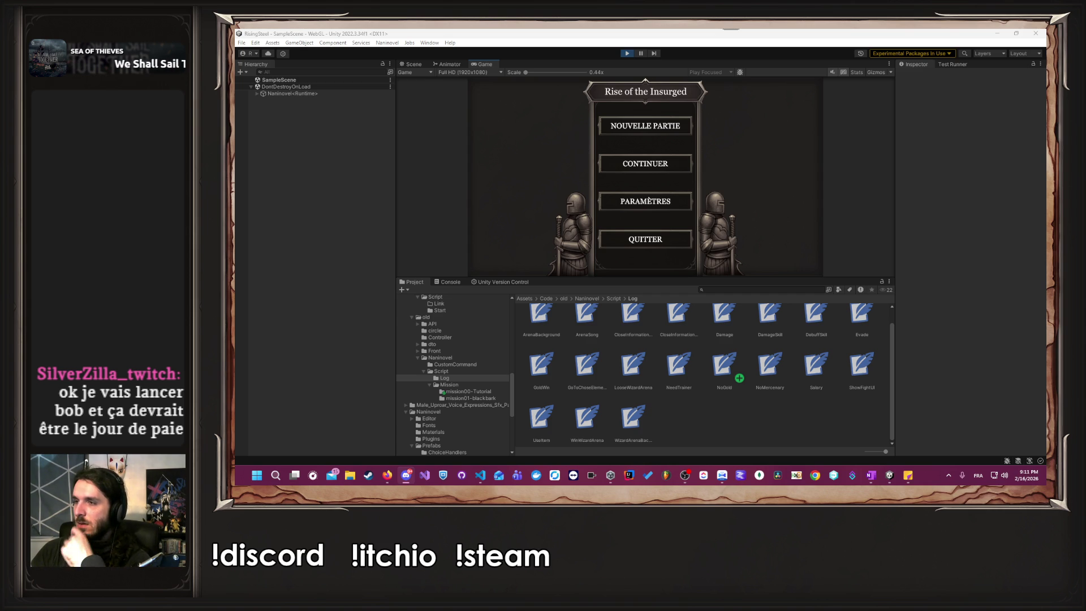
Step: Load the first save slot and look over the training area, Albert's statistics and the shop
click(623, 166)
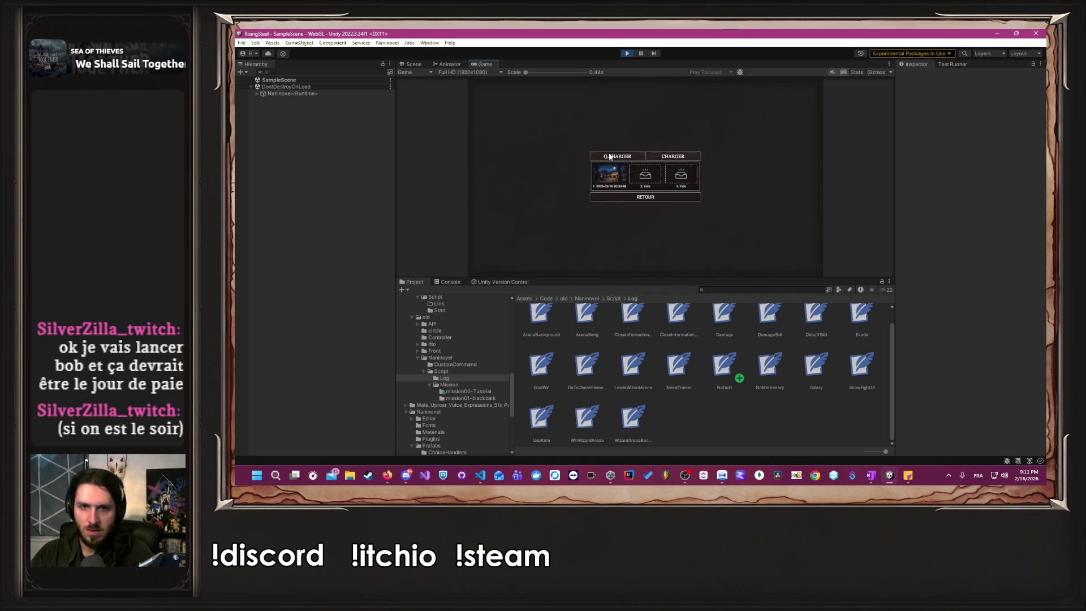
click(605, 169)
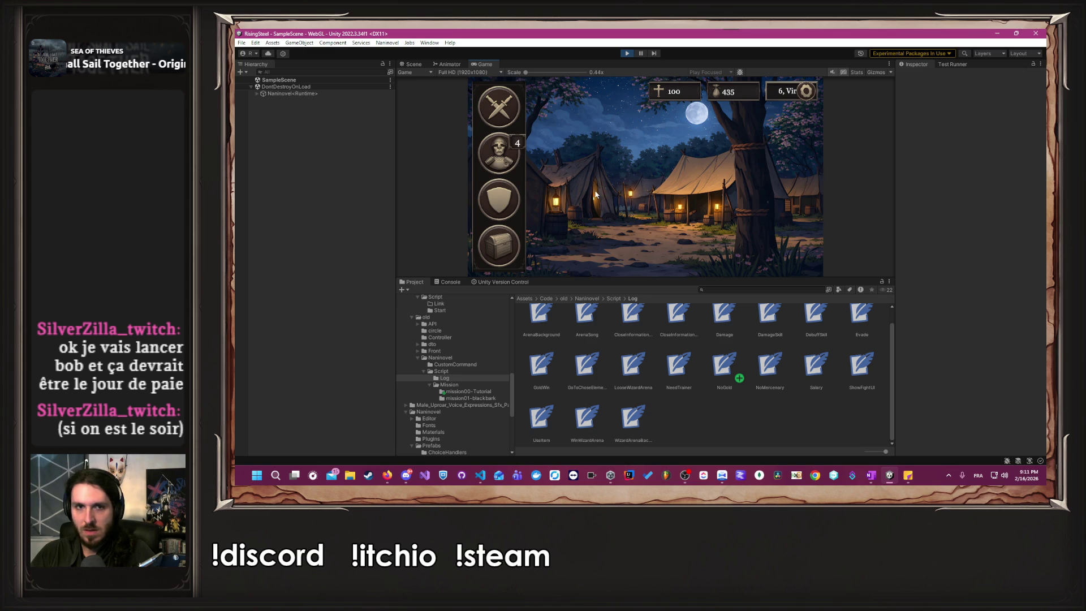
click(512, 151)
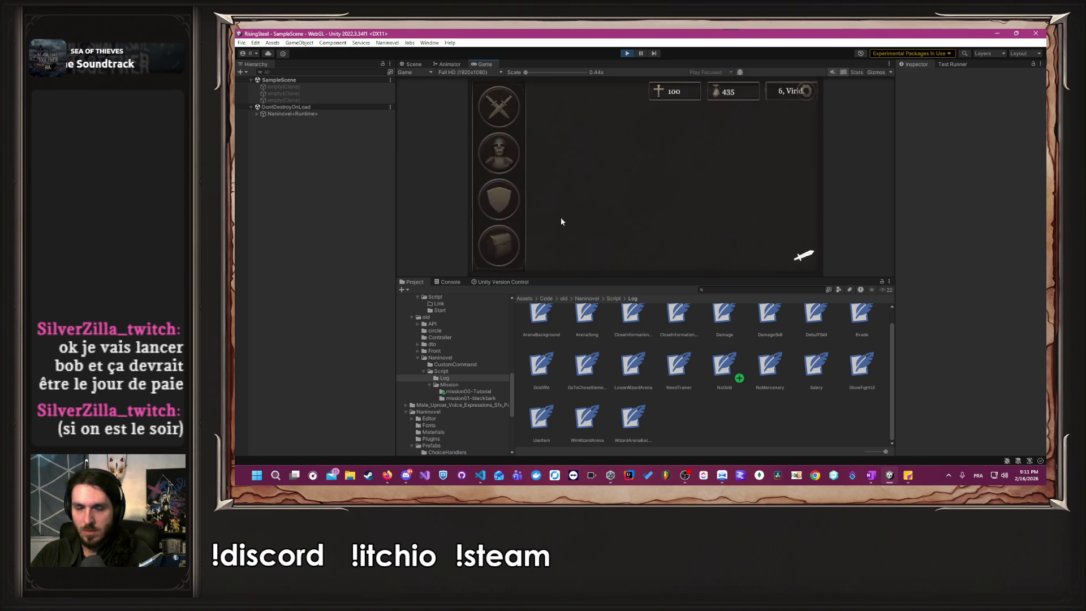
click(497, 200)
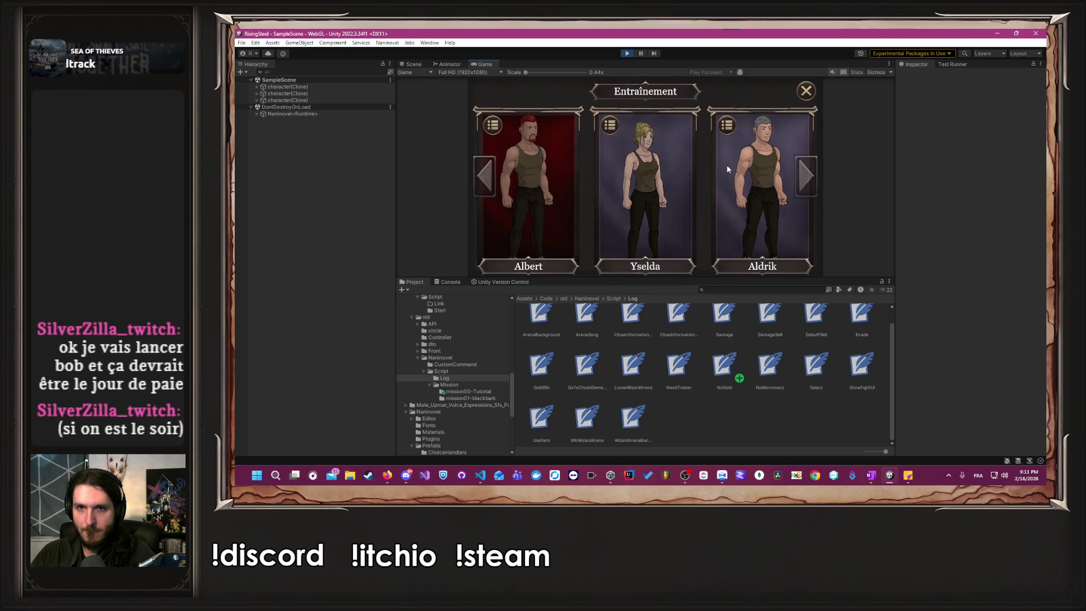
click(534, 186)
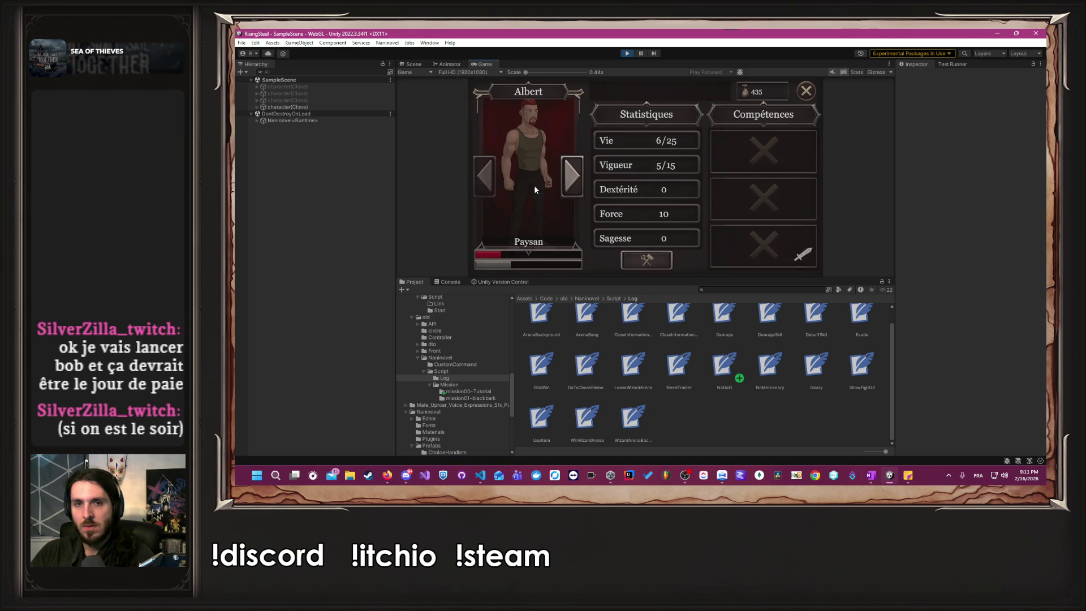
click(808, 88)
click(809, 85)
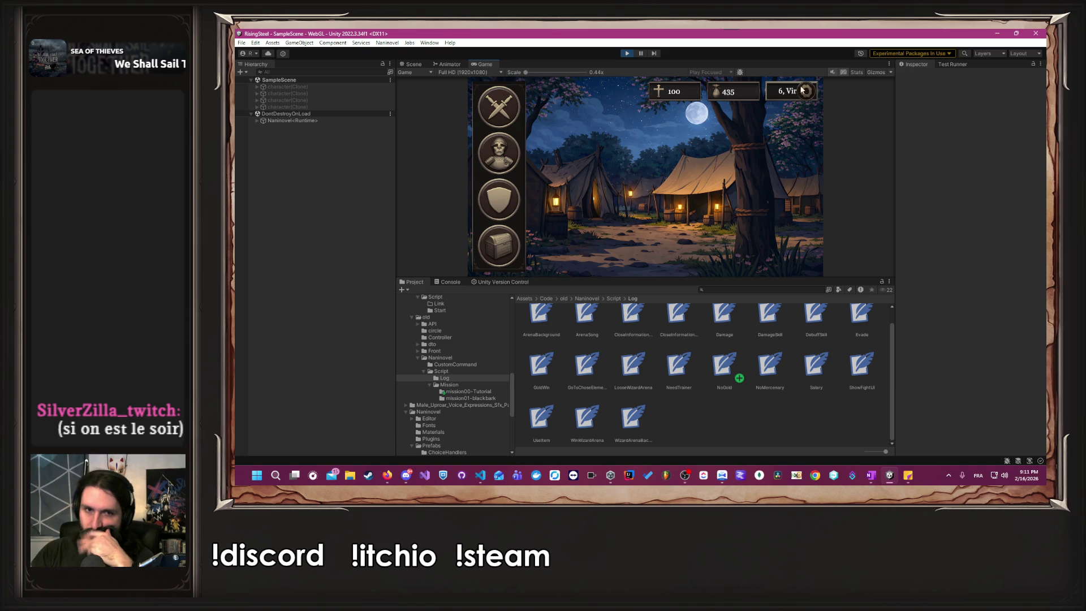
click(497, 249)
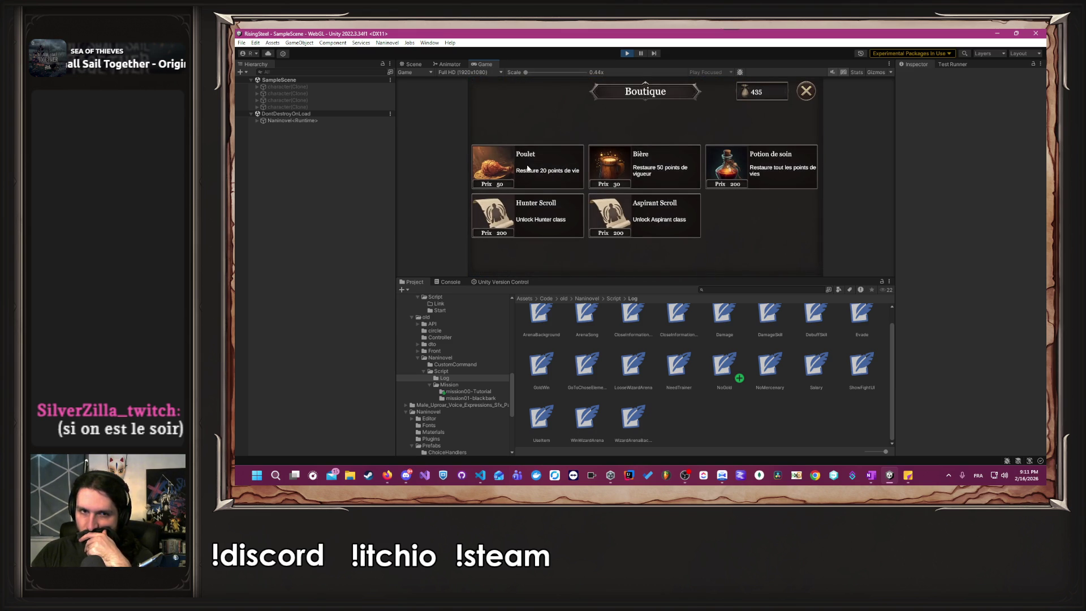
click(806, 93)
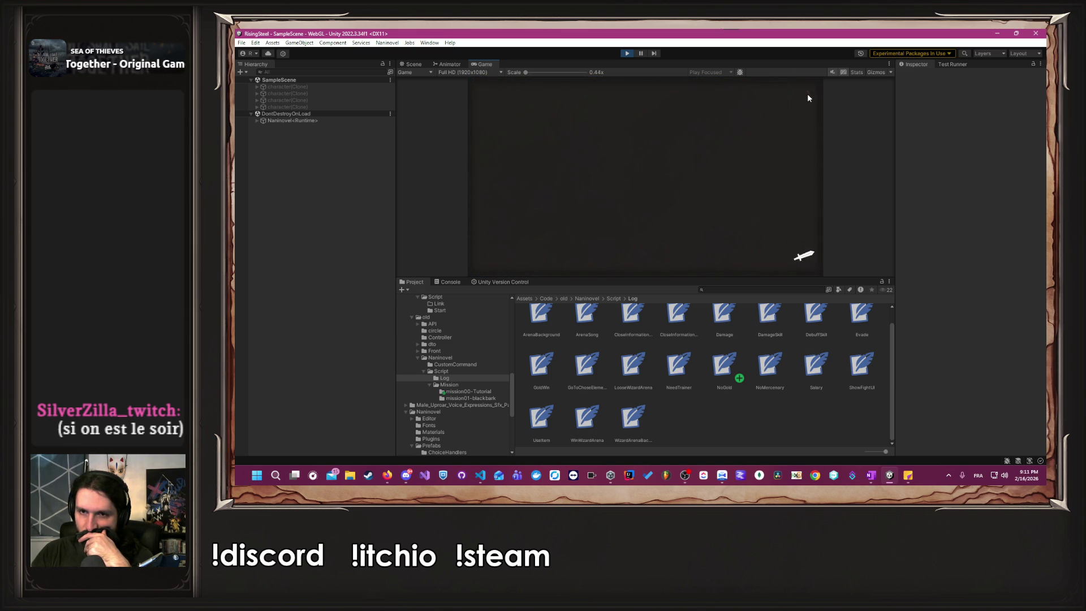
Step: Give Albert the Bière and Poulet, and raise his Force to 17
click(493, 202)
click(530, 197)
click(624, 95)
click(600, 92)
click(646, 260)
click(677, 214)
click(677, 214)
click(677, 214)
click(677, 214)
click(677, 213)
click(676, 214)
click(677, 213)
click(675, 260)
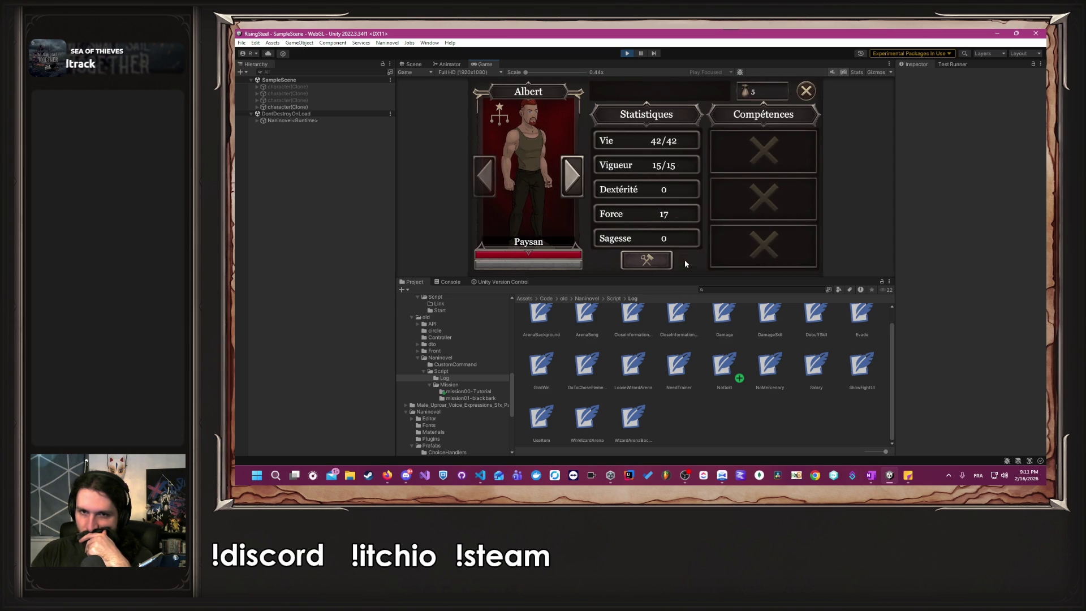
Step: Make Albert a Soldat, close his stats, and pick the Arena game mode
click(653, 112)
click(656, 99)
click(760, 144)
click(766, 174)
click(806, 90)
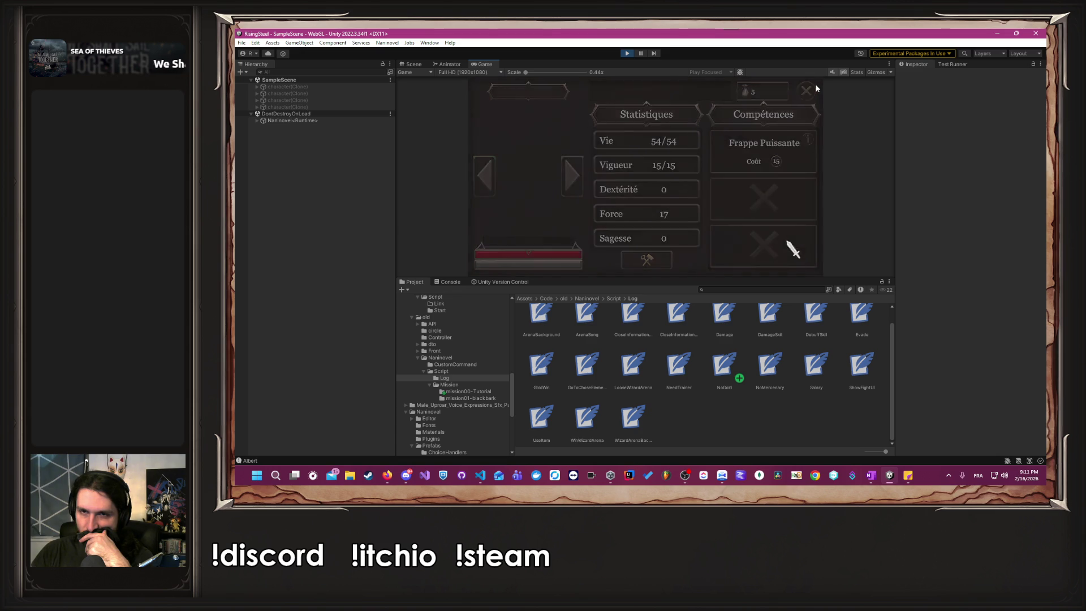
click(508, 109)
click(549, 167)
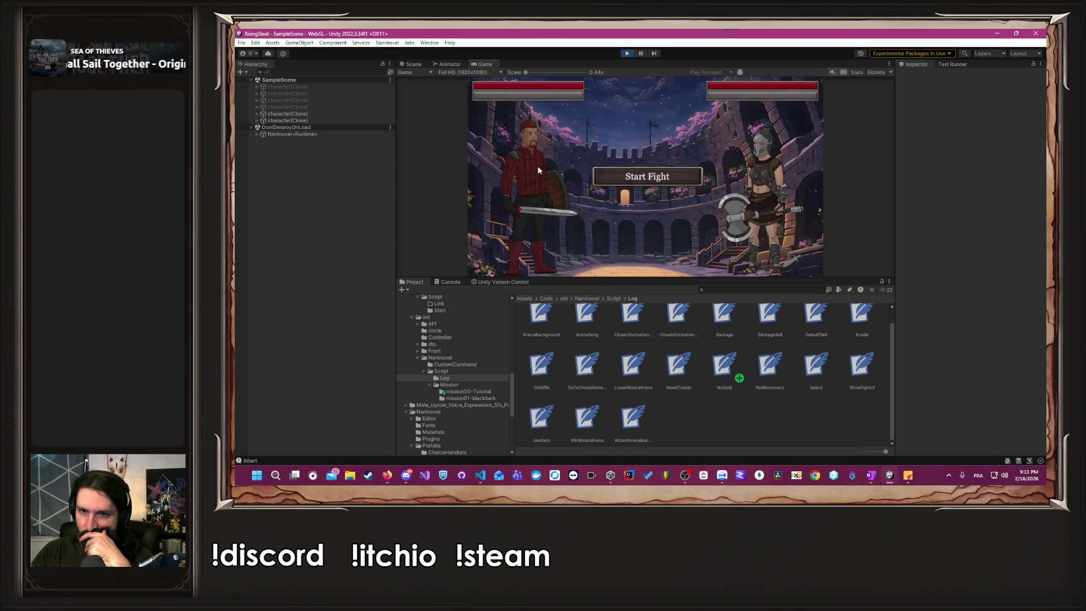
Step: Start the arena fight and use Attaque three times until it ends with 74 gold earned
click(630, 174)
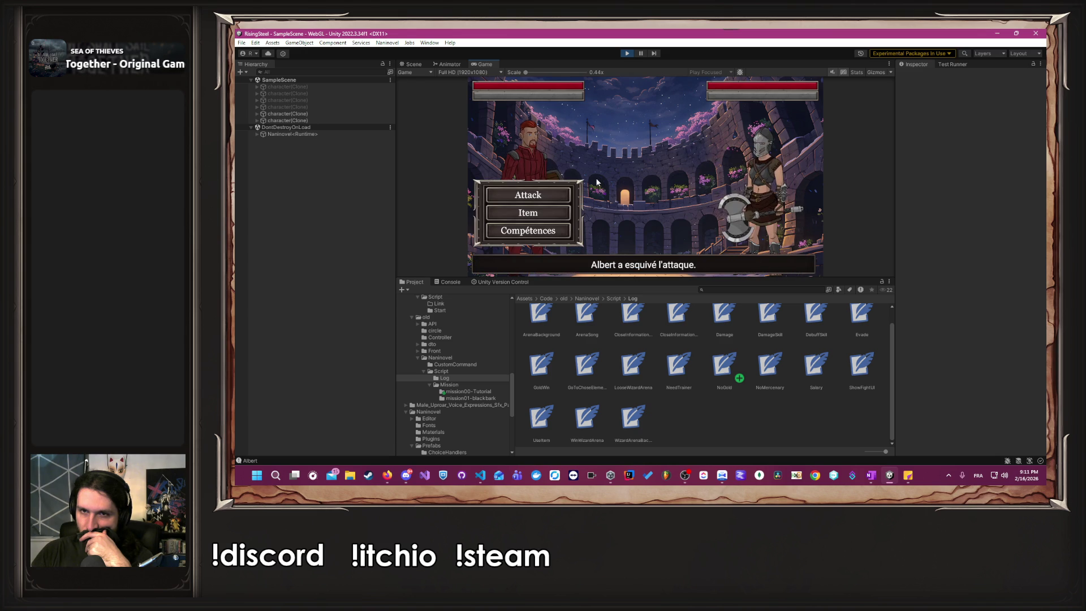
click(528, 192)
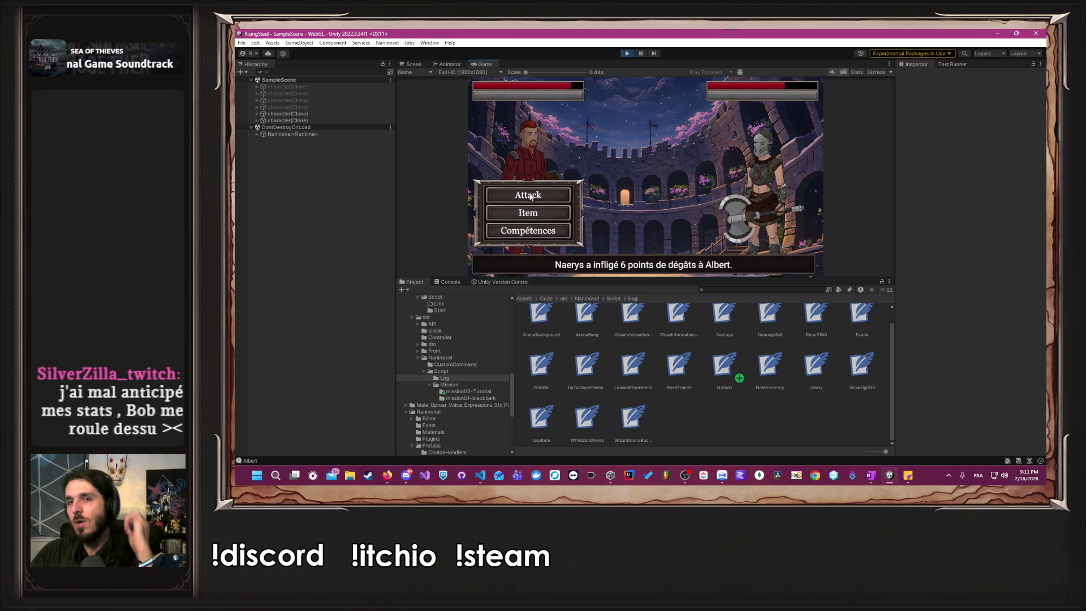
click(530, 195)
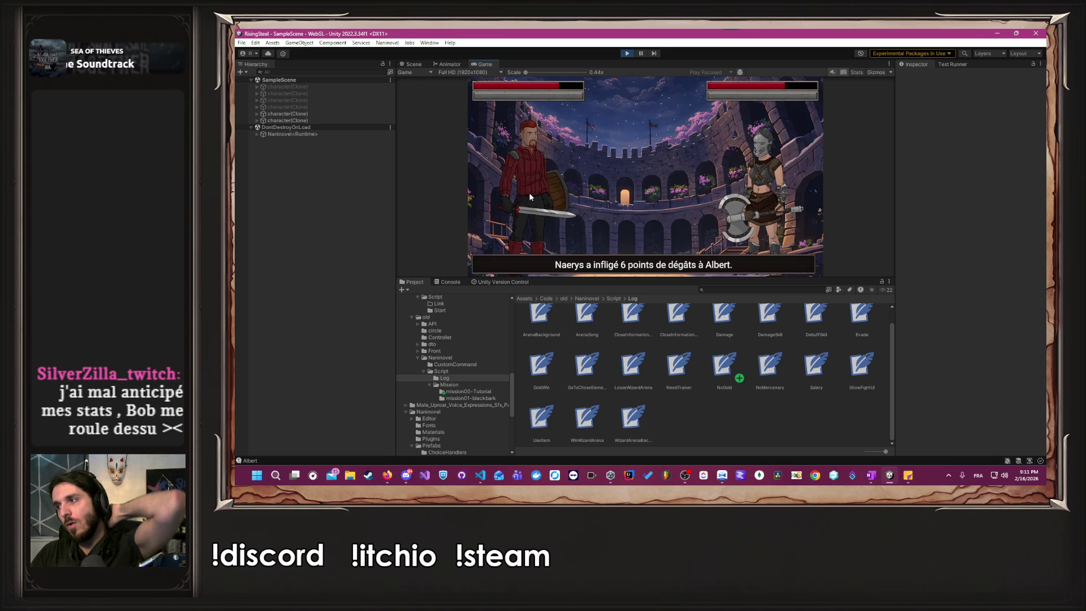
click(530, 196)
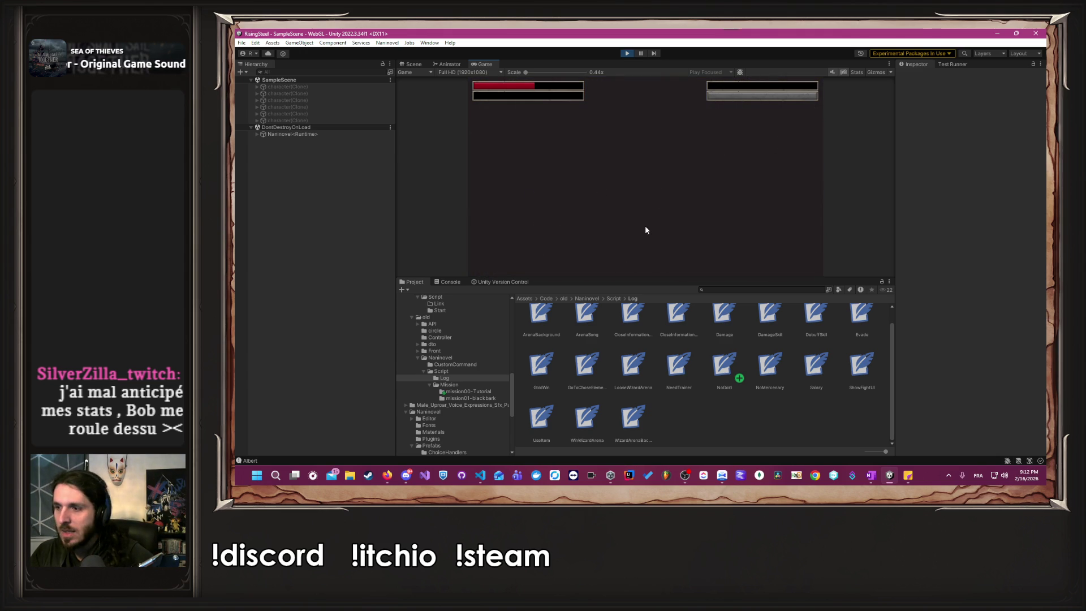
key(alt+Tab)
Step: Delete the if (UserService.LooseGame()) block from UpdateSalary and save PArenaFight.cs
click(642, 208)
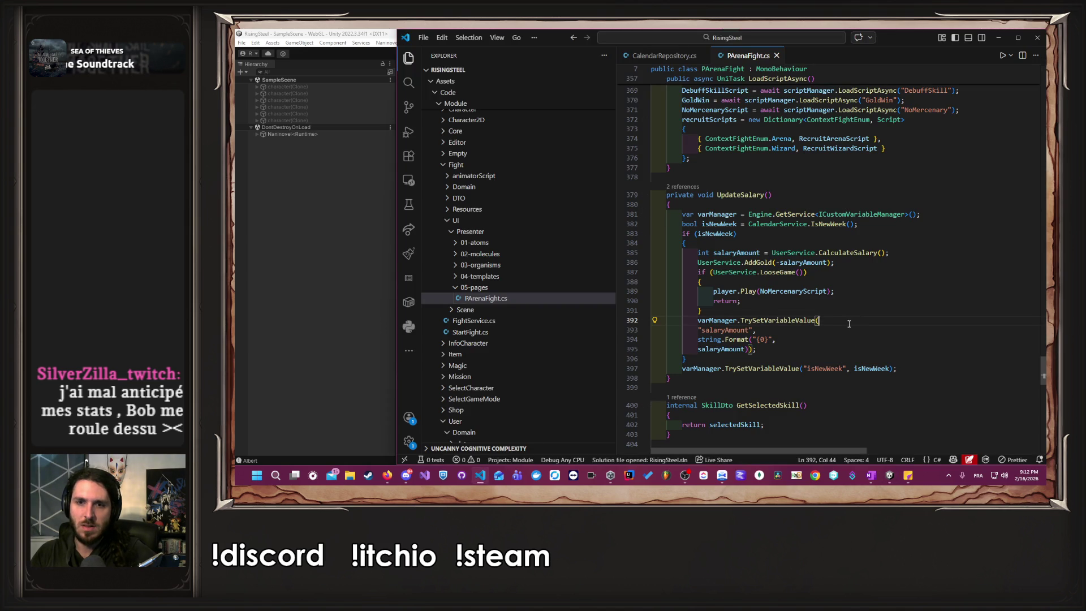
mouse_move(843, 323)
mouse_down()
mouse_move(710, 320)
mouse_move(726, 315)
mouse_up()
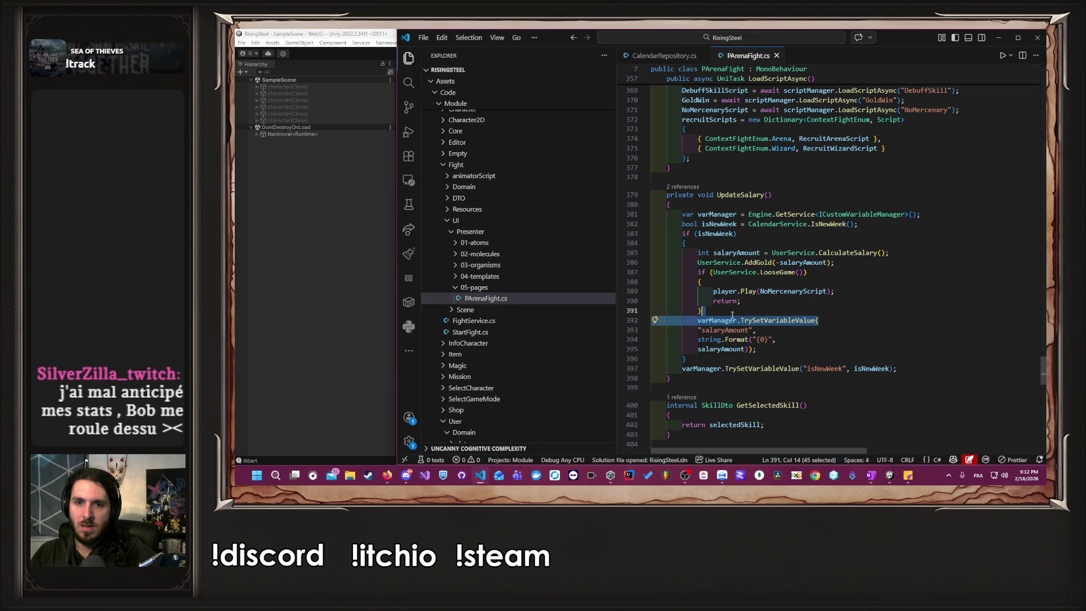
click(850, 295)
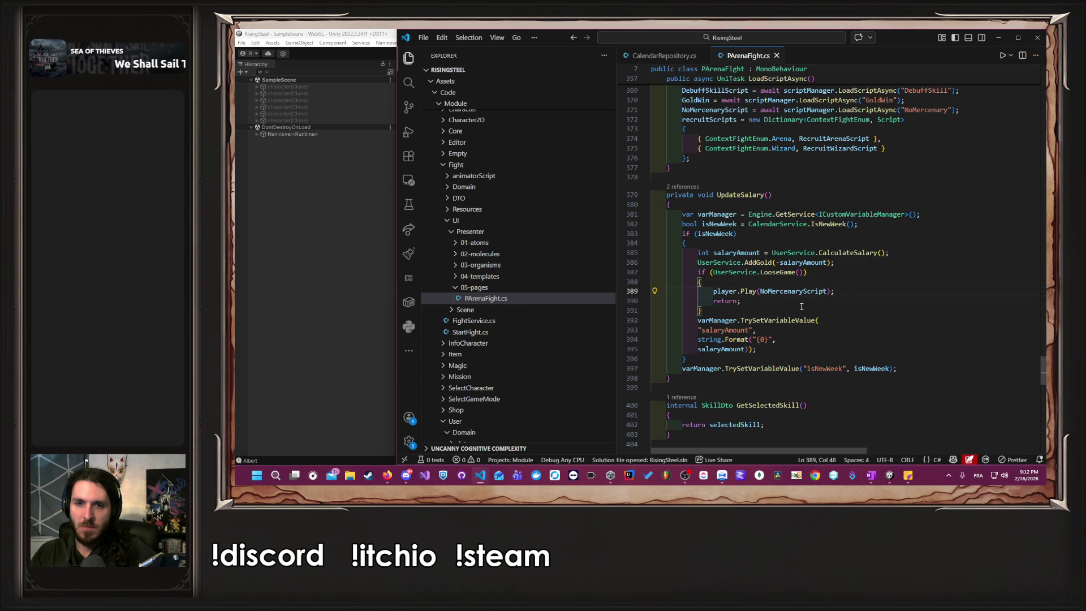
click(735, 368)
click(831, 368)
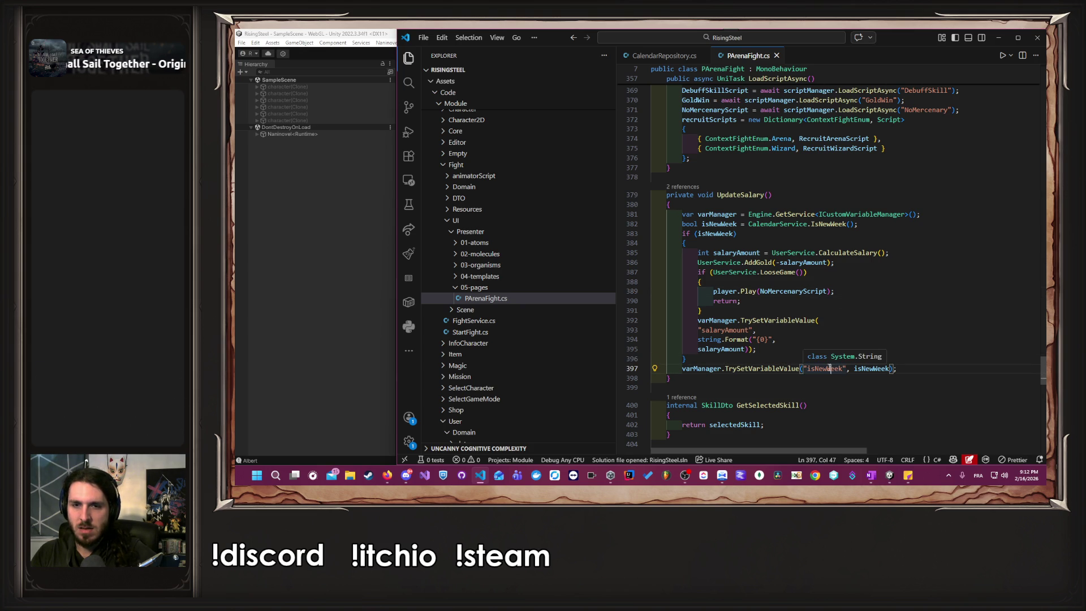
click(743, 368)
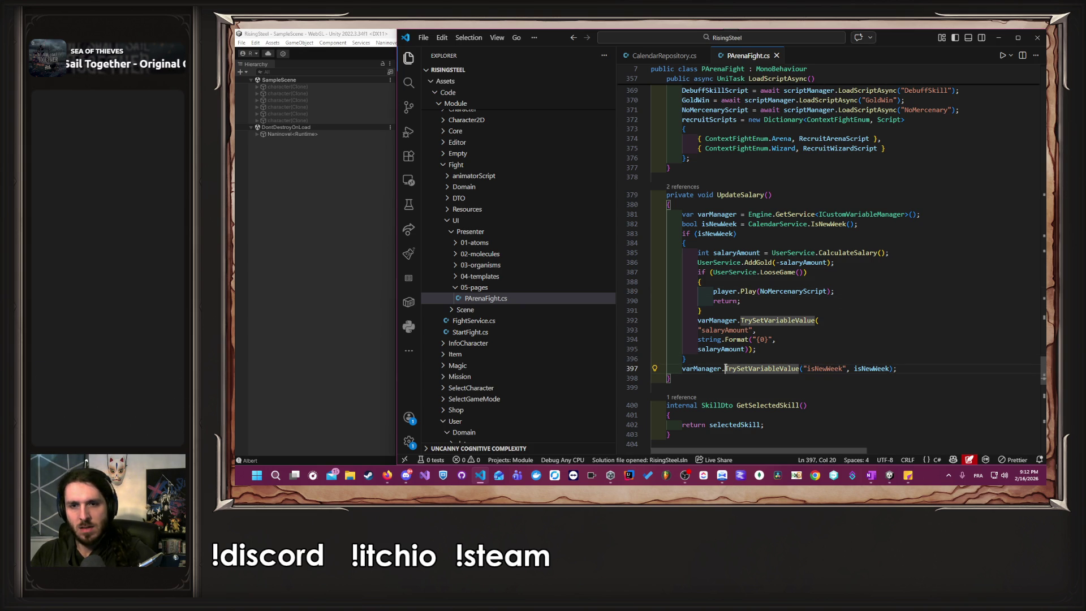
click(796, 310)
key(shift+Up)
key(shift+Up)
key(shift+Up)
key(shift+End)
key(BackSpace)
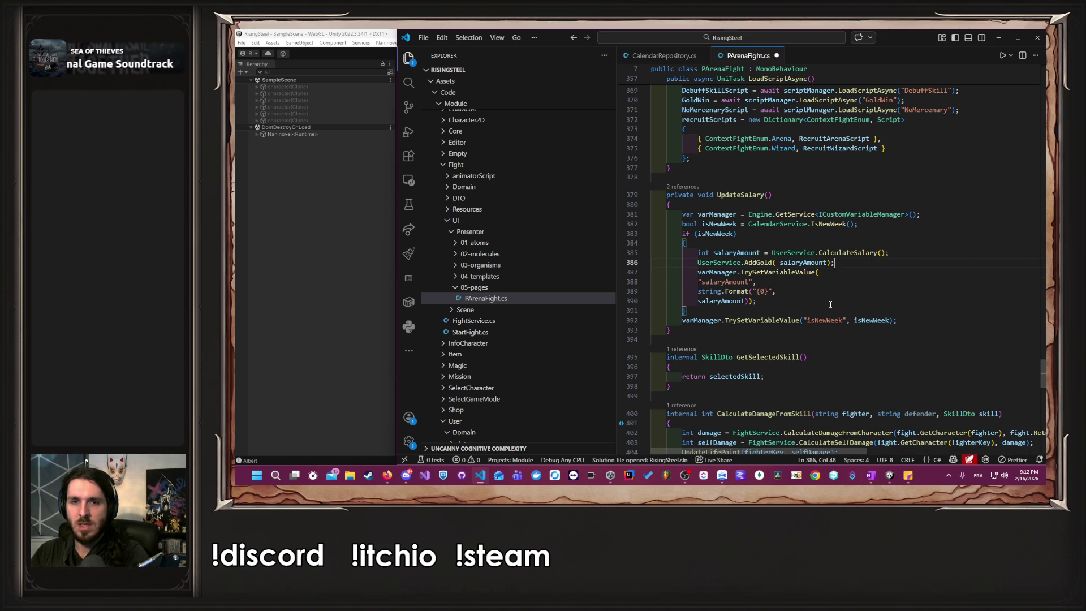
key(ctrl+s)
Step: Go from the Loose method's LooseGame call to its definition in UserService.cs
scroll(862, 276, up, 6)
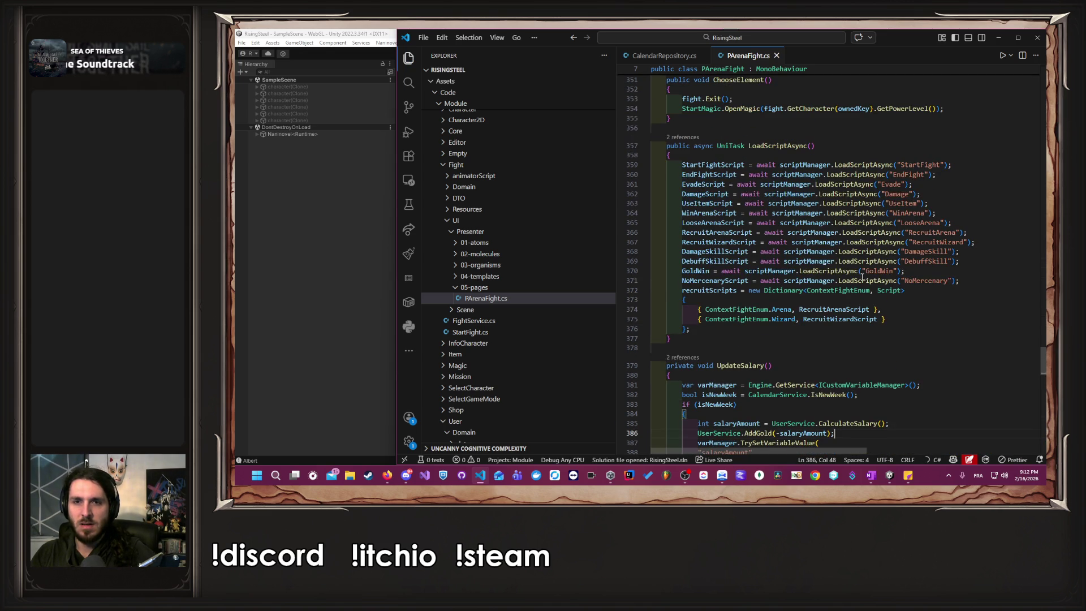
double_click(741, 365)
scroll(752, 359, up, 20)
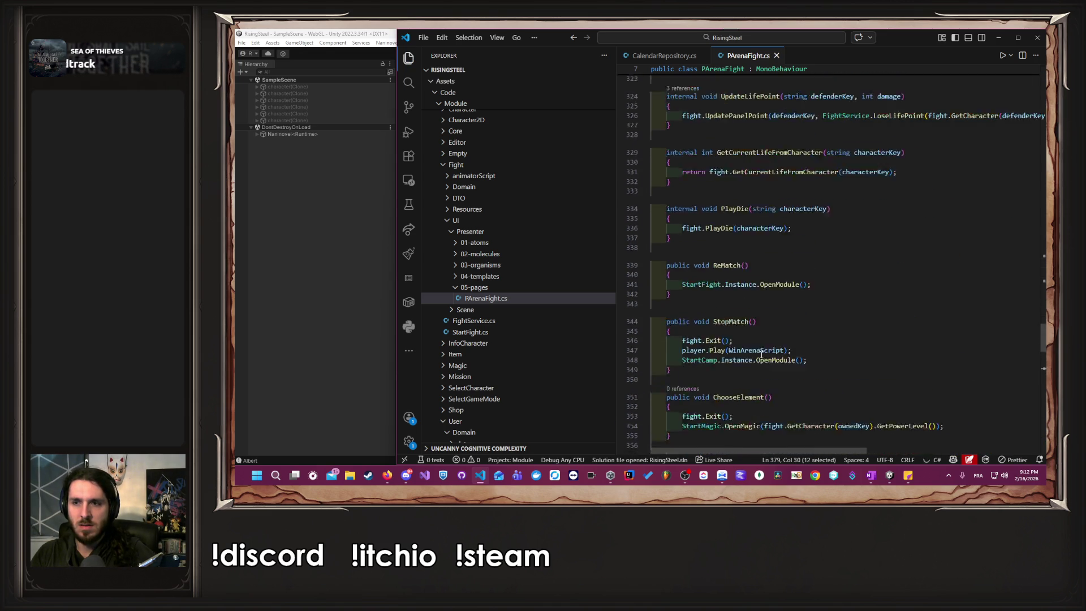
scroll(762, 355, down, 20)
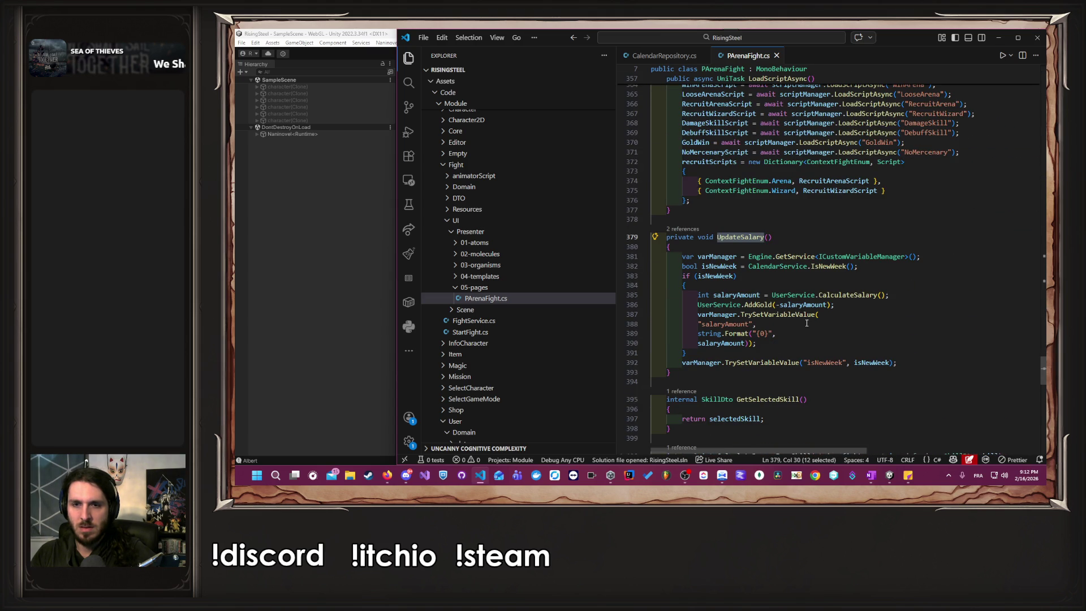
scroll(807, 323, up, 20)
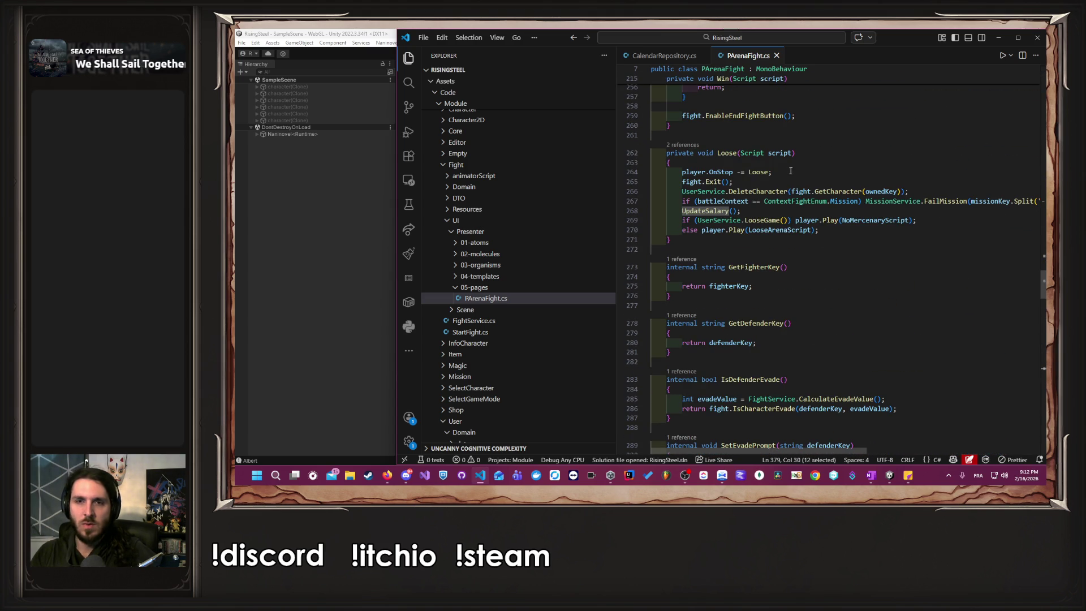
click(897, 230)
click(877, 221)
click(776, 222)
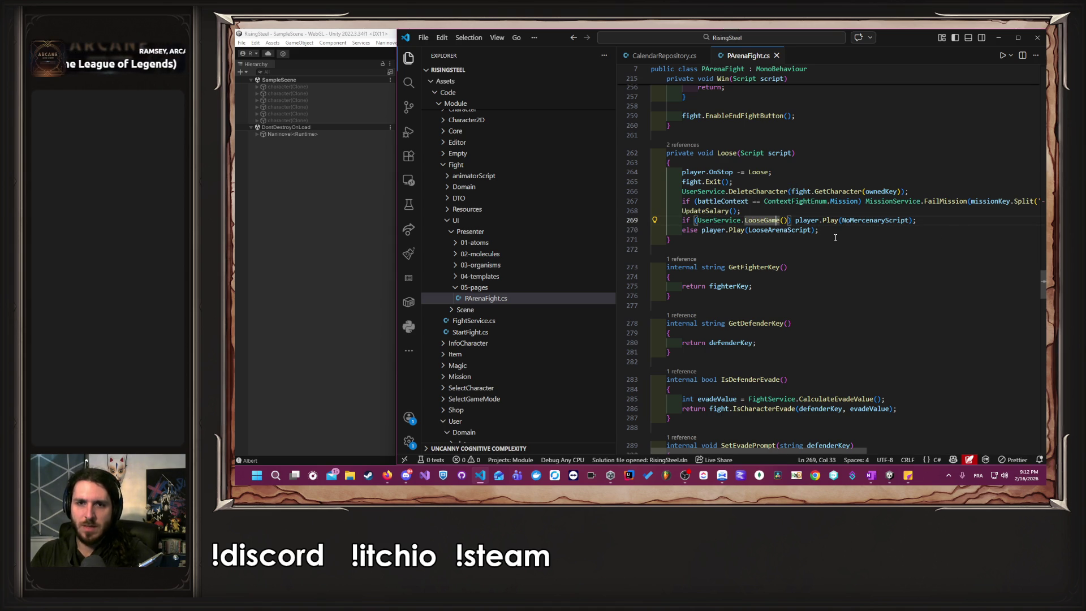
scroll(837, 232, up, 4)
scroll(834, 237, up, 4)
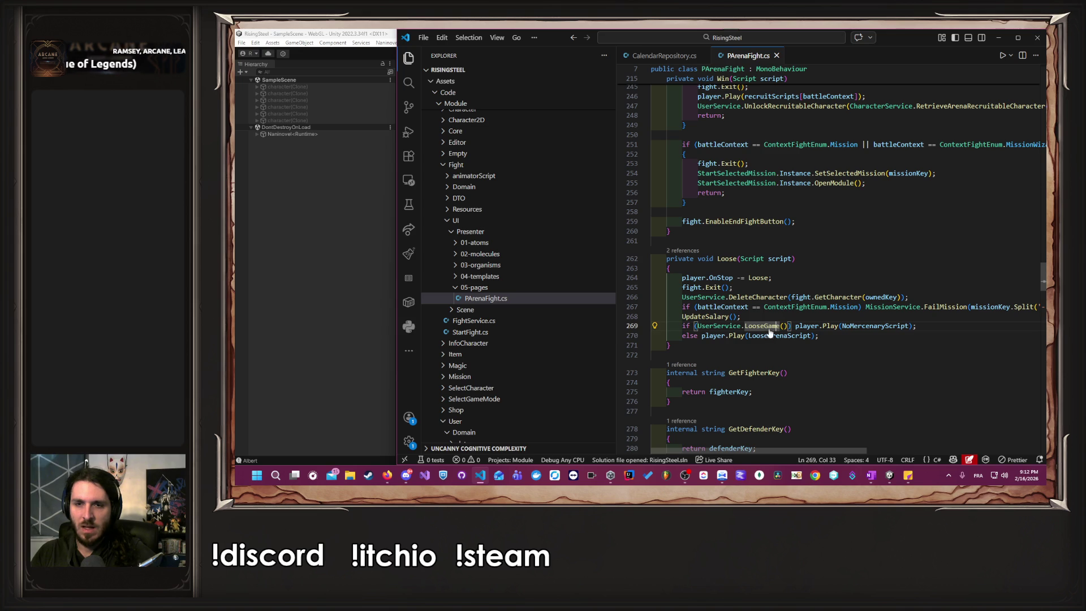
ctrl+click(764, 327)
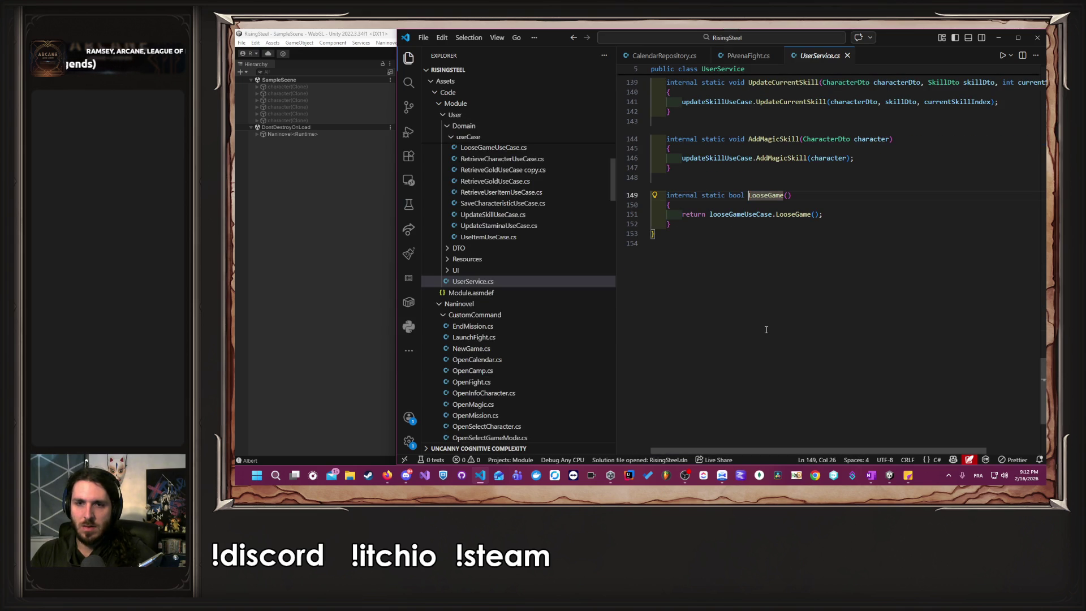
Step: In LooseGameUseCase.cs, rename LooseGame to LooseGameNoMercenary and save
ctrl+click(790, 222)
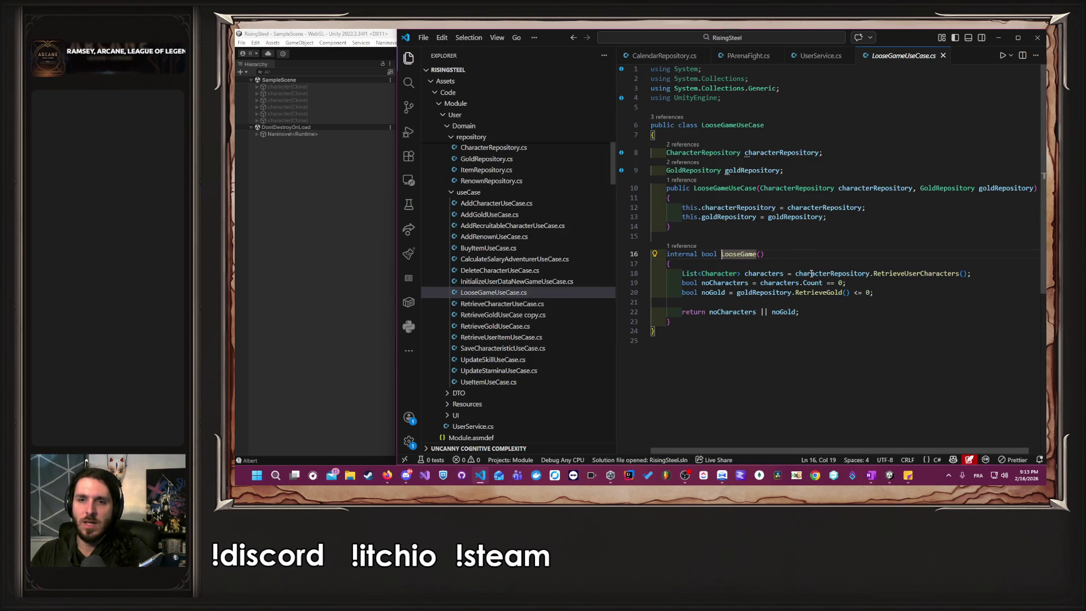
click(756, 312)
click(754, 323)
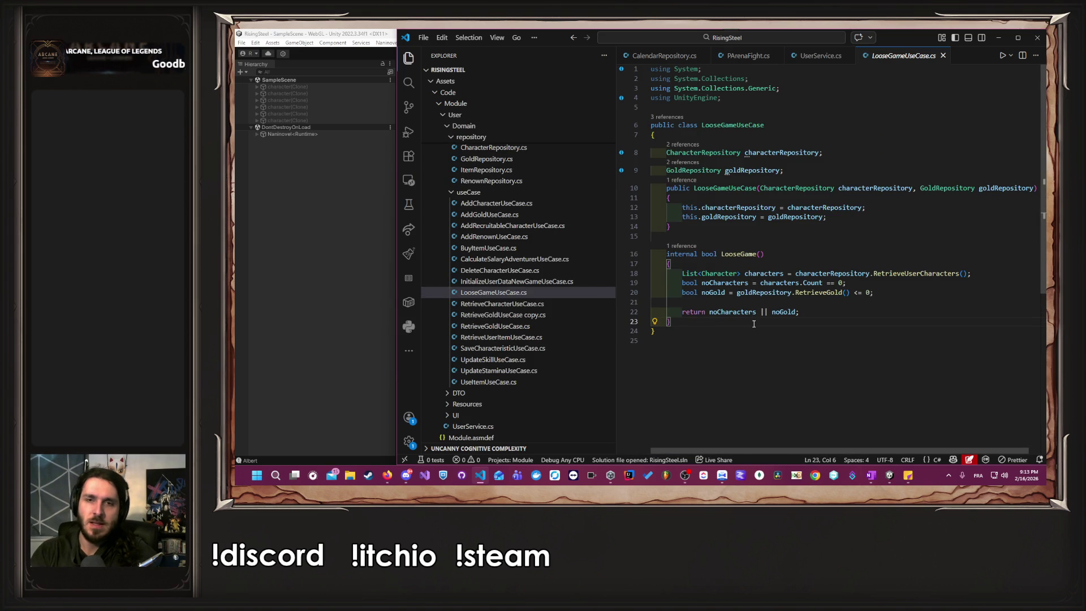
click(757, 255)
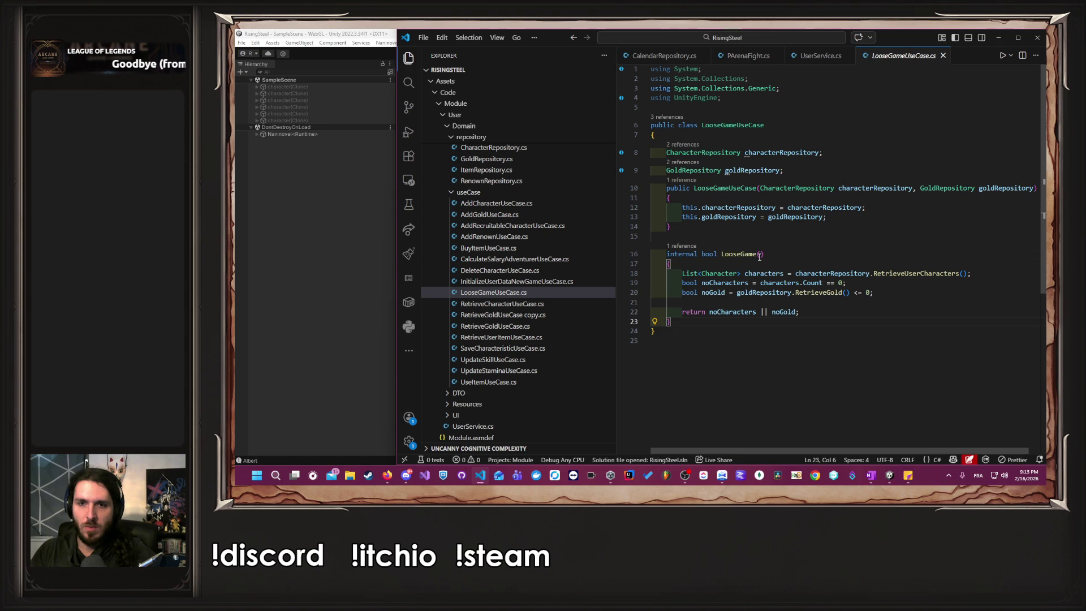
text(NoMercen)
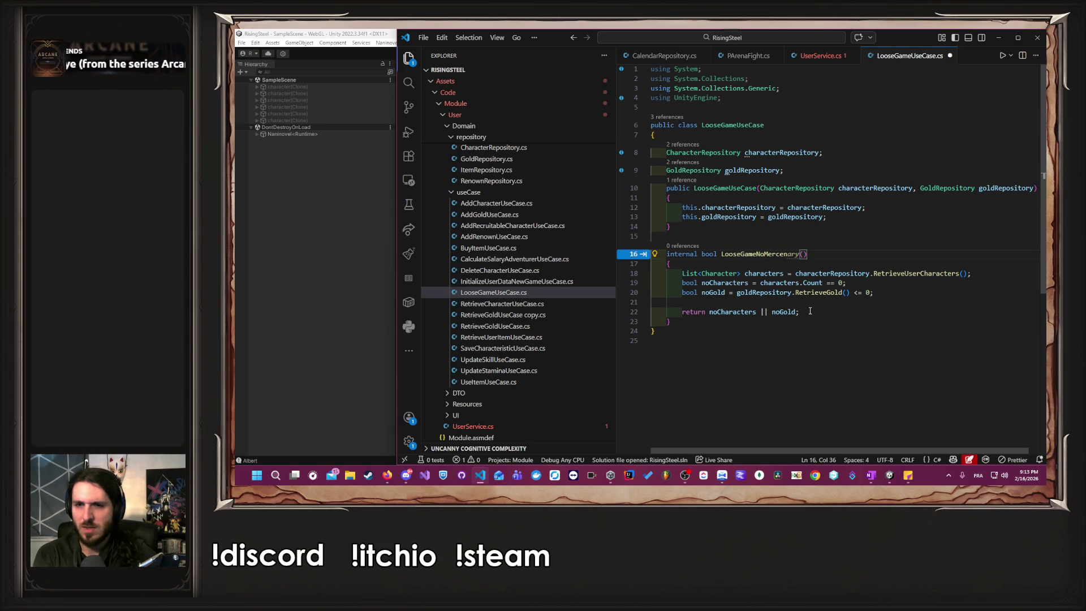
key(ctrl+z)
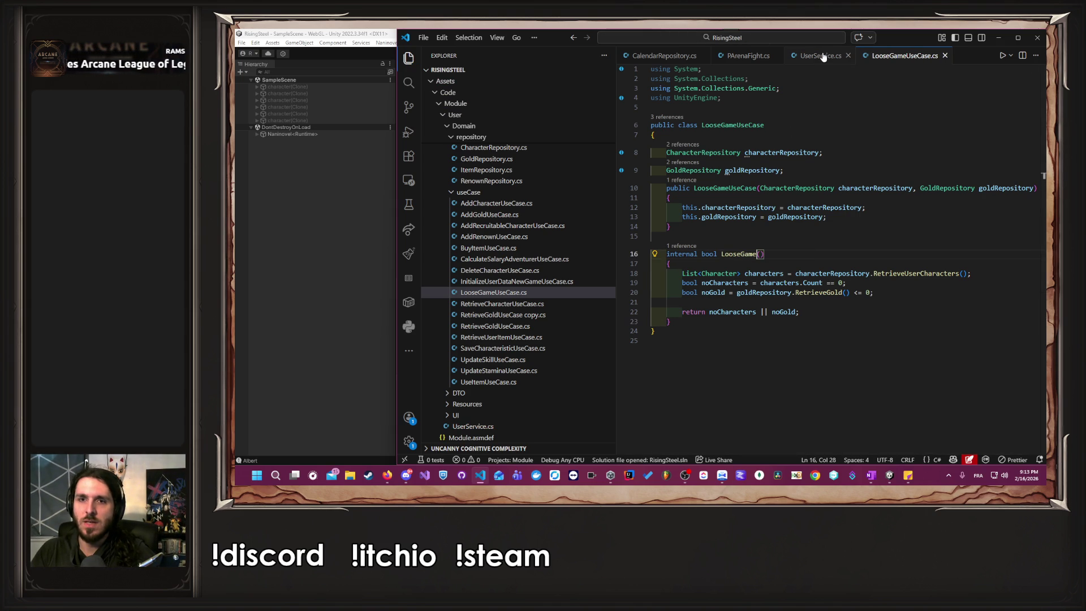
key(ctrl+z)
key(ctrl+y)
key(ctrl+y)
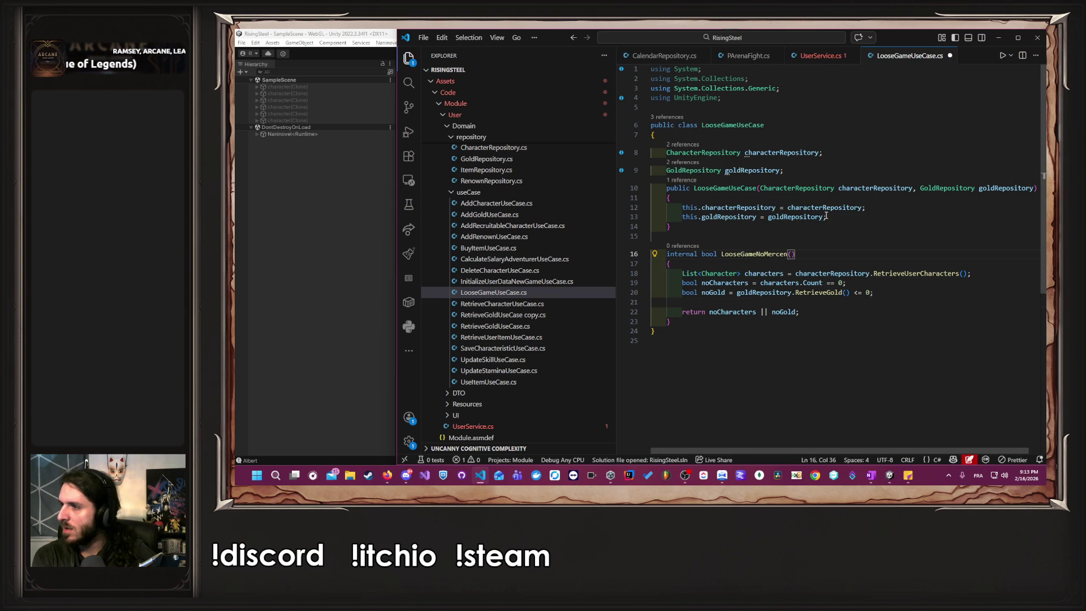
text(ary)
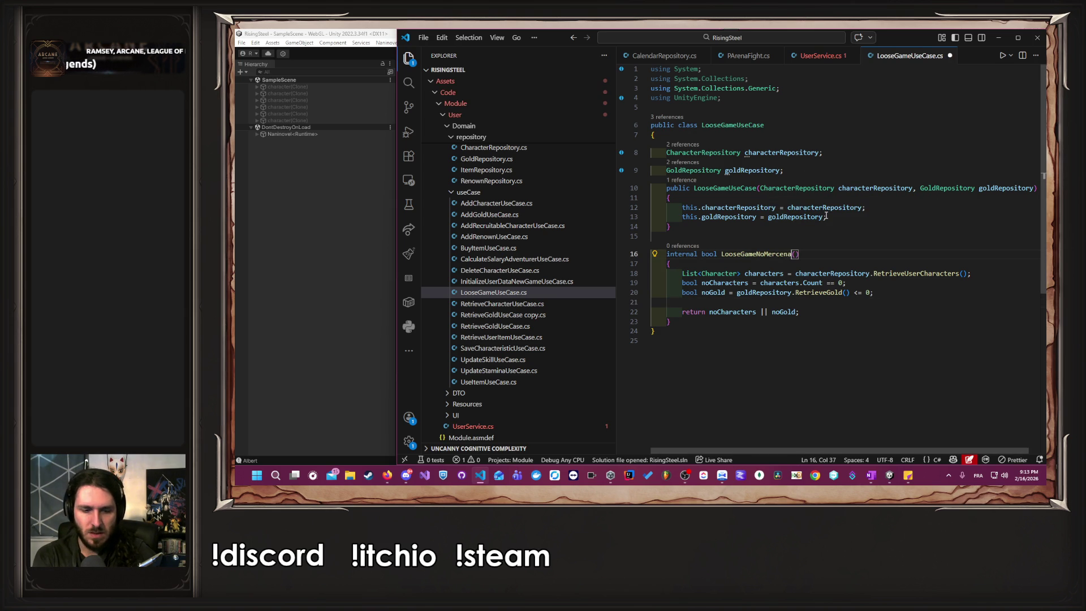
key(ctrl+s)
Step: Copy the LooseGameNoMercenary method, paste a duplicate below it, and save
key(Down)
key(Down)
key(Down)
key(Down)
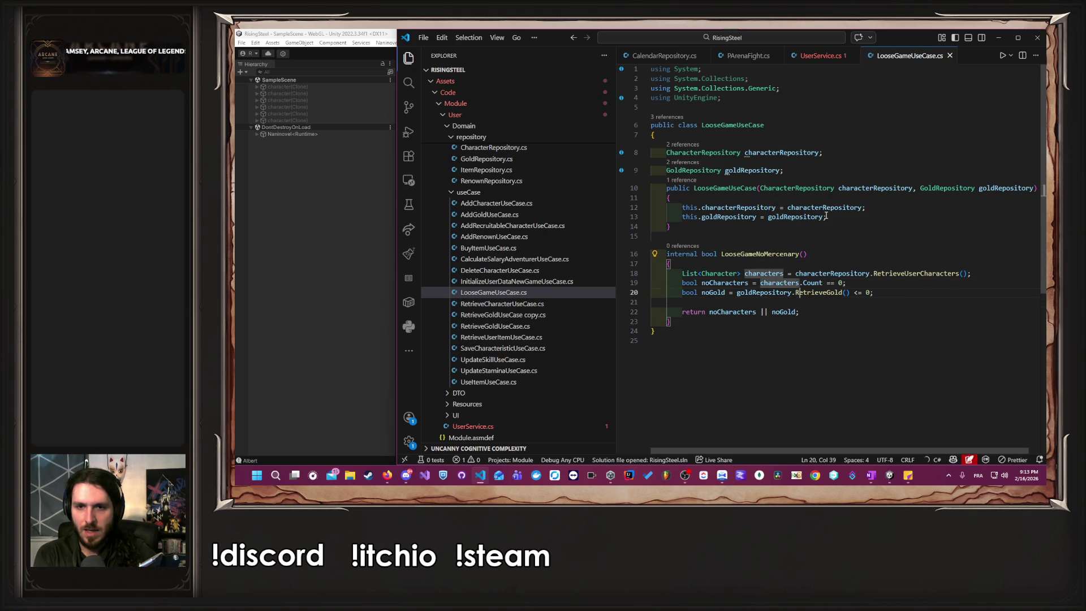
key(shift+Up)
key(shift+Up)
key(shift+Up)
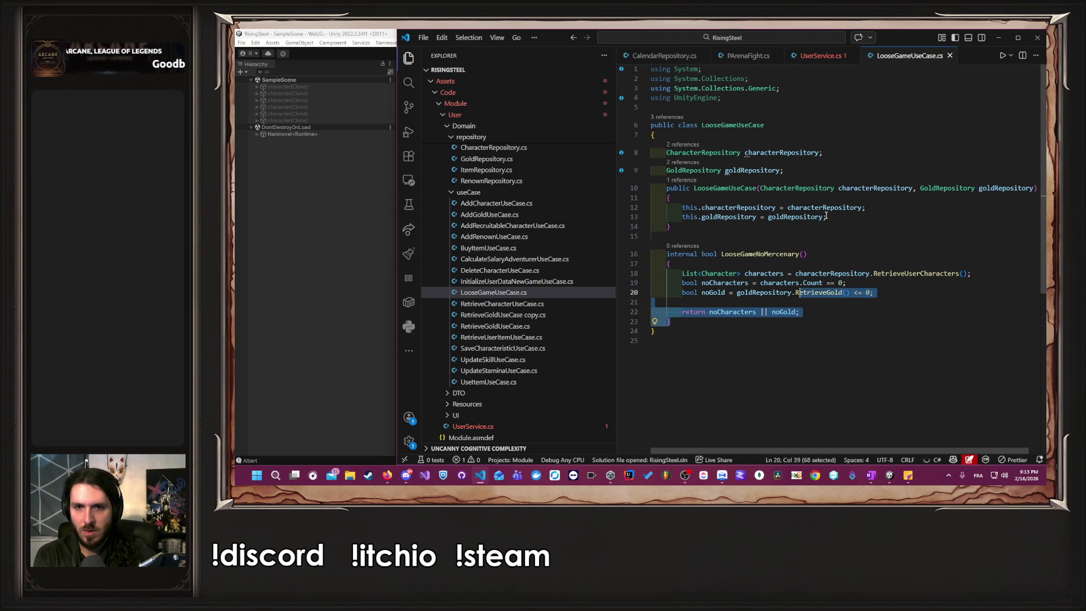
key(ctrl+c)
key(Right)
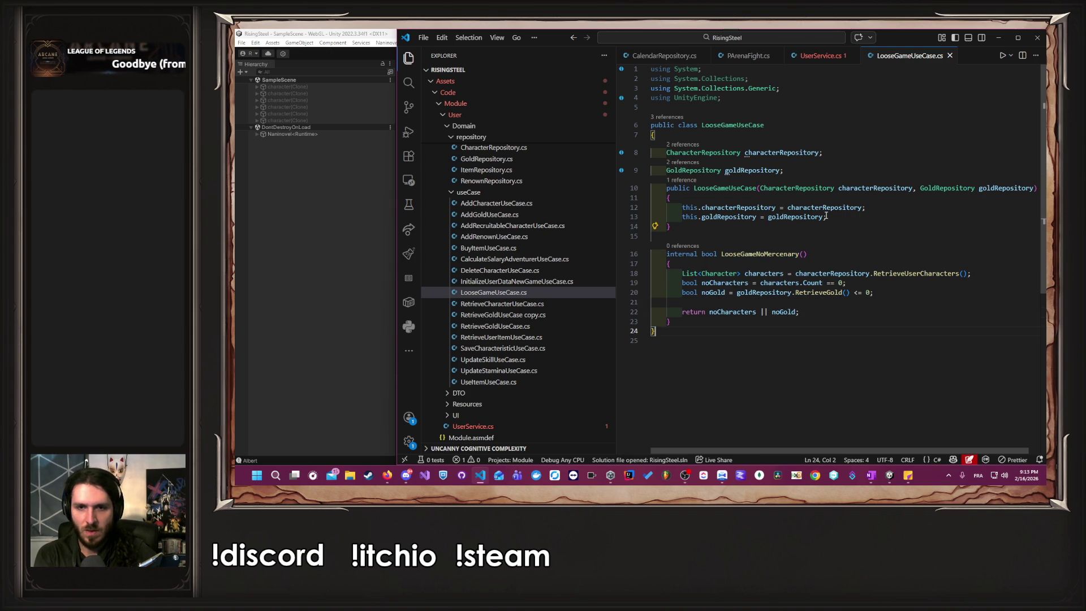
key(Return)
key(ctrl+v)
key(ctrl+s)
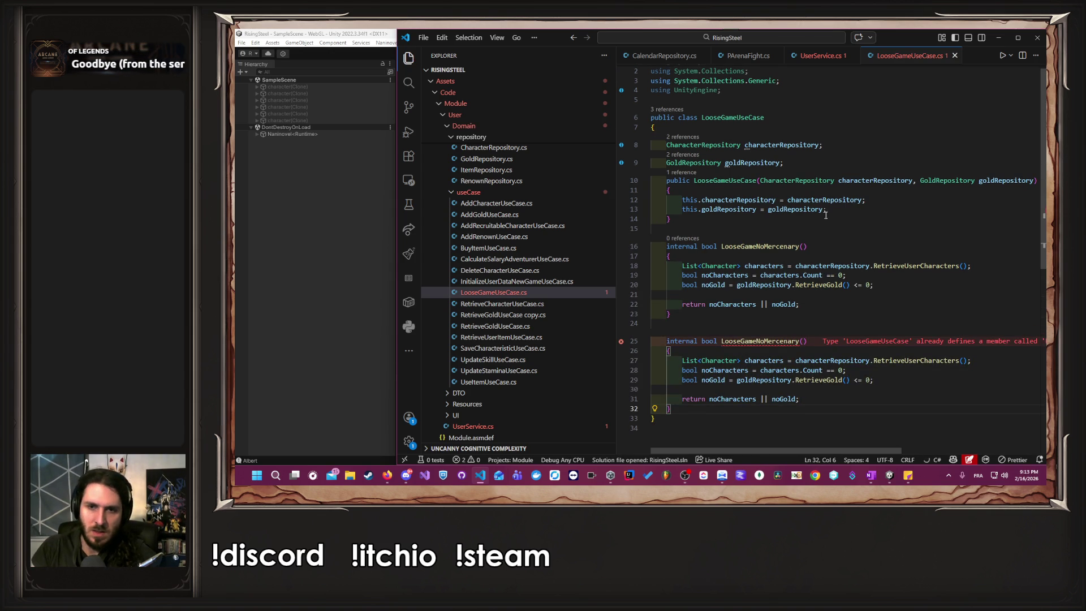
Step: Rename the duplicated method LooseGameNoGold and trim each return to its own condition, then save
click(778, 344)
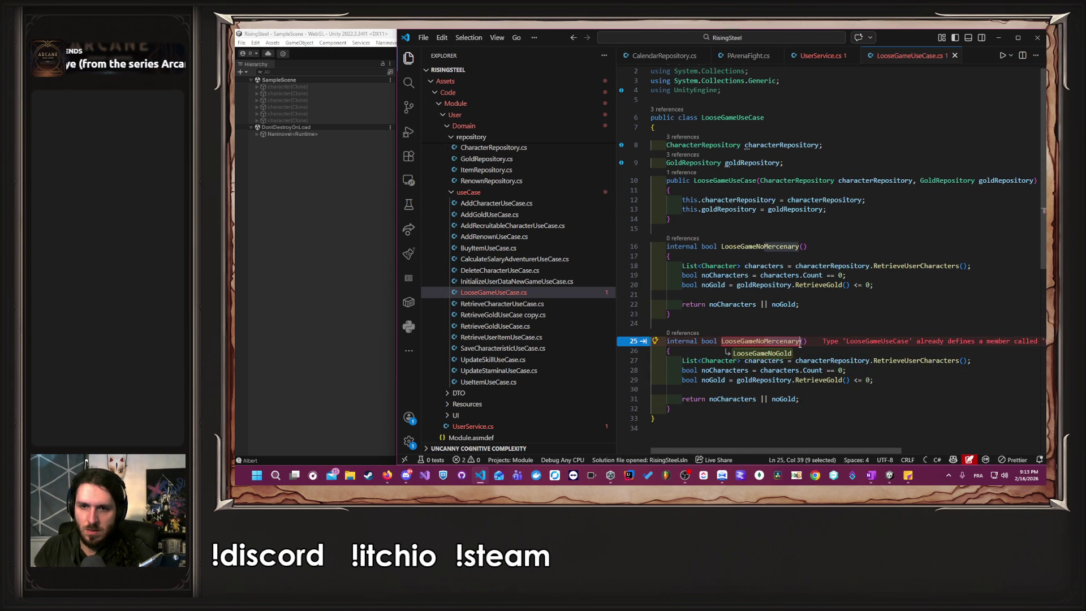
key(ctrl+shift+Right)
text(Gold)
click(759, 303)
drag(758, 303, 797, 304)
key(BackSpace)
click(764, 400)
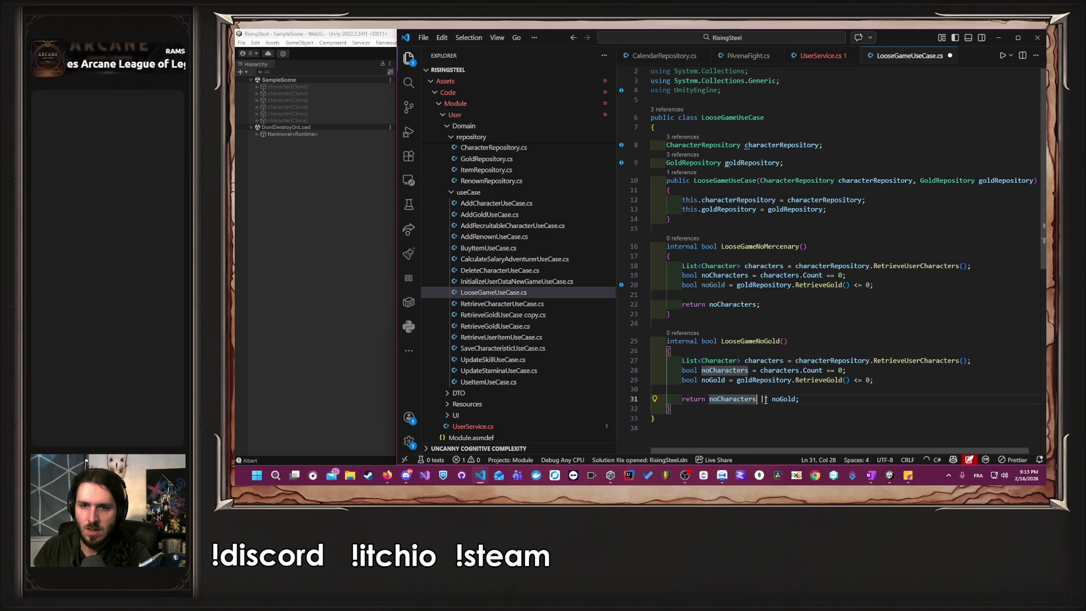
drag(771, 400, 709, 401)
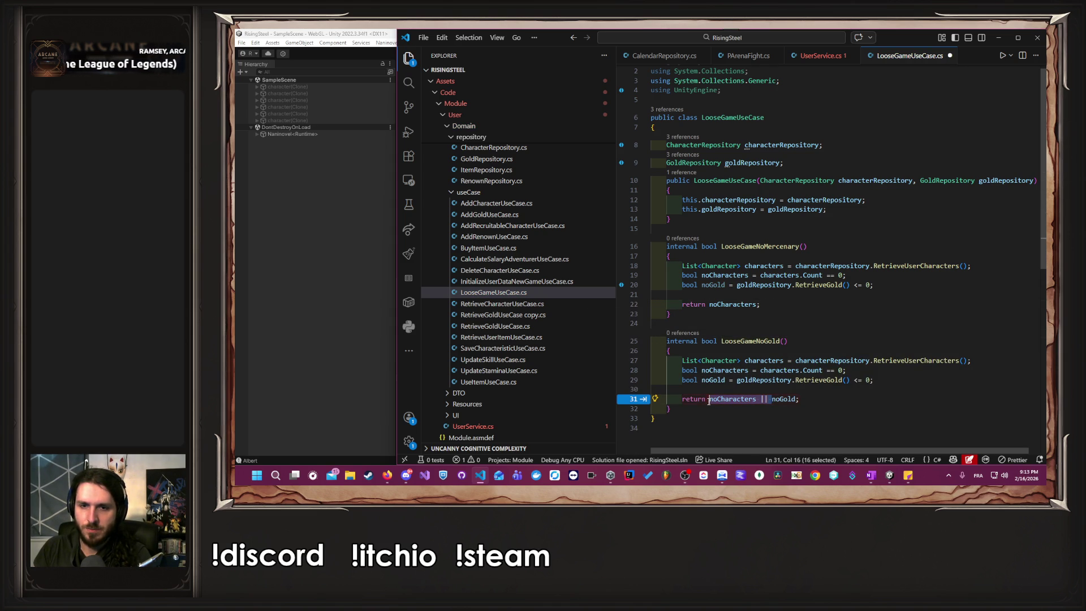
key(BackSpace)
key(Up)
key(ctrl+s)
Step: Delete the noGold line from LooseGameNoMercenary and the character lines from LooseGameNoGold
drag(881, 285, 846, 275)
key(BackSpace)
click(878, 363)
key(shift+Home)
key(shift+Home)
key(BackSpace)
key(BackSpace)
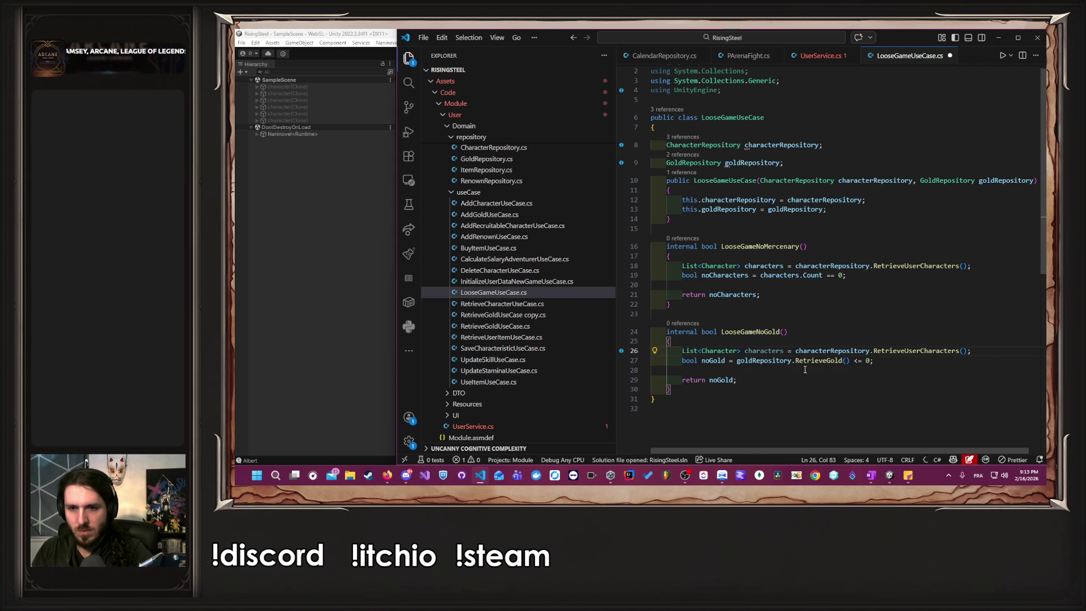
key(shift+Home)
key(shift+Home)
key(BackSpace)
key(BackSpace)
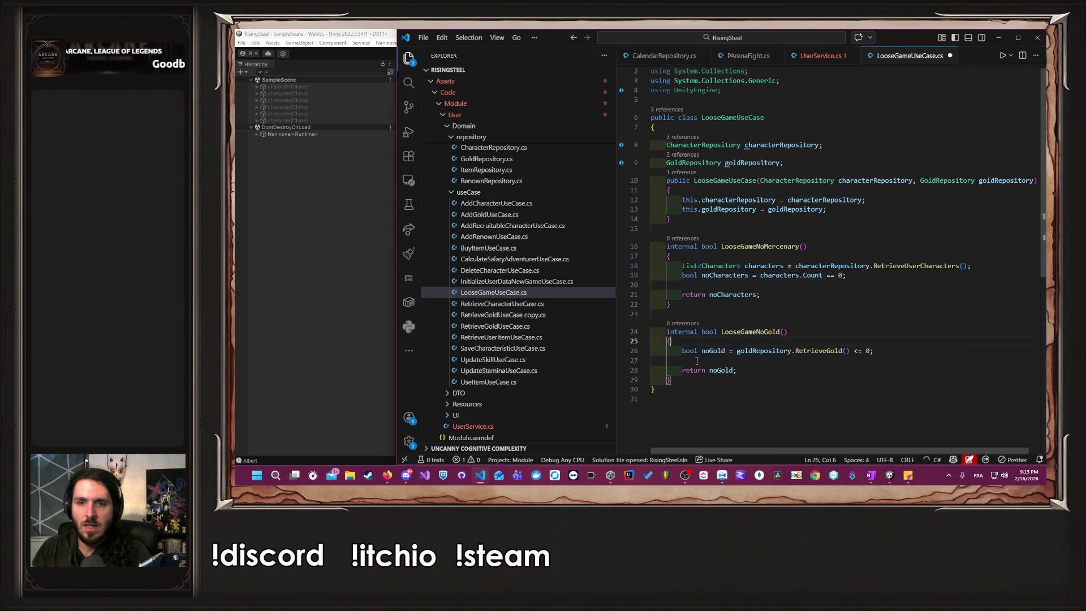
Step: Inline the gold check expression into LooseGameNoGold's return and remove the leftover noGold declaration
double_click(739, 351)
key(shift+End)
key(BackSpace)
key(ctrl+z)
key(ctrl+x)
double_click(721, 370)
key(ctrl+v)
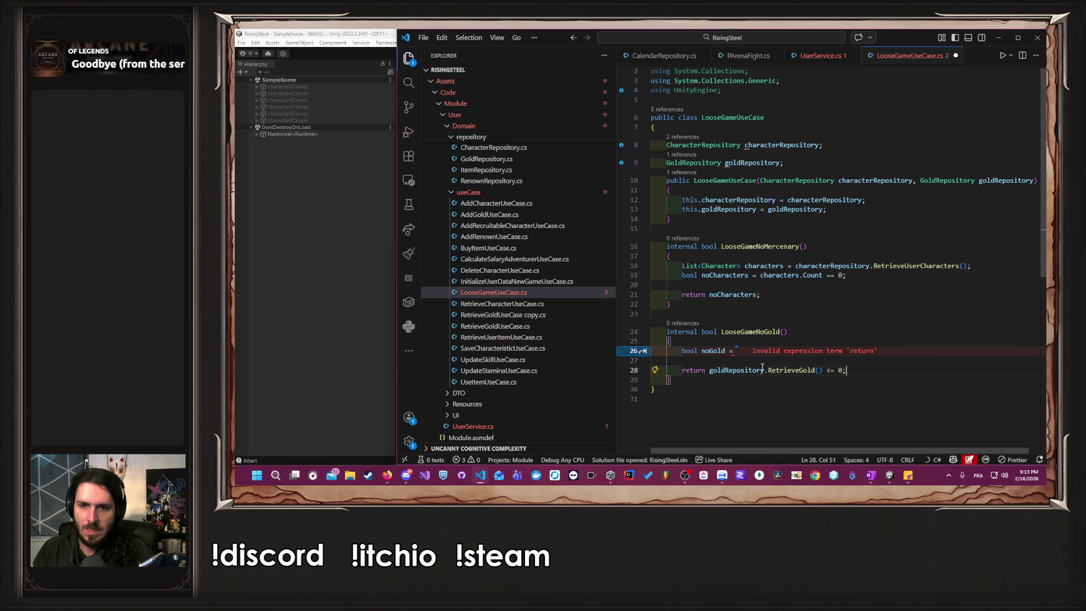
drag(743, 363, 698, 341)
key(BackSpace)
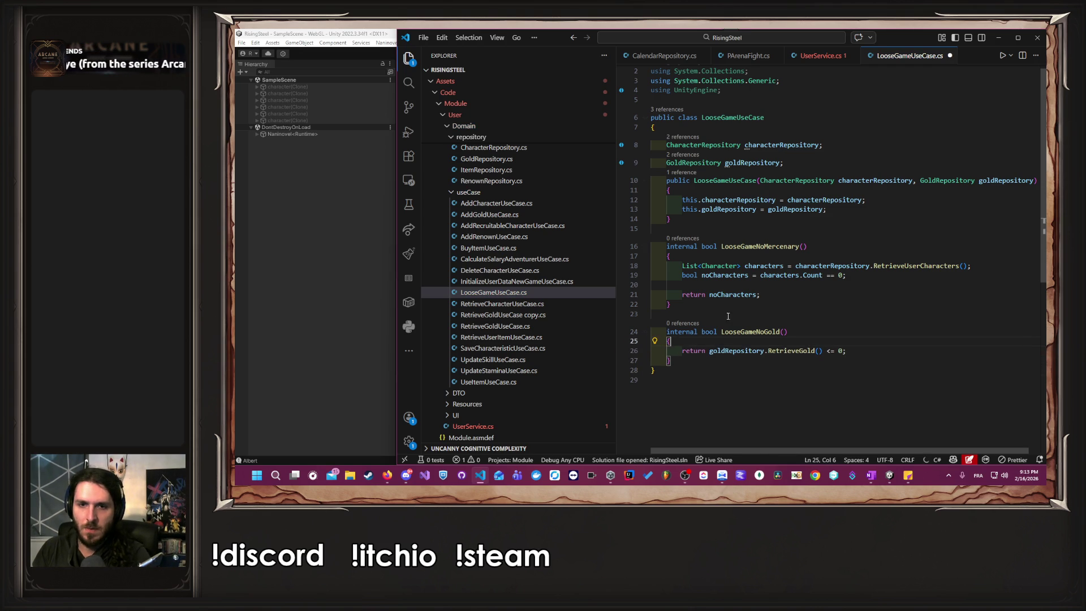
Step: Make LooseGameNoMercenary return the character count check directly, save, and switch to UserService.cs
click(723, 284)
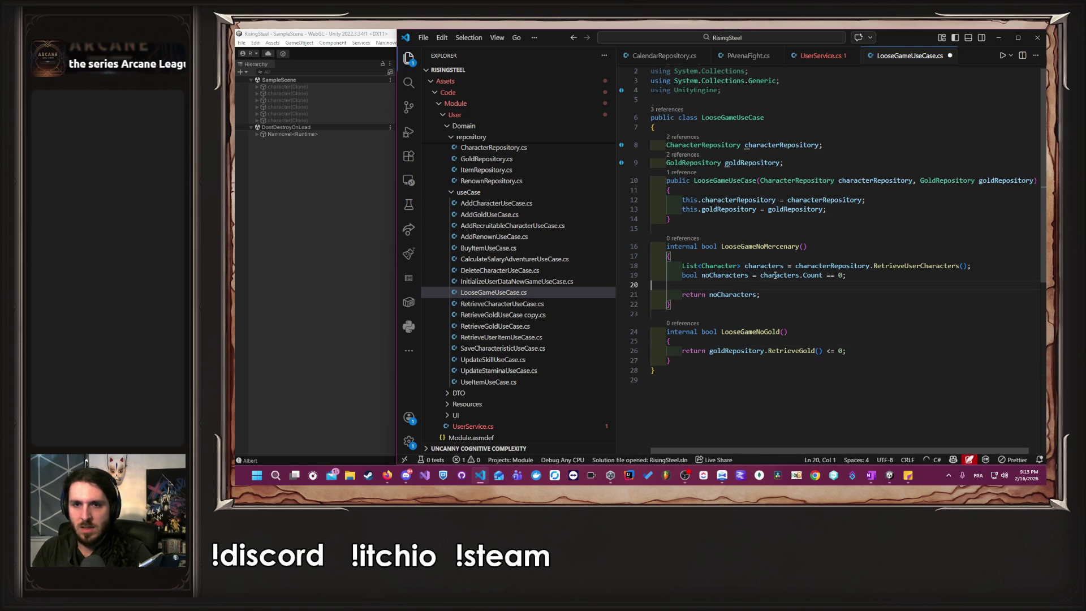
mouse_move(761, 275)
mouse_down()
mouse_move(860, 278)
mouse_move(765, 278)
mouse_move(846, 277)
mouse_up()
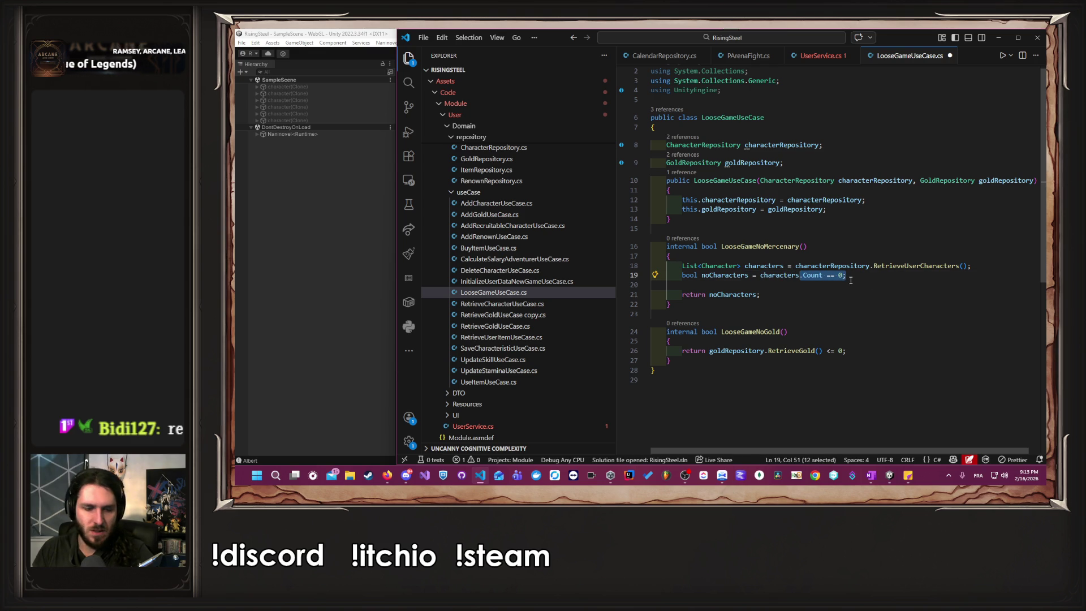
key(ctrl+c)
click(967, 267)
key(ctrl+v)
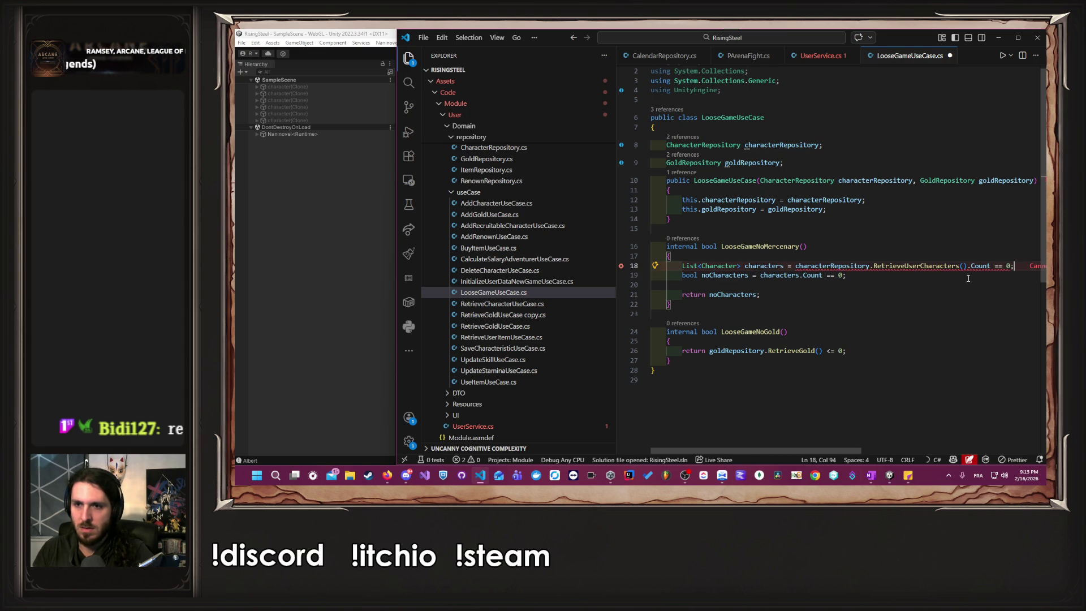
drag(793, 265, 1026, 267)
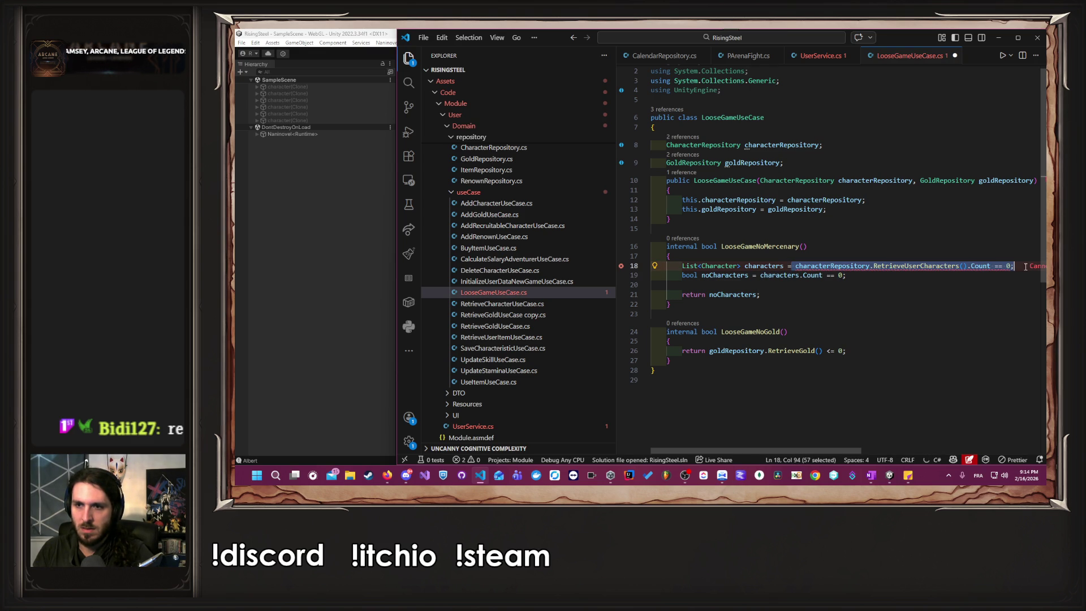
key(ctrl+x)
mouse_move(761, 294)
mouse_down()
mouse_move(684, 294)
mouse_move(709, 294)
mouse_move(668, 271)
mouse_move(671, 256)
mouse_up()
key(ctrl+v)
key(BackSpace)
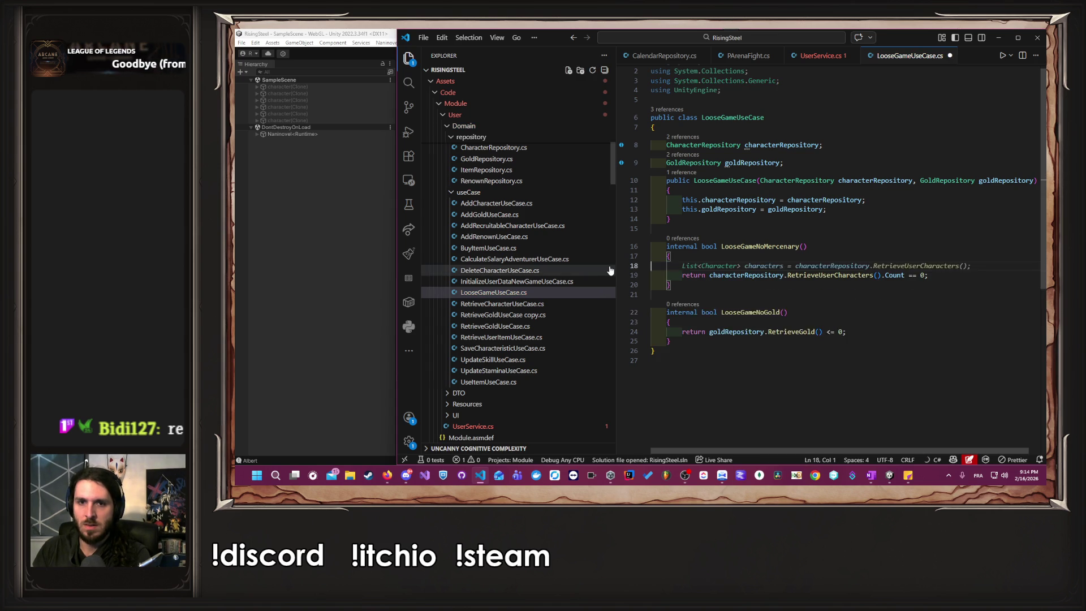
key(ctrl+s)
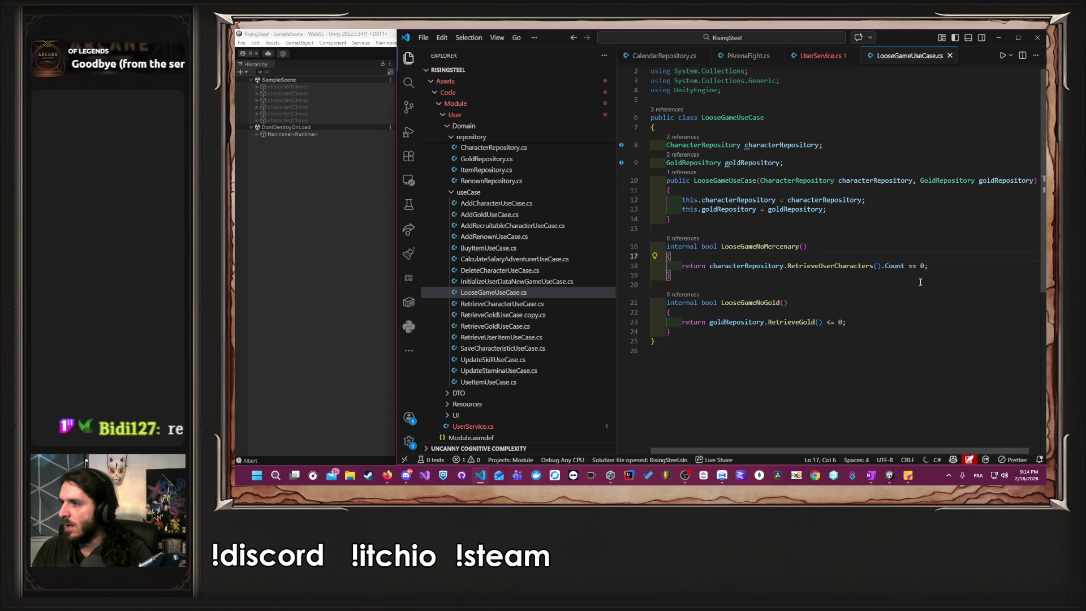
click(920, 282)
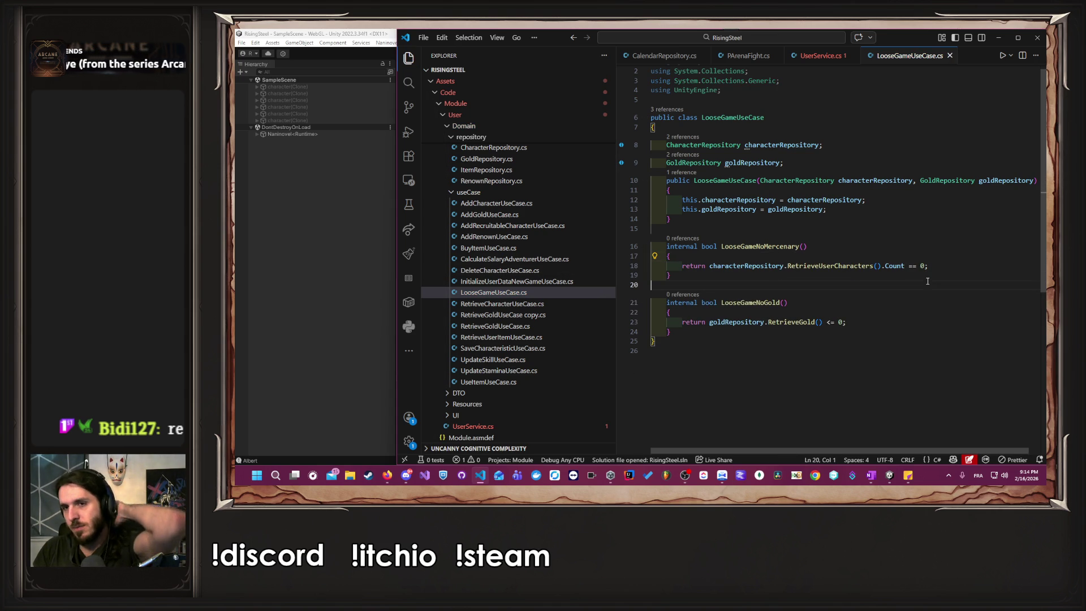
click(820, 56)
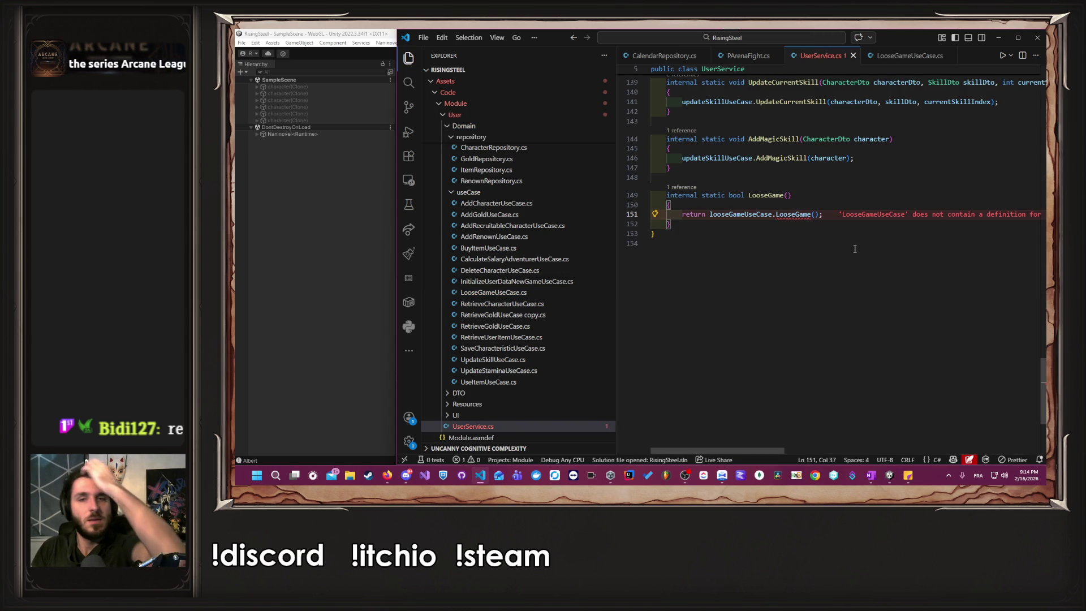
Step: Rename UserService's LooseGame wrapper to LooseGameNoMercenary and accept the suggested LooseGameNoGold wrapper
click(793, 195)
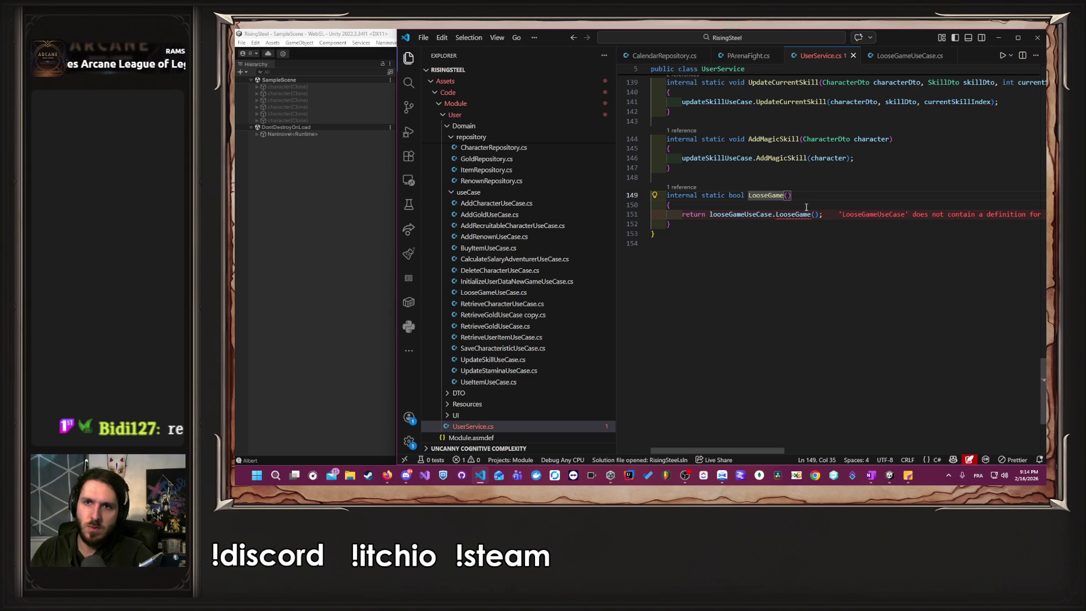
text(NoMercenary)
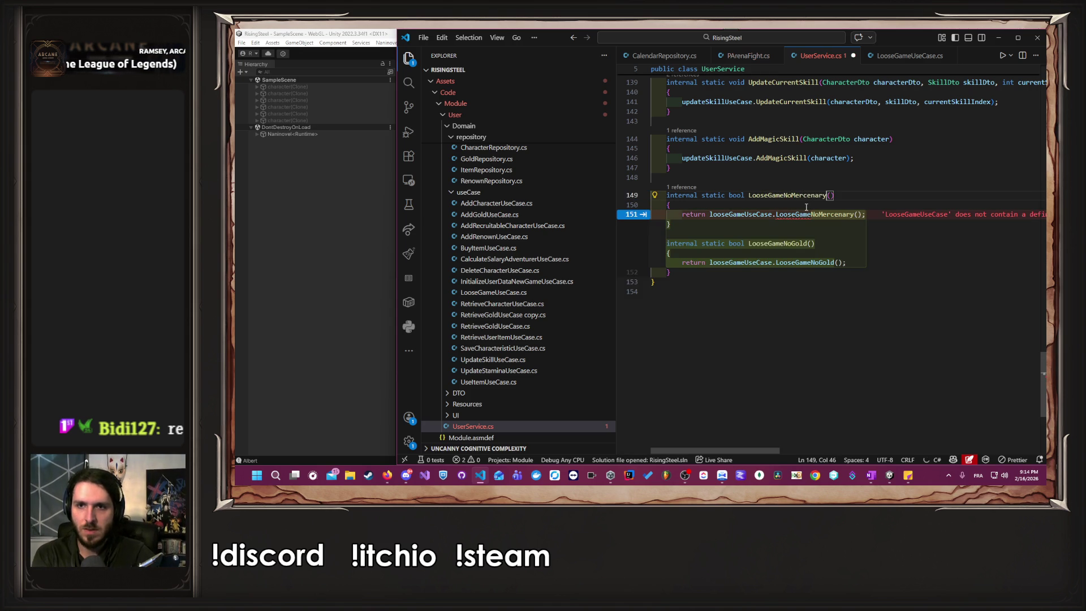
key(Tab)
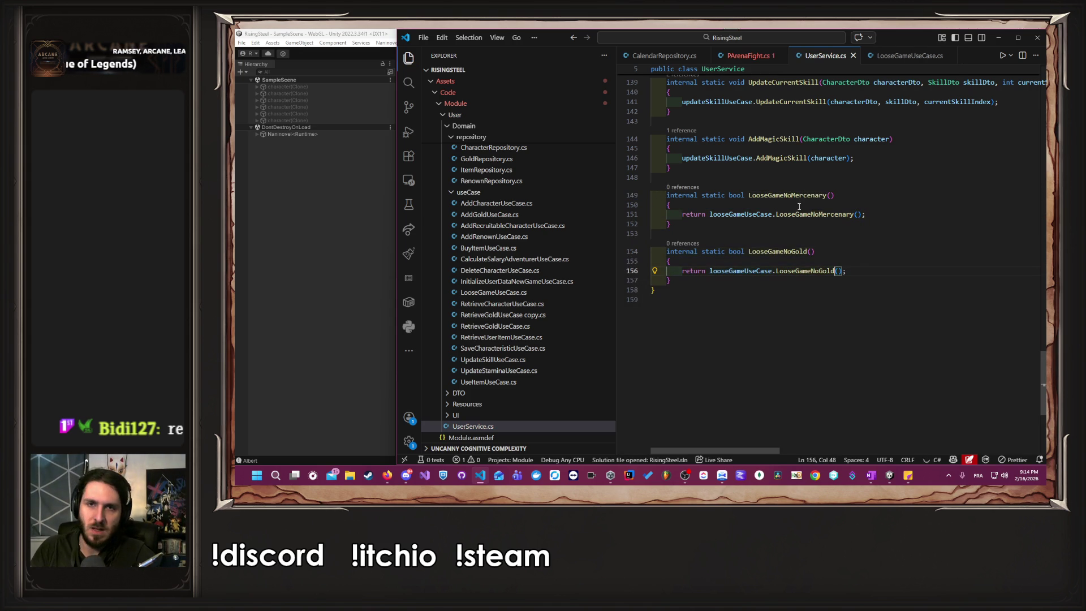
key(ctrl+Tab)
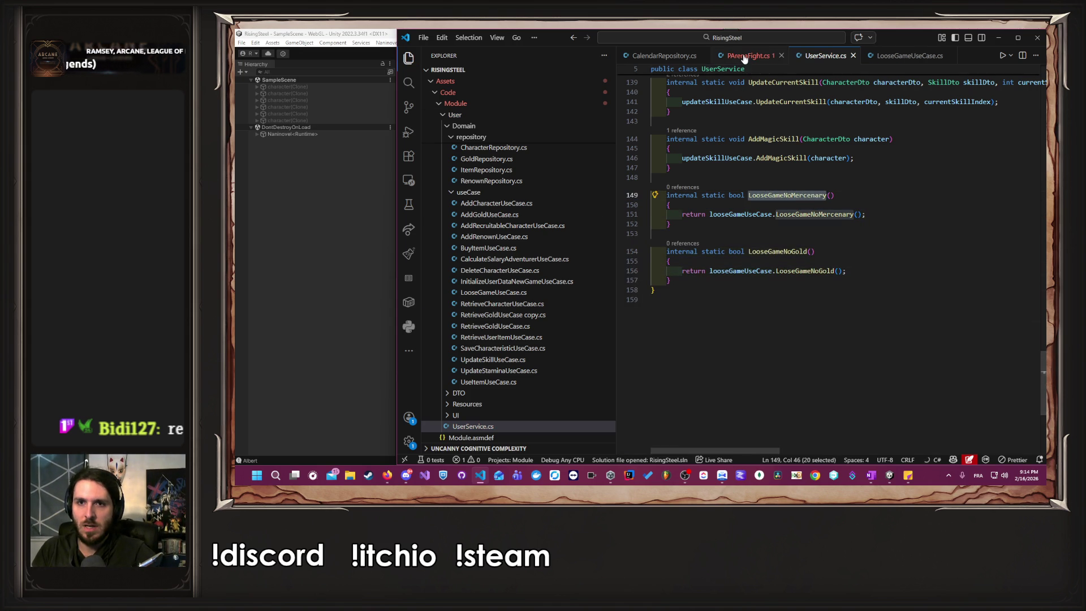
double_click(764, 327)
Step: In Loose, call LooseGameNoMercenary and add an else-if LooseGameNoGold branch playing NoGoldScript
key(ctrl+v)
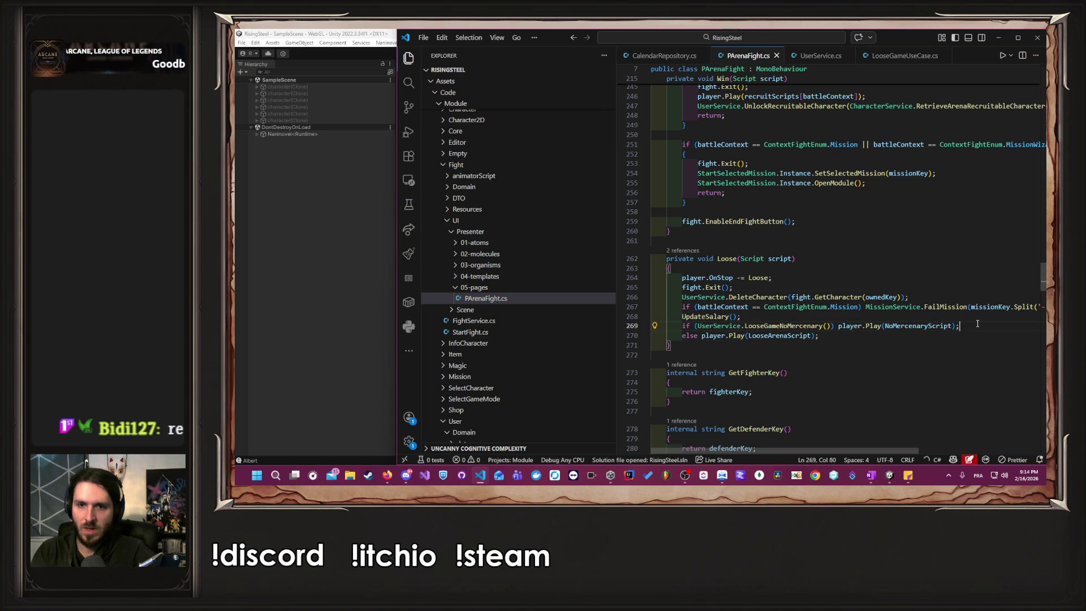
key(Return)
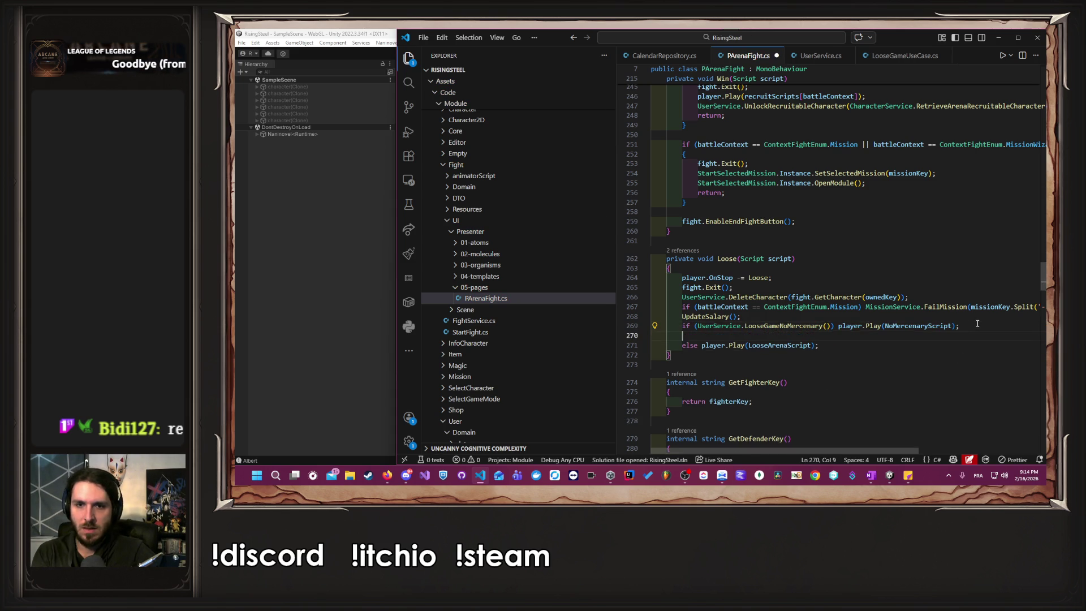
text(else)
key(Tab)
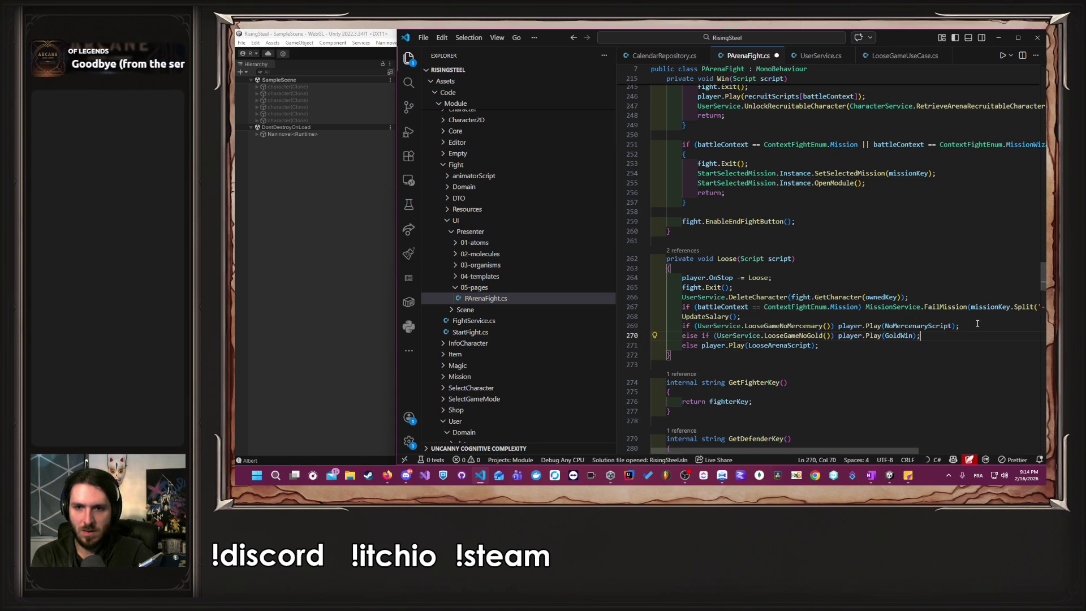
key(Tab)
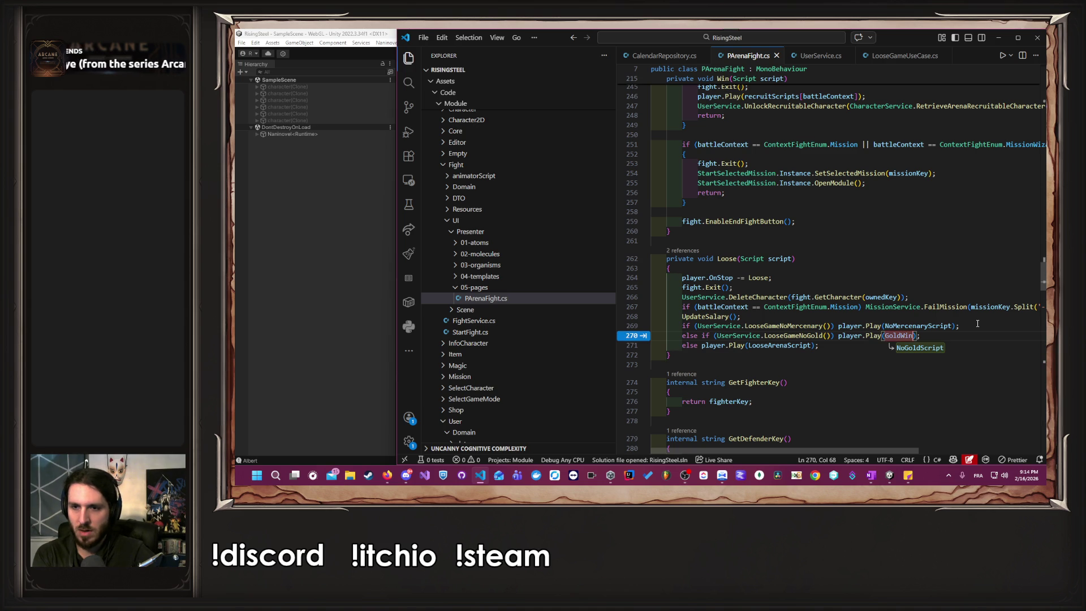
key(Tab)
key(ctrl+z)
key(ctrl+shift+Left)
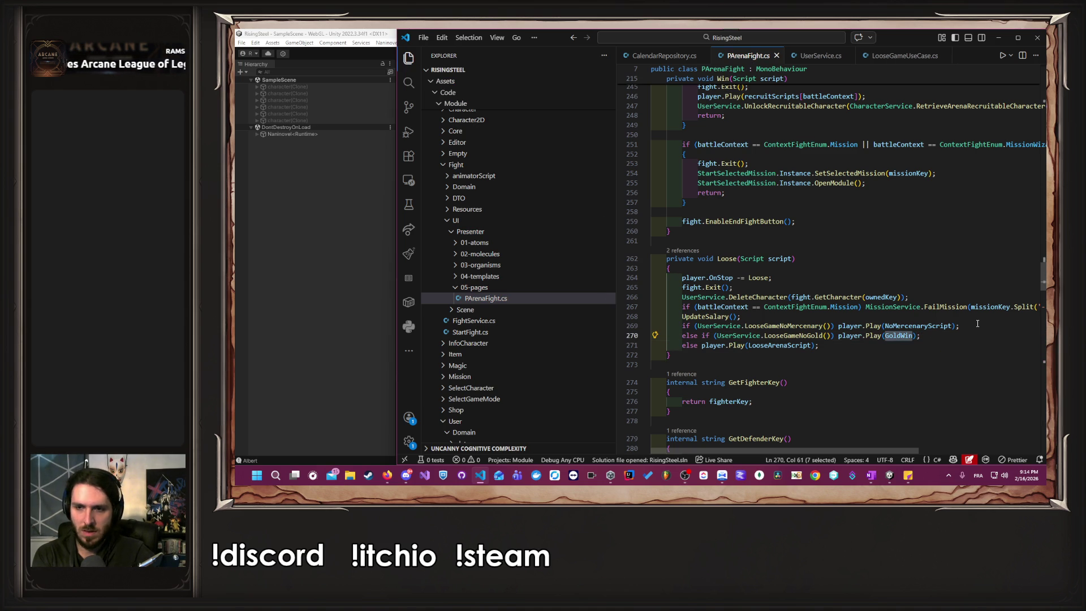
text(No)
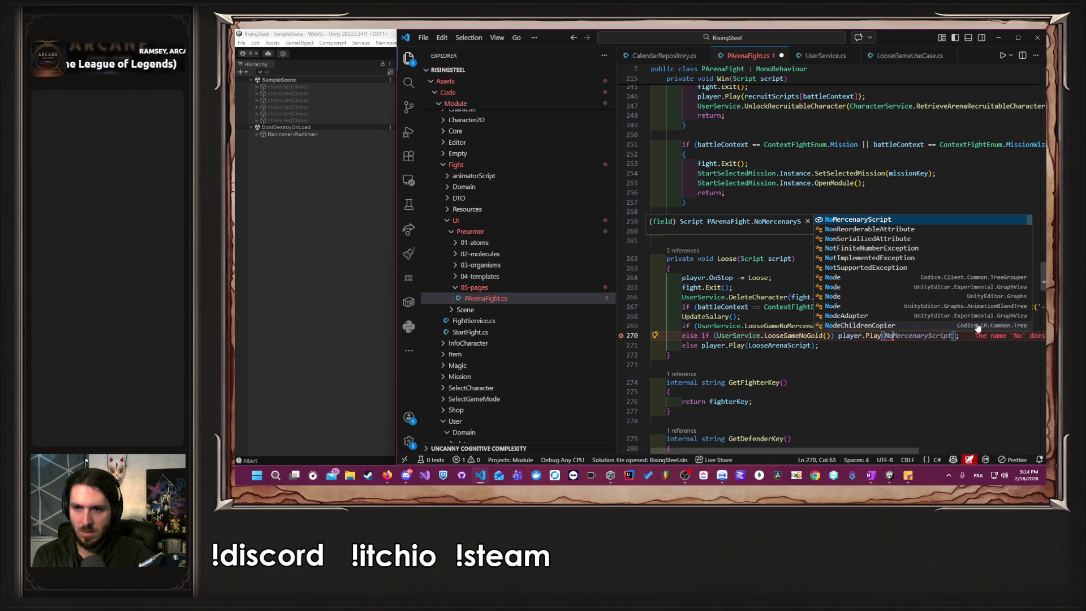
text(G)
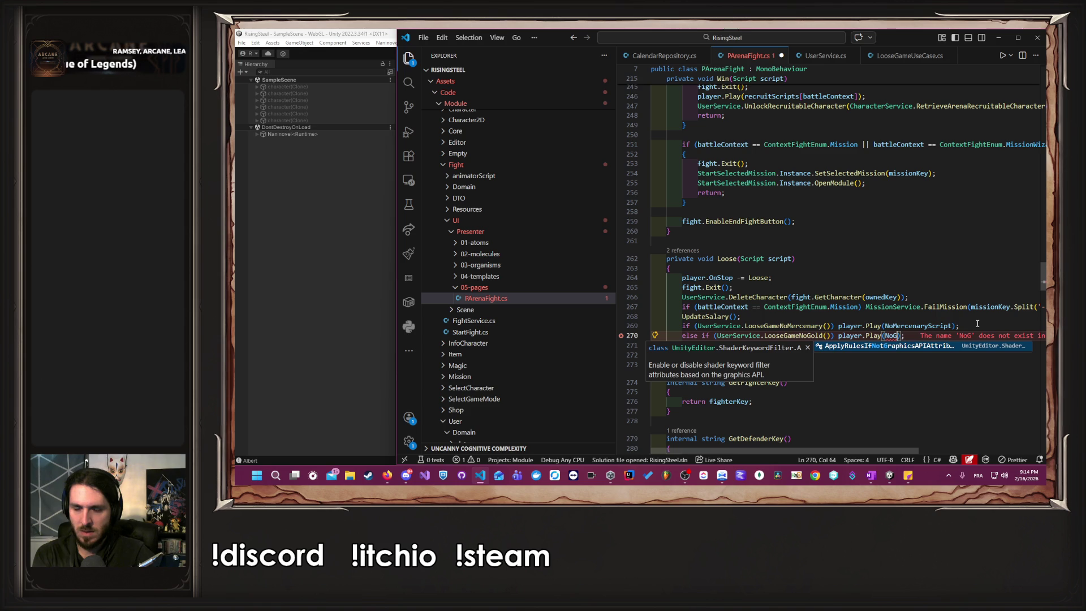
key(ctrl+z)
key(ctrl+z)
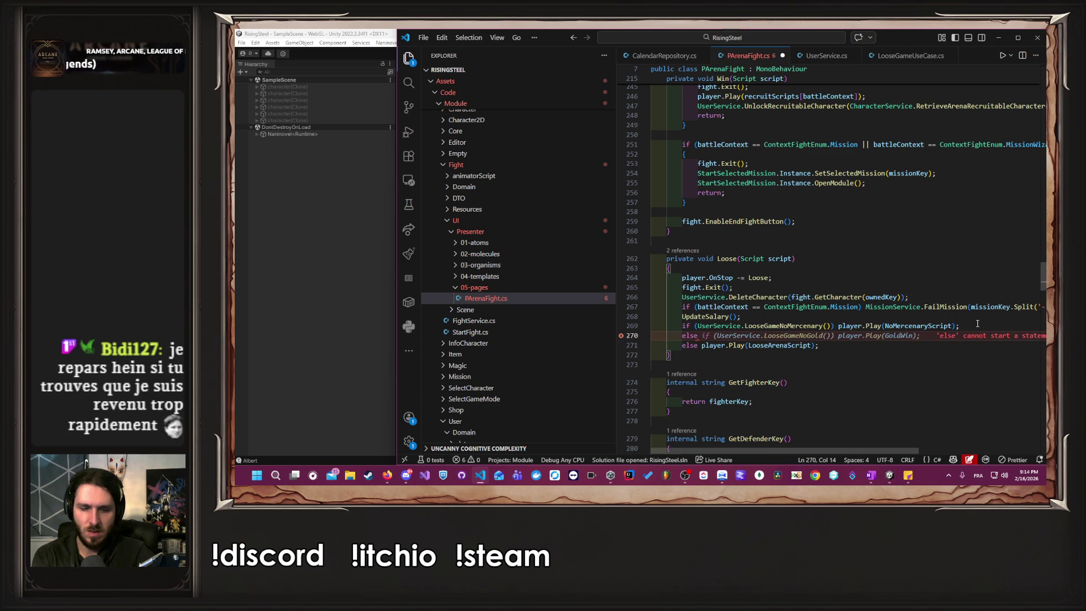
key(Tab)
key(Tab)
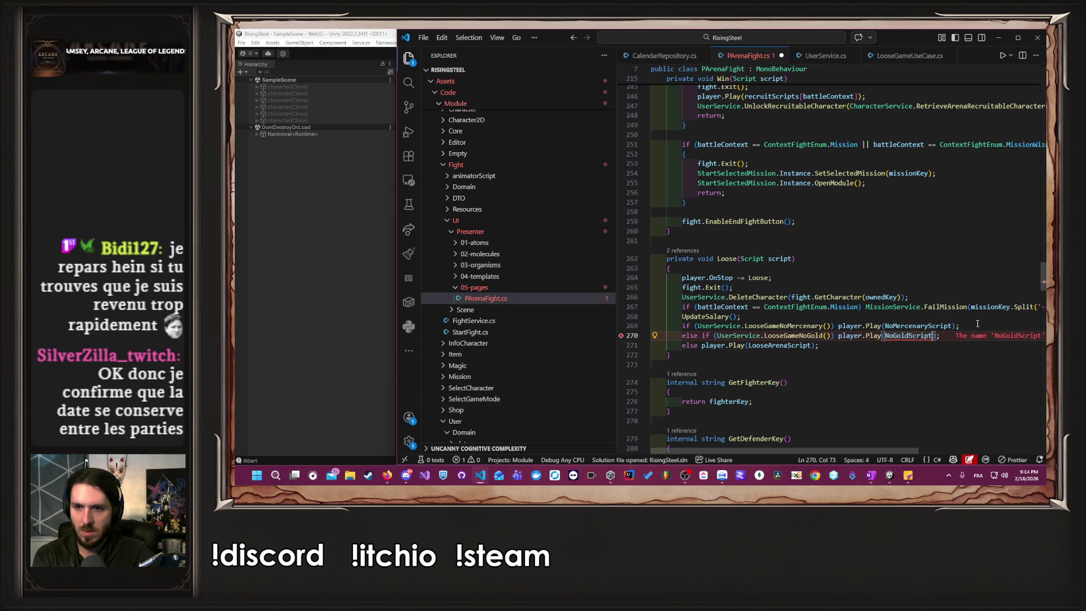
double_click(907, 336)
Step: Scroll up to the NoMercenaryScript field declaration near line 33
scroll(911, 337, up, 20)
scroll(913, 338, up, 20)
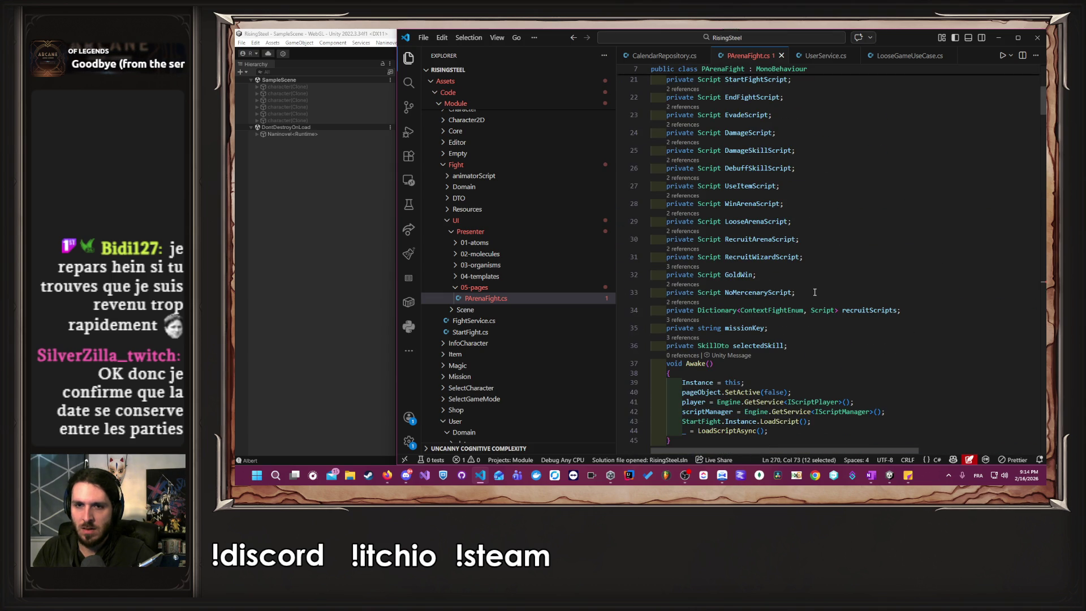
click(815, 291)
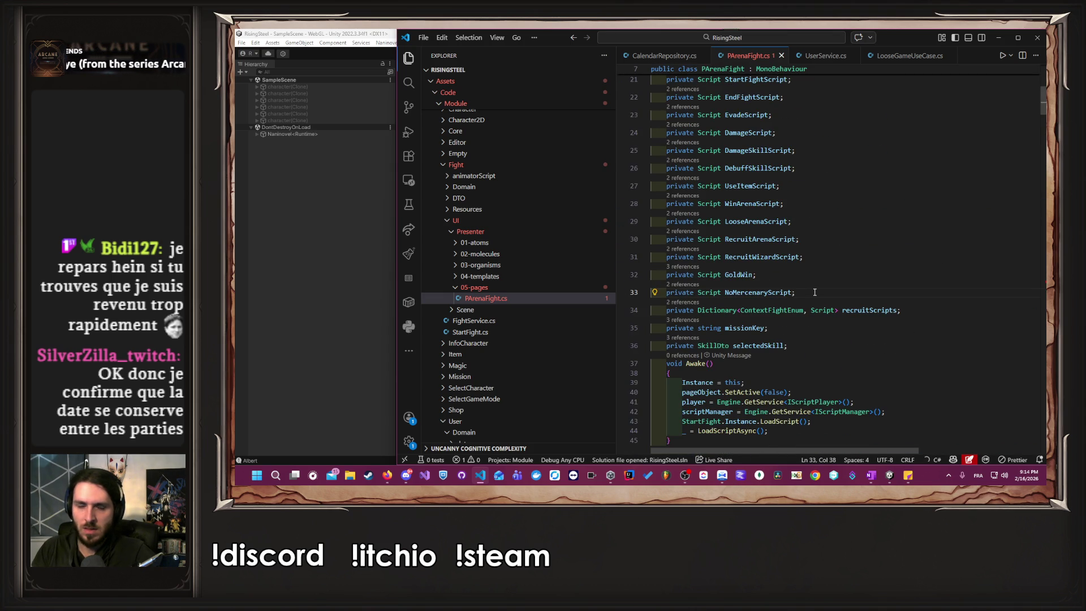
Step: Duplicate the NoMercenaryScript field line and rename the copy to NoGoldScript
key(shift+alt+Down)
click(738, 310)
double_click(738, 310)
text(NoGoldScript)
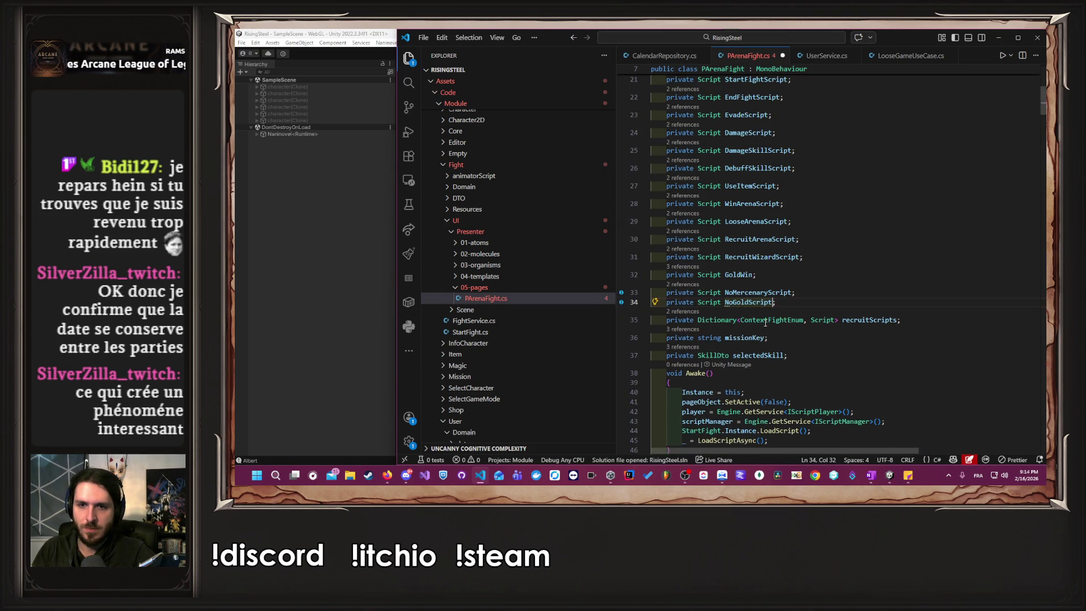
double_click(767, 314)
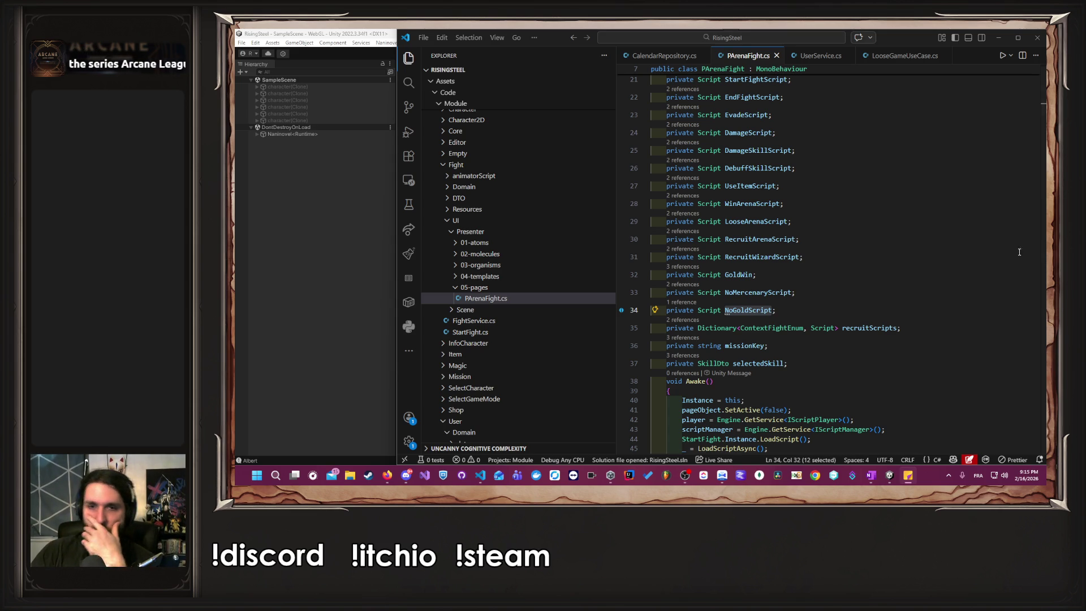
double_click(734, 311)
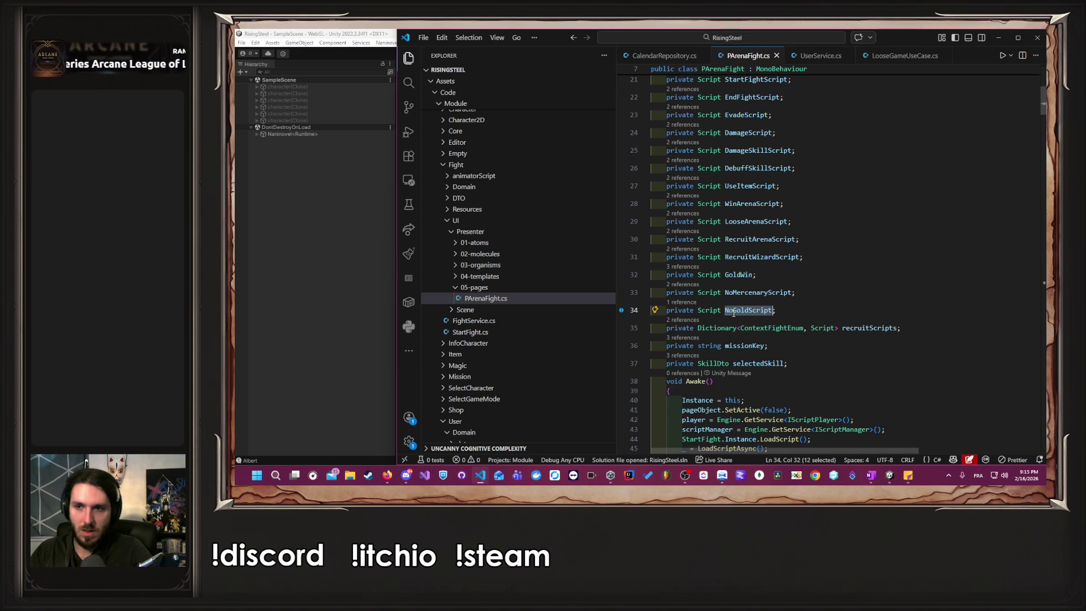
click(763, 292)
double_click(762, 291)
scroll(769, 299, down, 20)
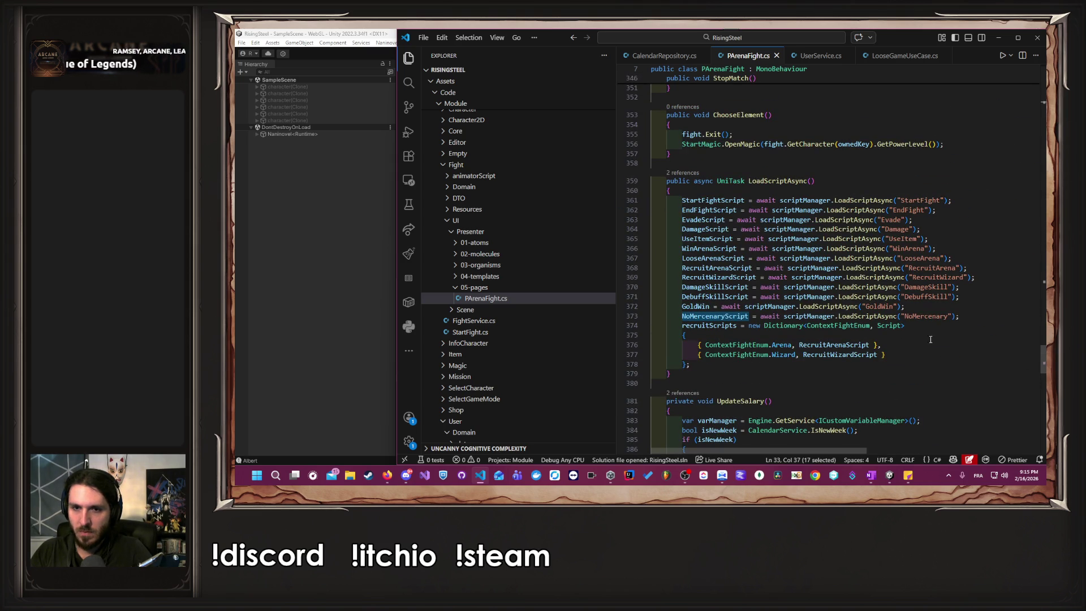
Step: Duplicate the NoMercenaryScript load line as NoGoldScript with key "NoGold" and save PArenaFight.cs
click(972, 318)
key(shift+alt+Down)
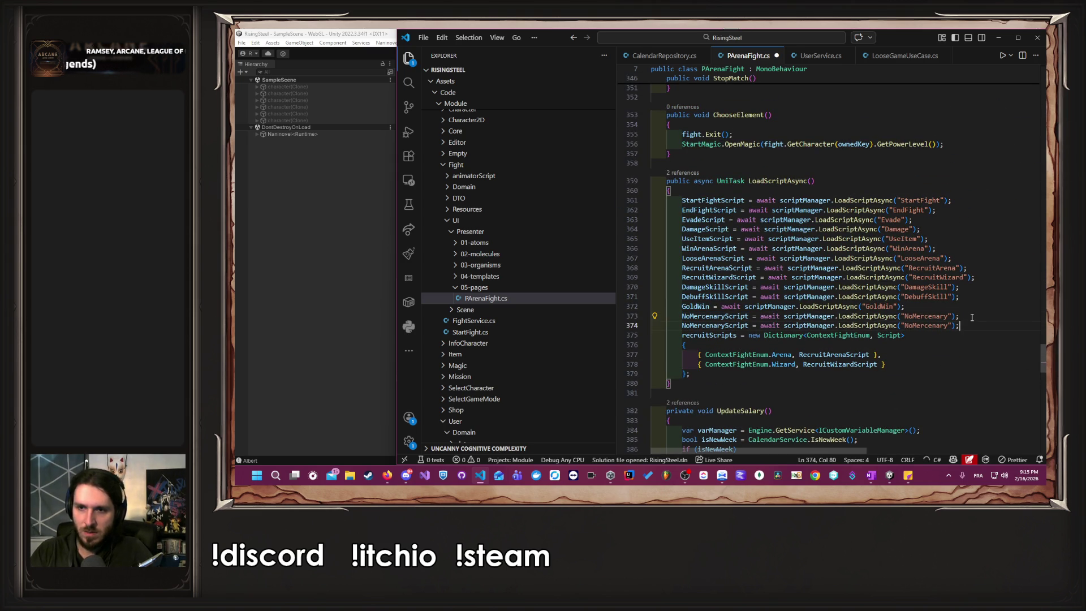
double_click(735, 326)
text(NoGoldScript)
double_click(904, 325)
text(NoGold)
key(ctrl+s)
scroll(523, 340, down, 10)
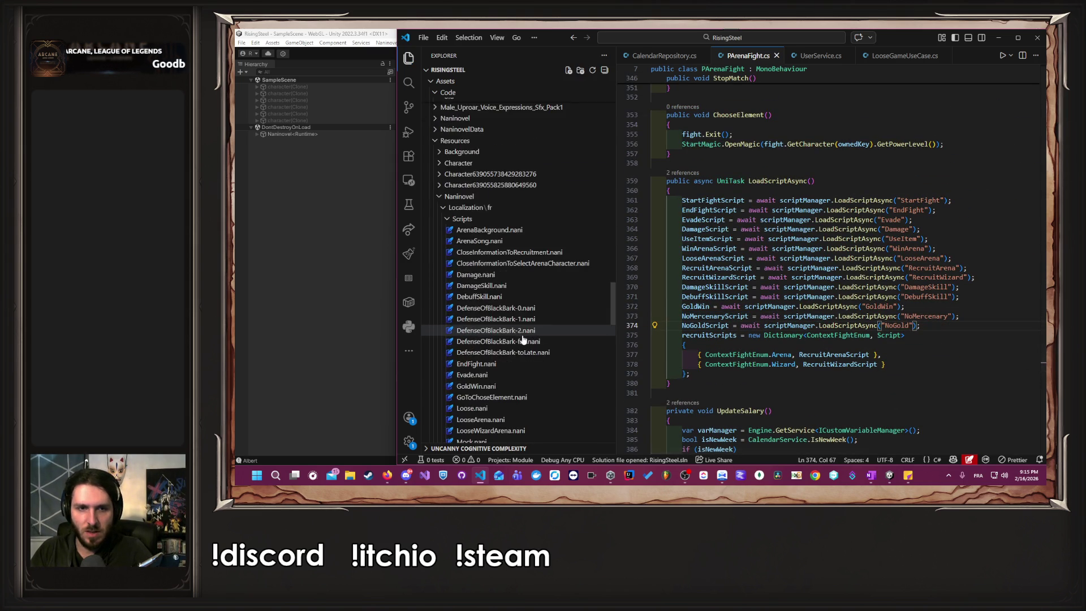
scroll(523, 339, up, 10)
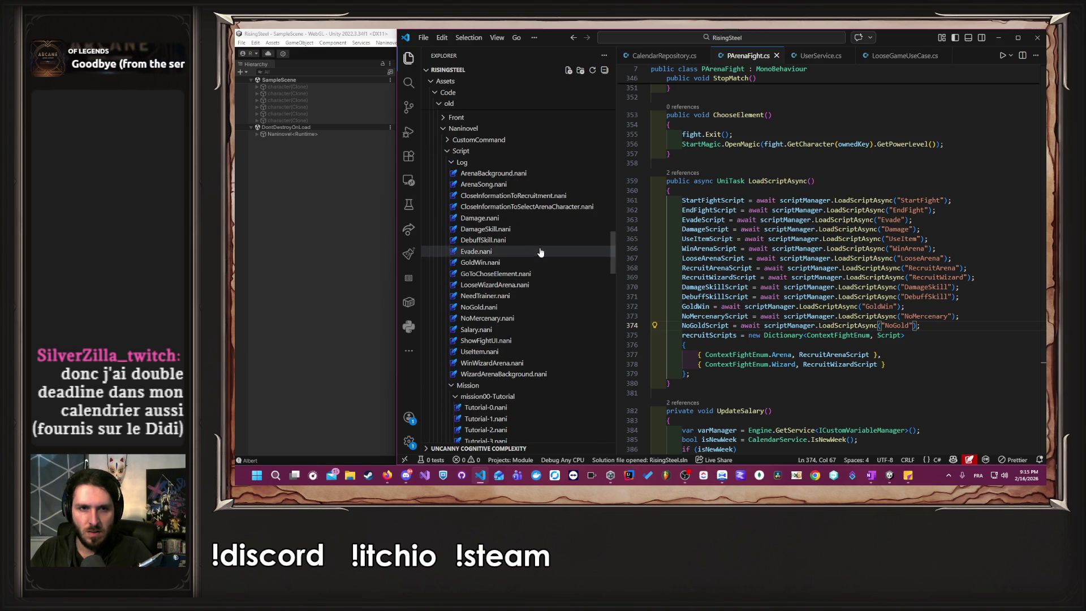
double_click(713, 327)
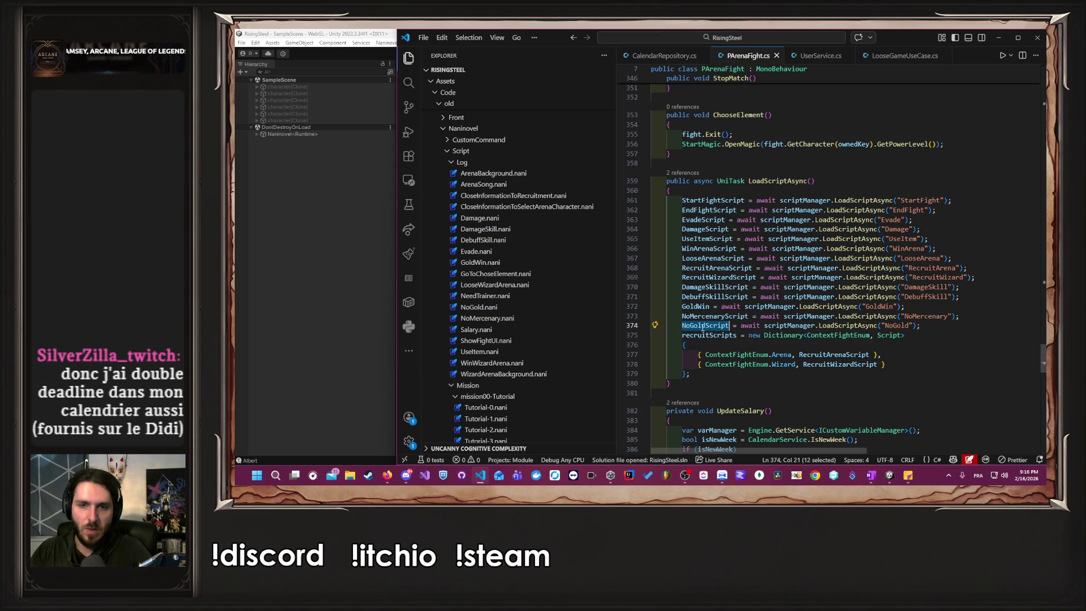
scroll(703, 327, up, 20)
scroll(743, 344, up, 20)
scroll(821, 264, down, 20)
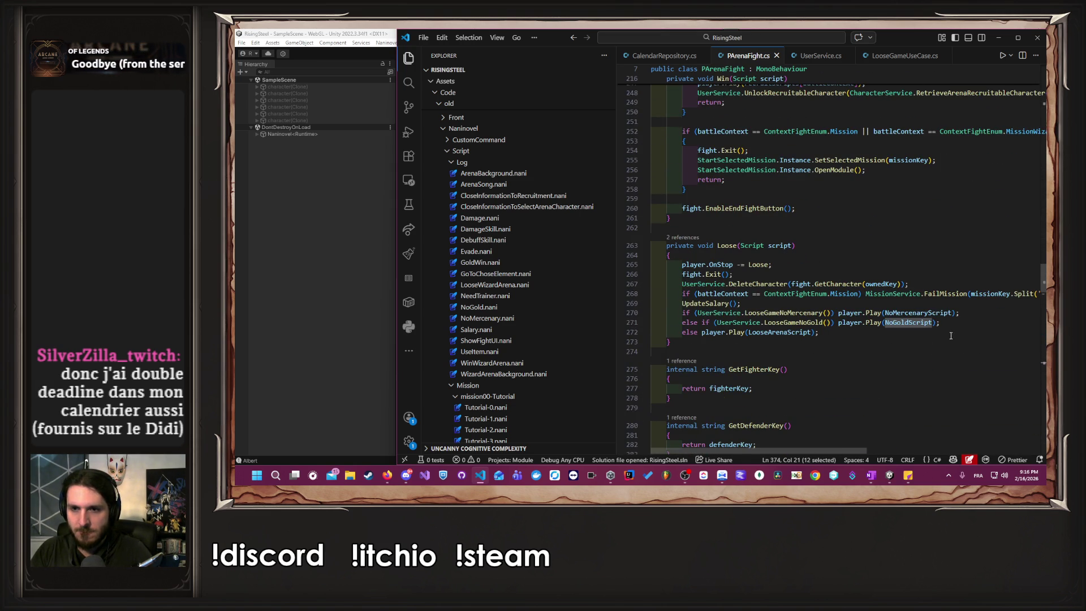
Step: Select the Loose method's NoGold else-if branch and LooseArenaScript fallback lines
double_click(936, 323)
drag(960, 321, 702, 322)
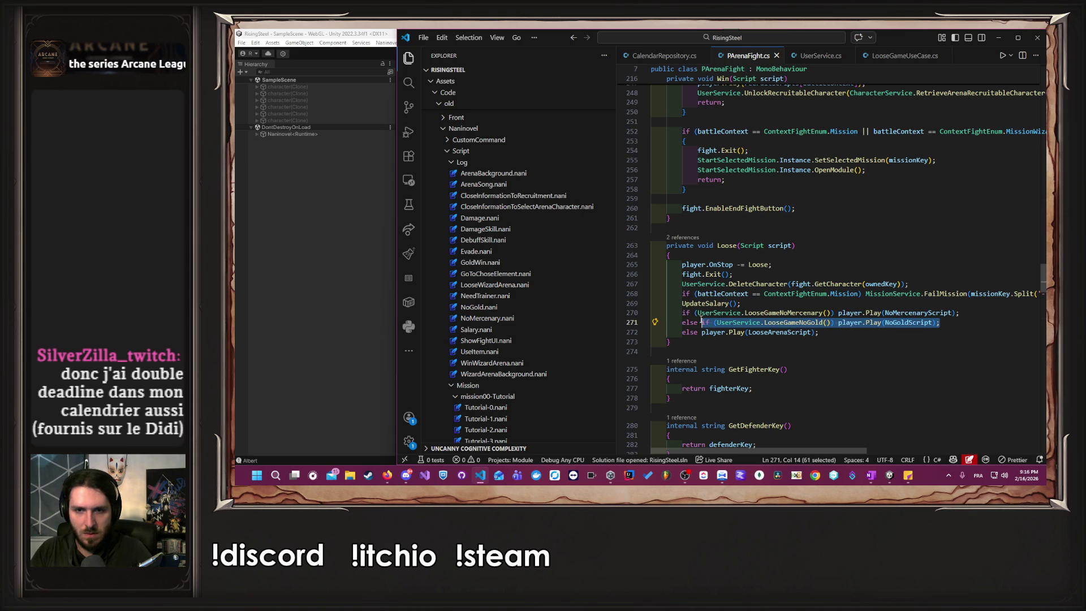
drag(831, 331, 634, 324)
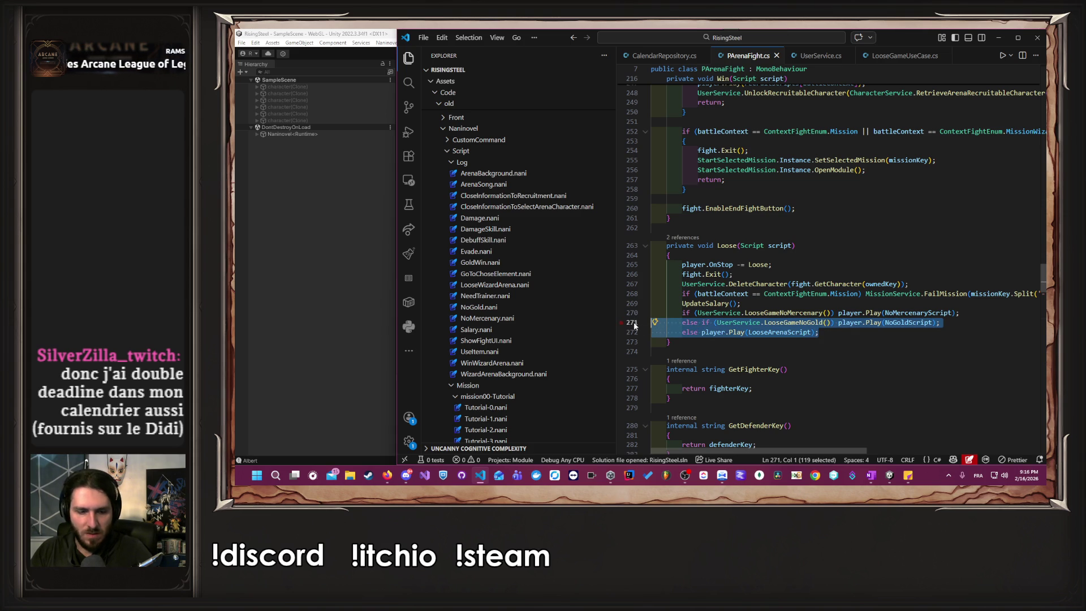
scroll(833, 304, up, 8)
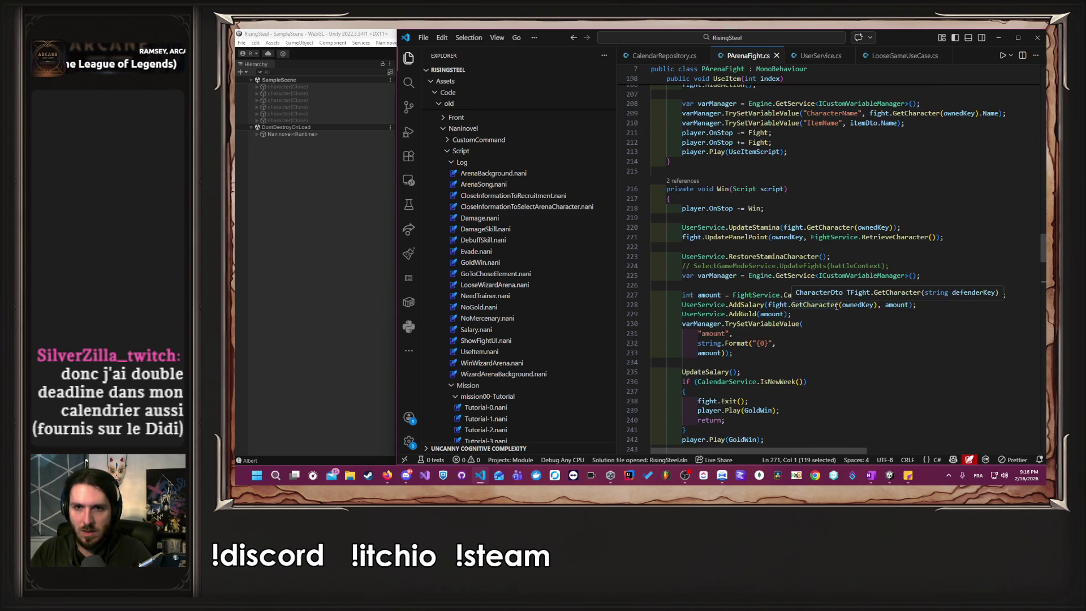
scroll(836, 306, down, 3)
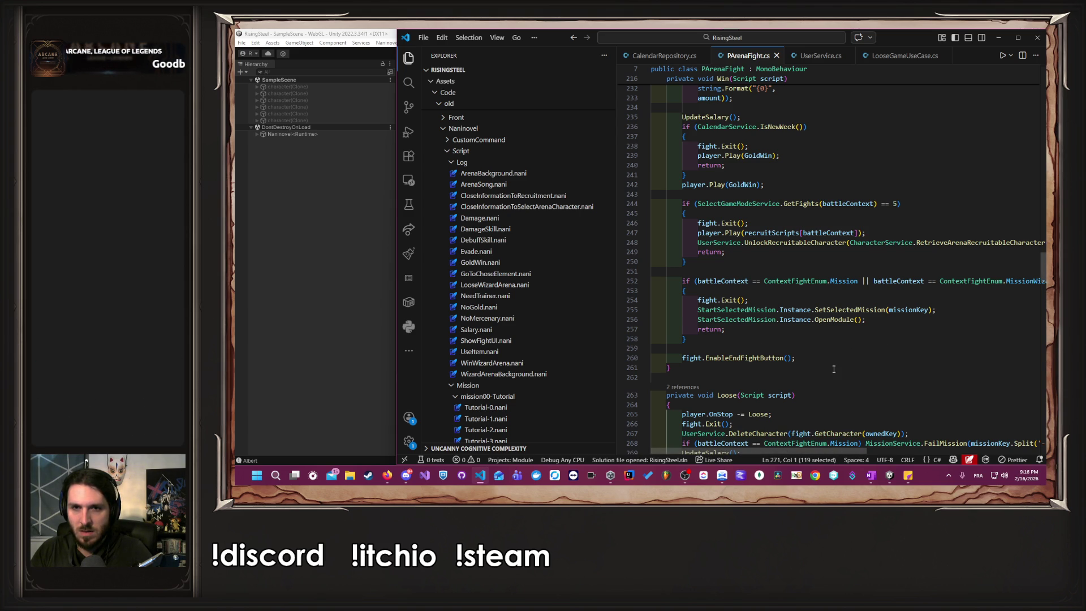
scroll(833, 369, up, 3)
scroll(817, 342, up, 2)
Step: Try inserting blank lines after UpdateSalary in Win's new-week block, then remove them
click(799, 268)
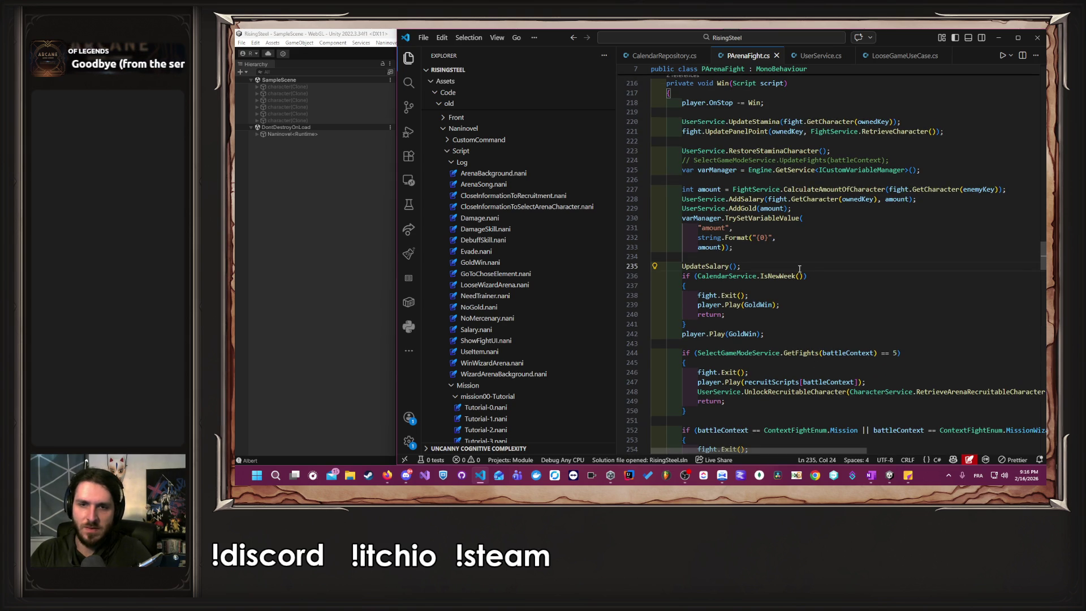
key(Return)
key(Return)
key(Return)
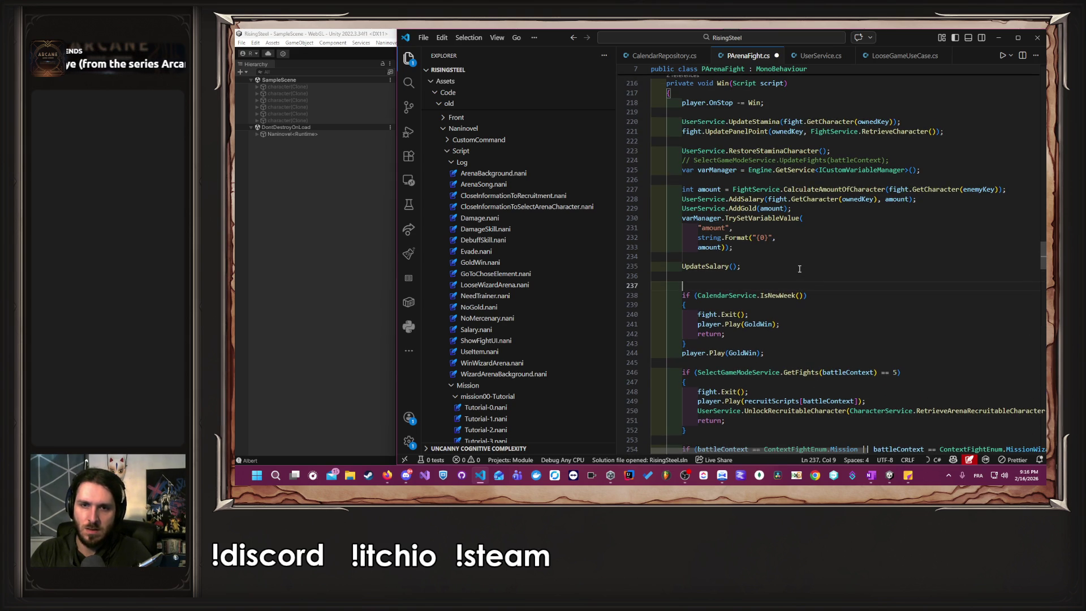
key(Up)
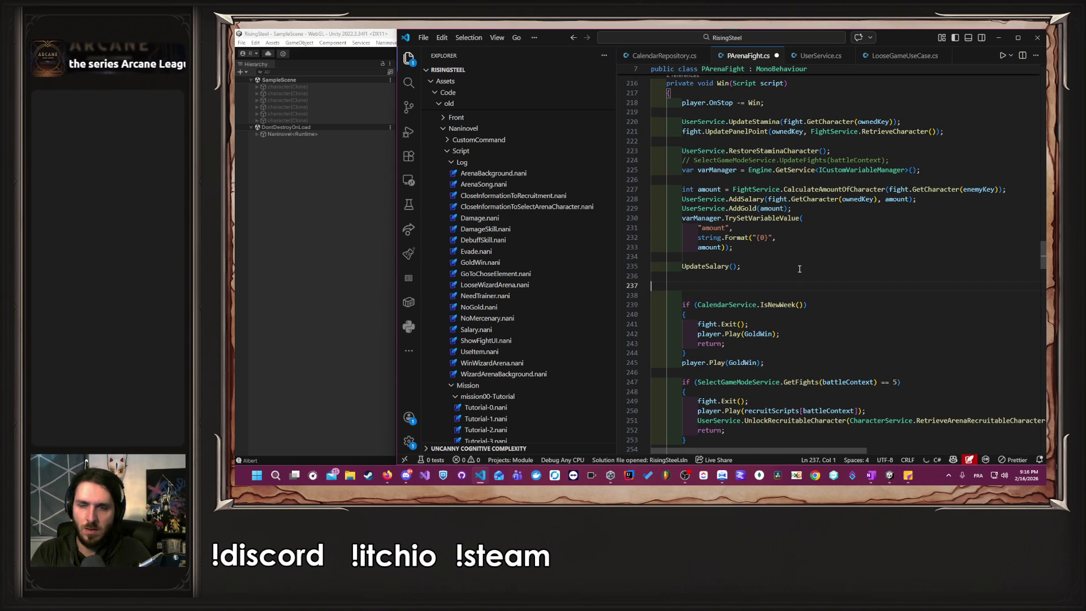
key(Delete)
key(BackSpace)
key(BackSpace)
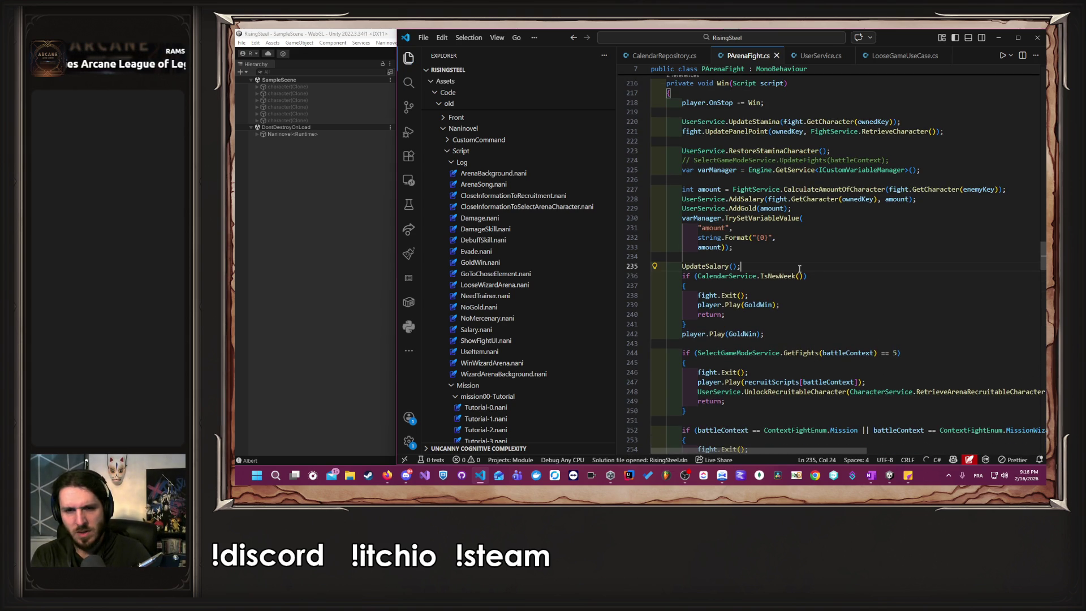
click(798, 271)
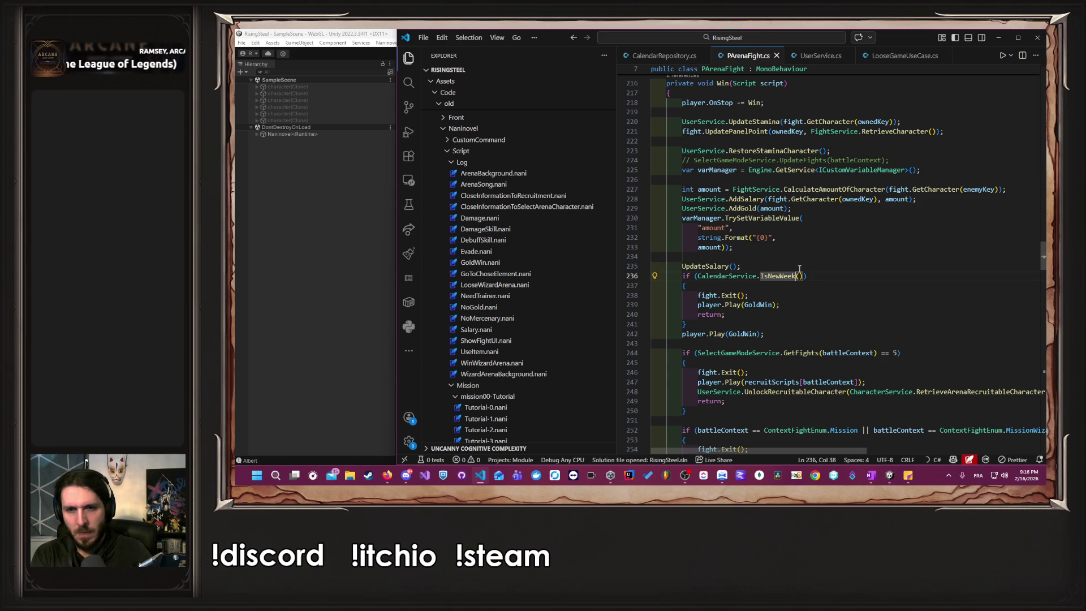
key(Down)
key(Down)
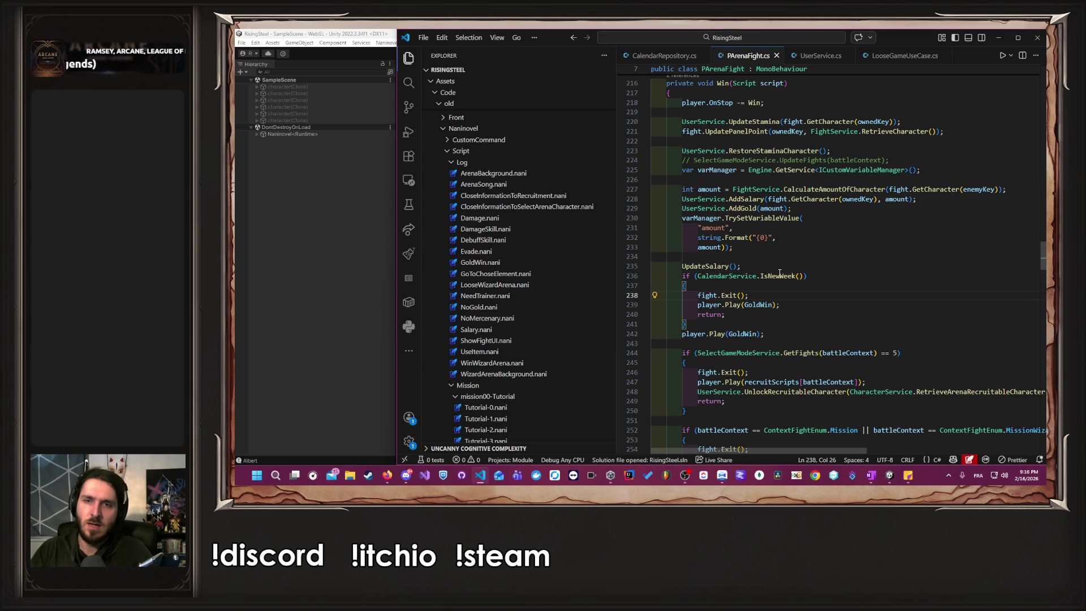
scroll(846, 284, down, 10)
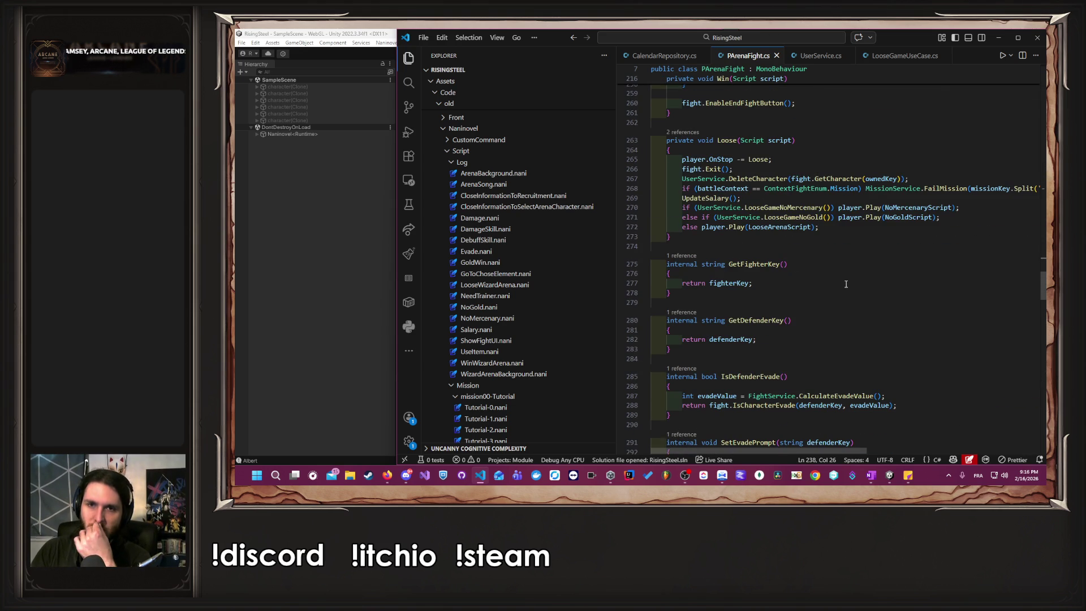
scroll(846, 284, up, 4)
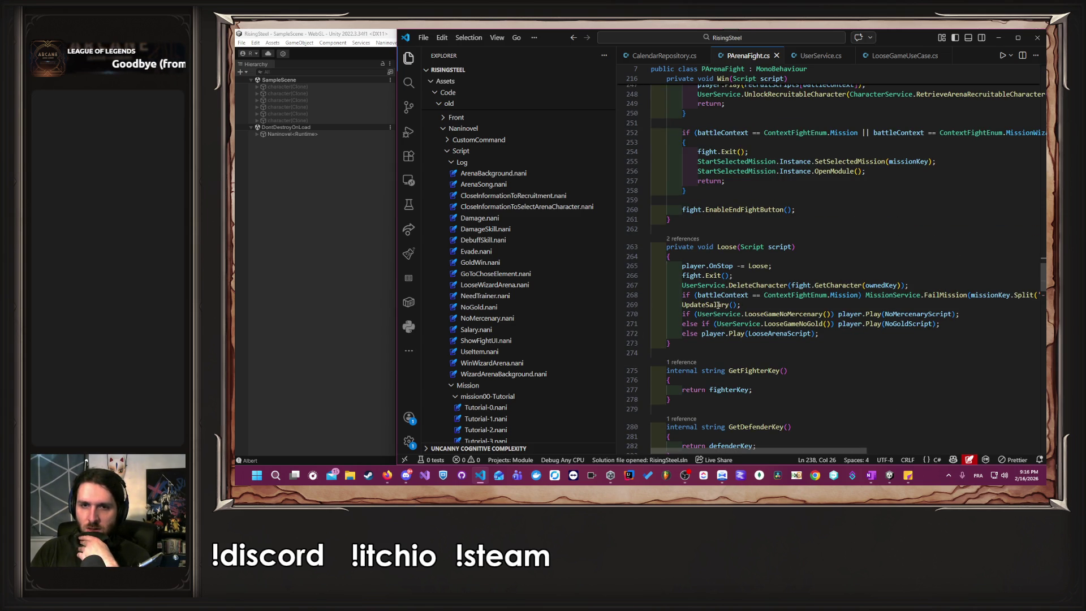
Step: Paste the NoGold branch and fallback line after the GoldWin call in the IsNewWeek block
click(718, 305)
scroll(886, 279, up, 7)
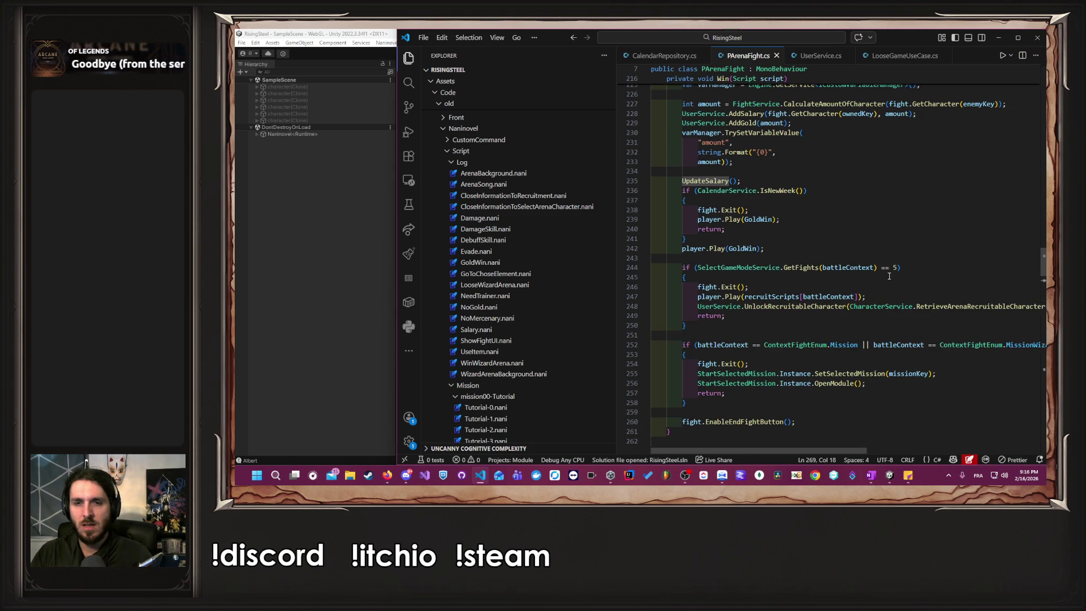
click(764, 413)
click(763, 428)
double_click(760, 422)
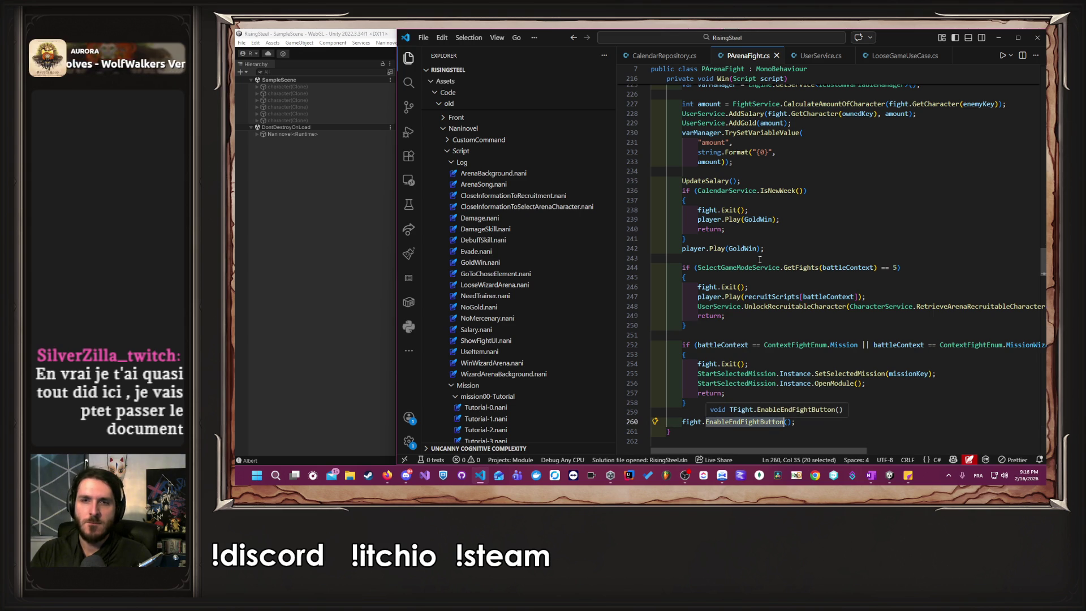
click(777, 192)
click(803, 220)
key(ctrl+v)
Step: Turn the pasted line into an if LooseGameNoGold check, drop the fallback, and move it above fight.Exit()
key(ctrl+s)
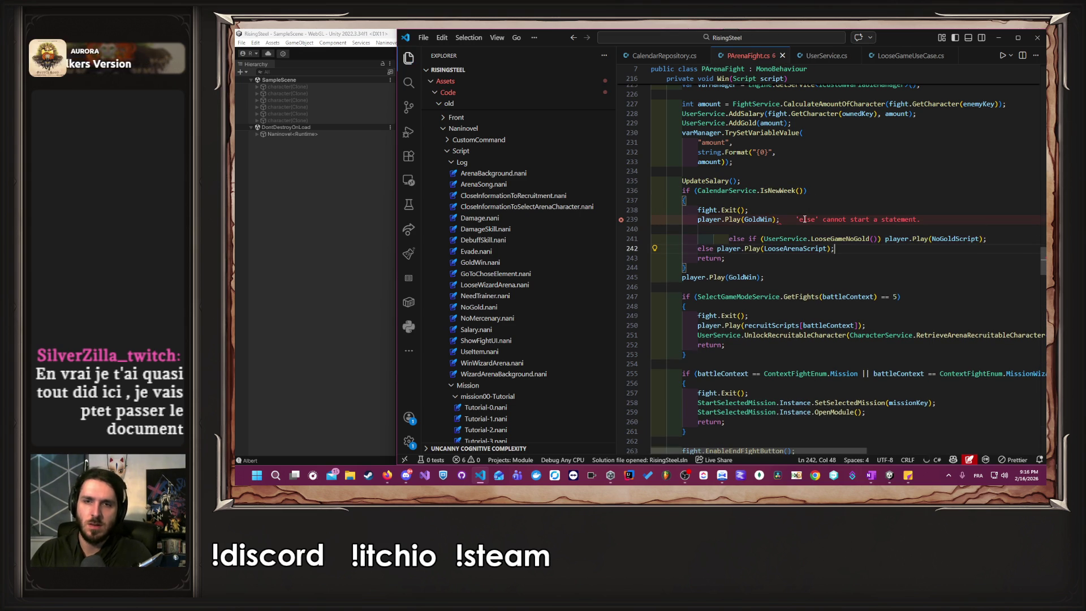
drag(748, 239, 697, 238)
key(BackSpace)
click(847, 250)
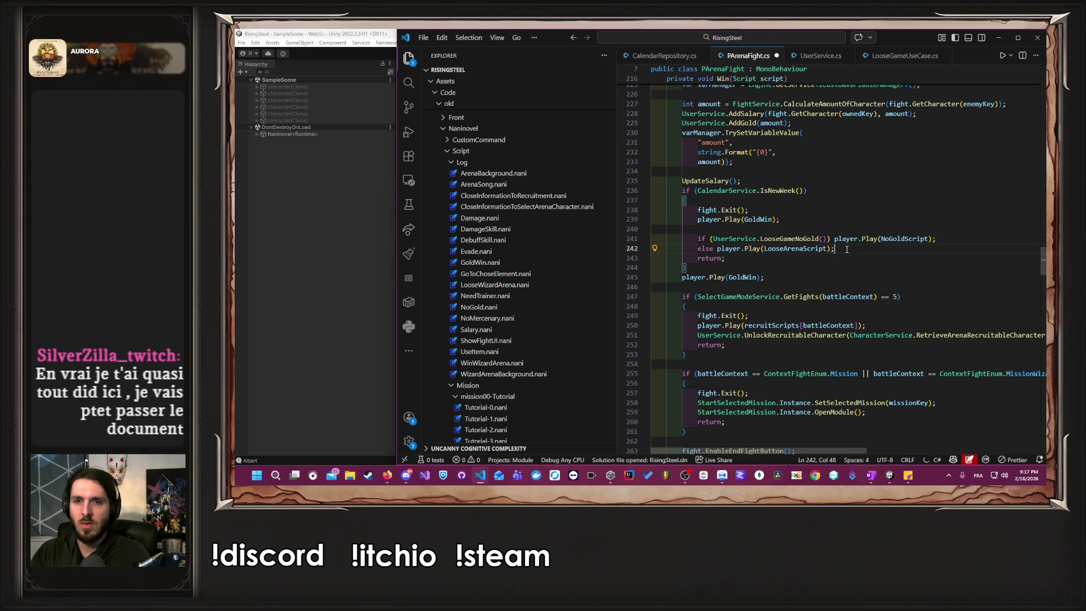
drag(841, 251, 639, 247)
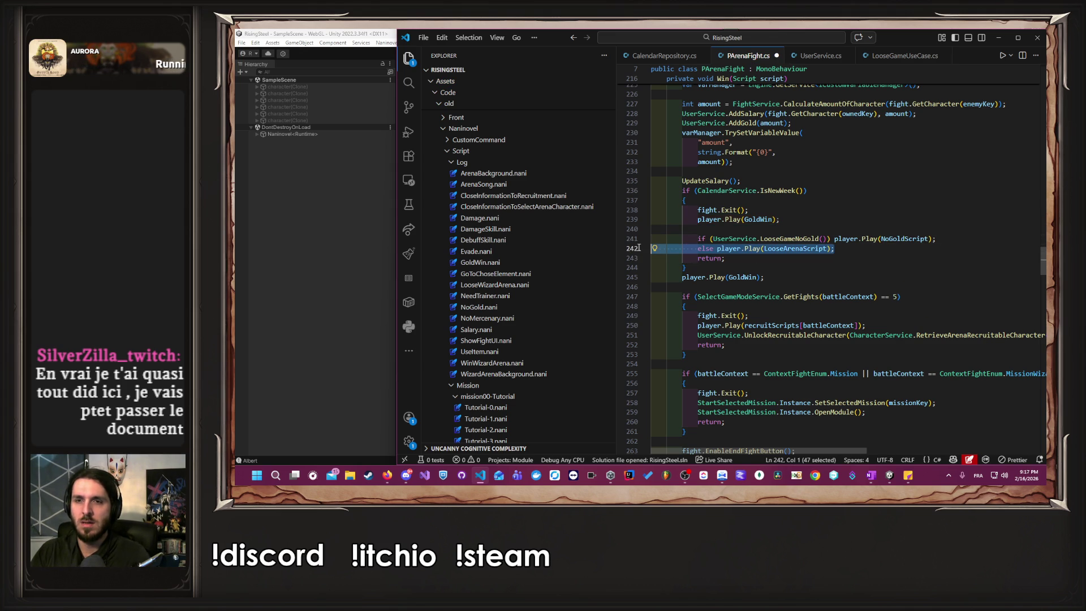
key(BackSpace)
key(BackSpace)
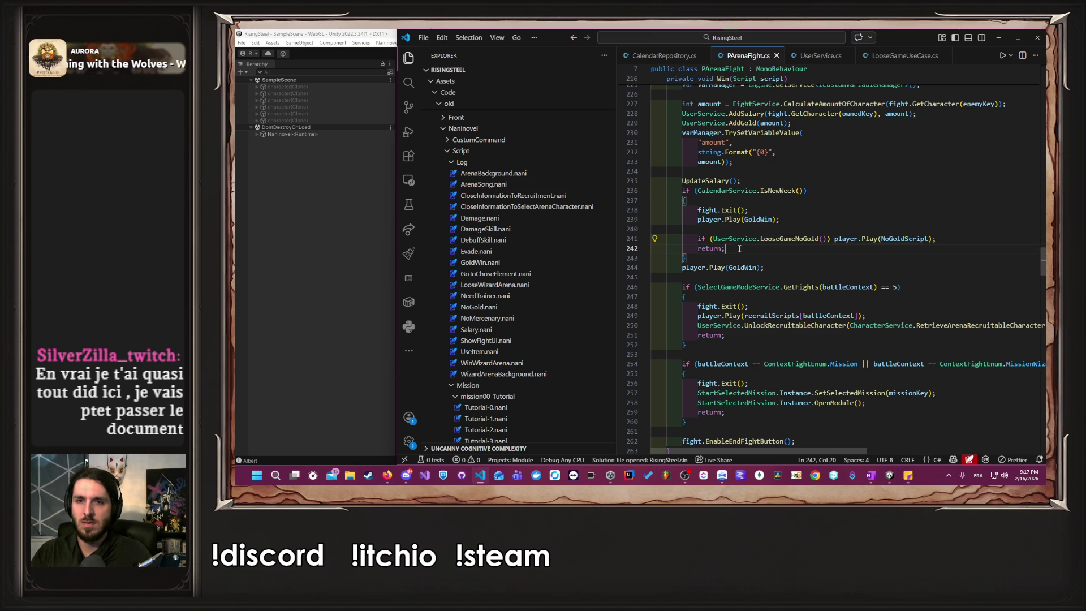
drag(717, 210, 760, 220)
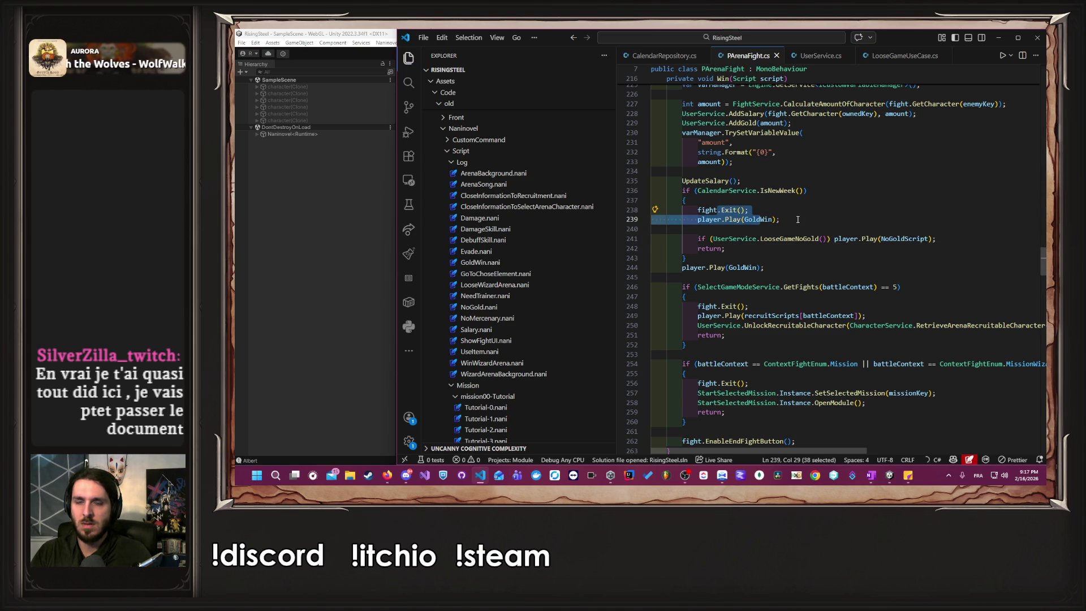
click(797, 219)
click(814, 238)
key(alt+Up)
key(alt+Up)
key(alt+Up)
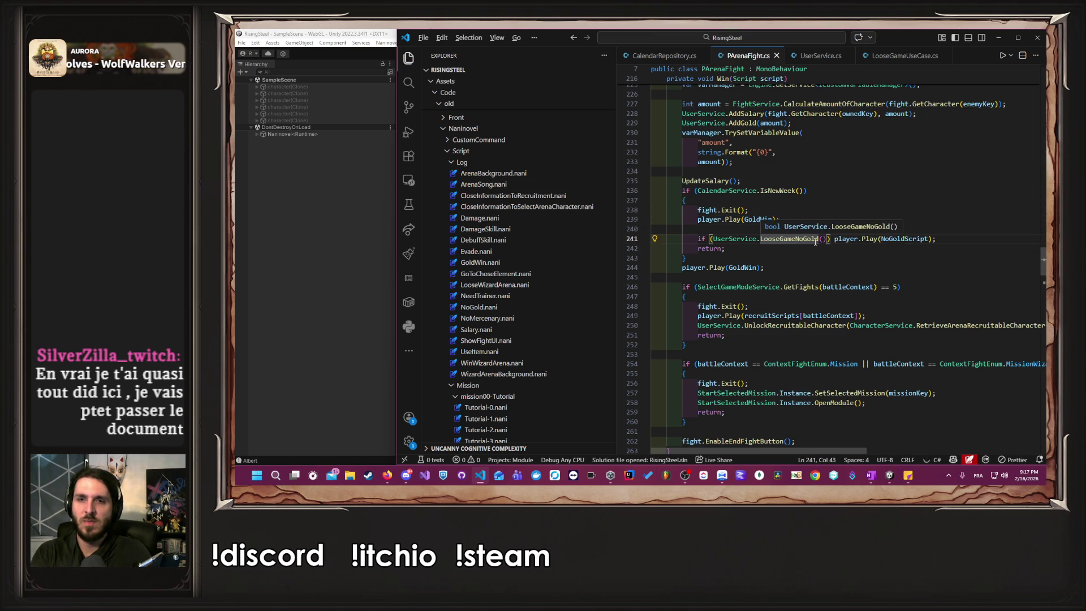
Step: Wrap player.Play(NoGoldScript) in braces, add return; after it, and save PArenaFight.cs
key(Right)
key(Right)
key(Right)
key(Return)
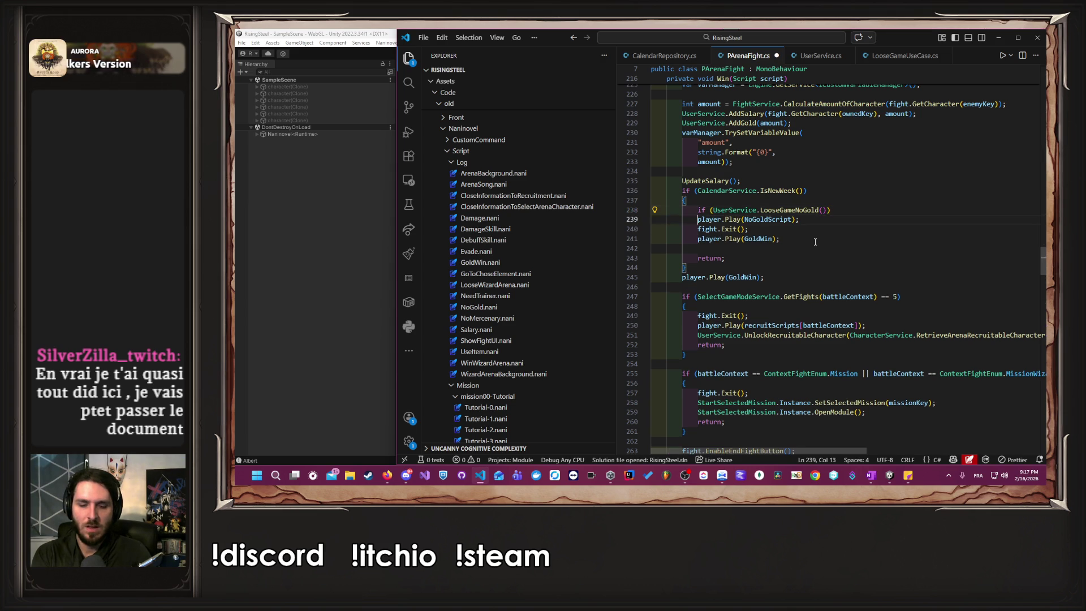
key(super)
key(super)
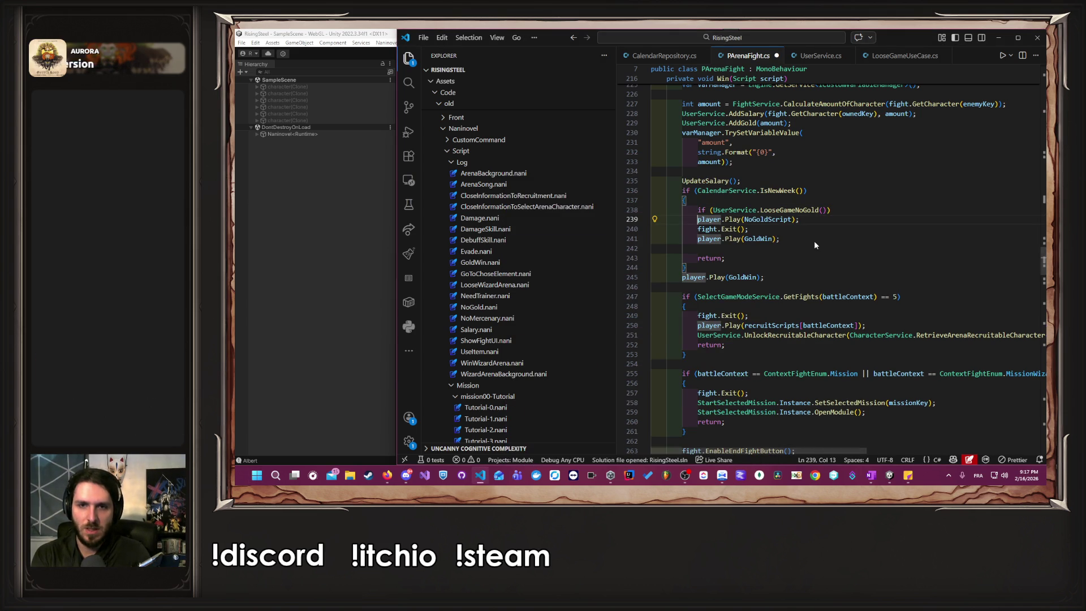
text({)
key(Return)
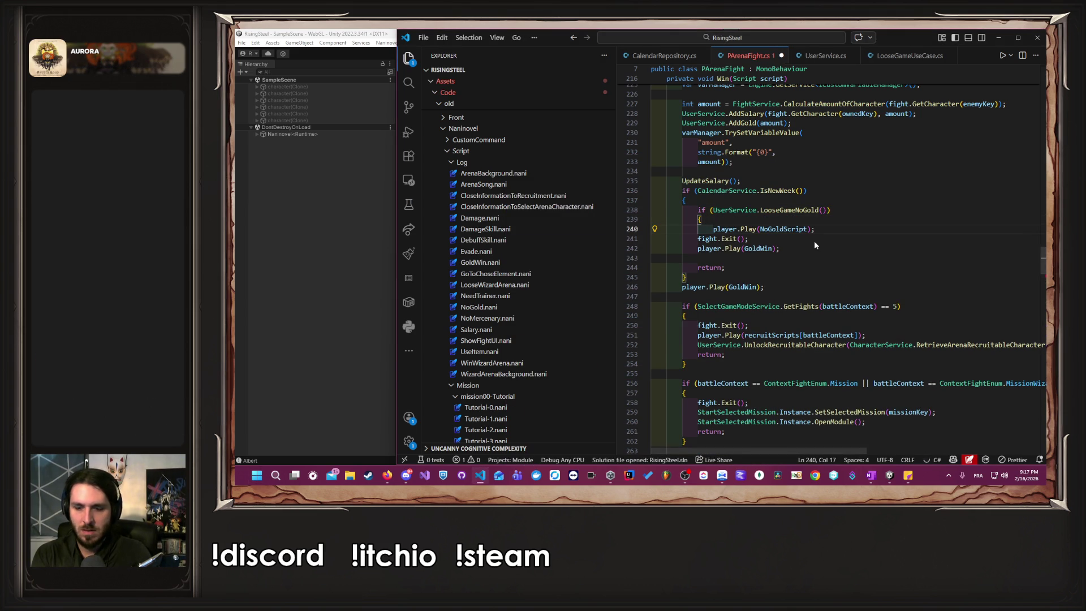
key(End)
key(Return)
text(})
key(Up)
key(ctrl+Right)
key(ctrl+Right)
key(ctrl+Right)
key(Return)
text(return;)
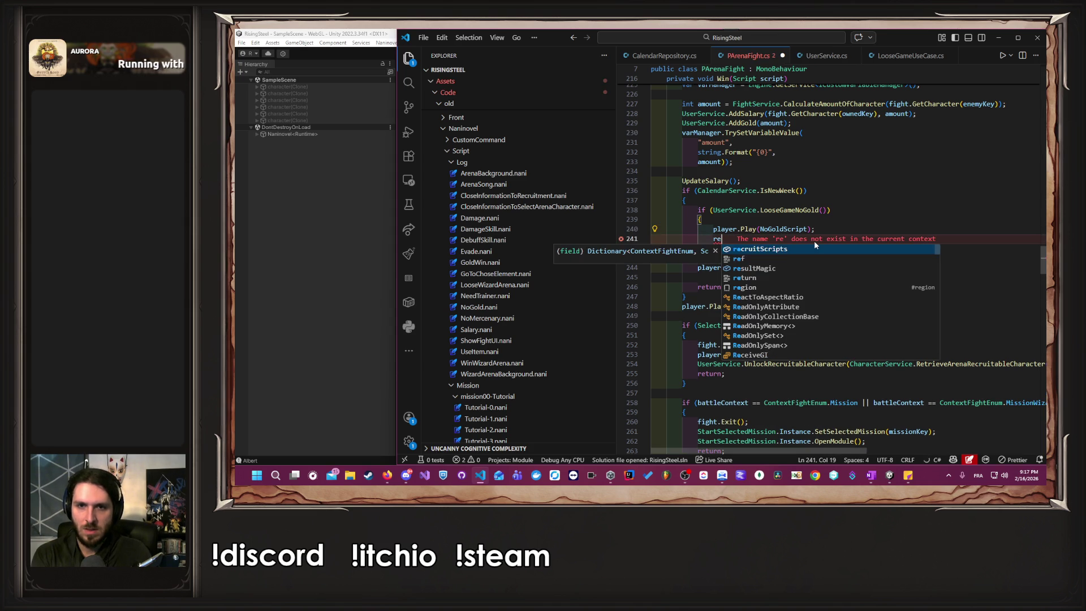
key(ctrl+s)
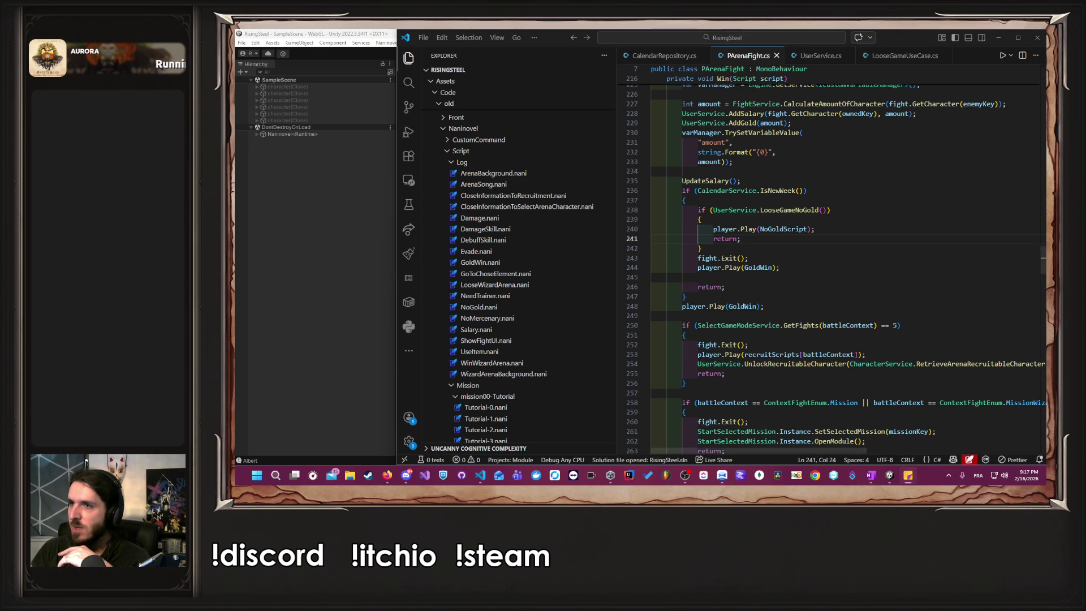
key(super+alt+s)
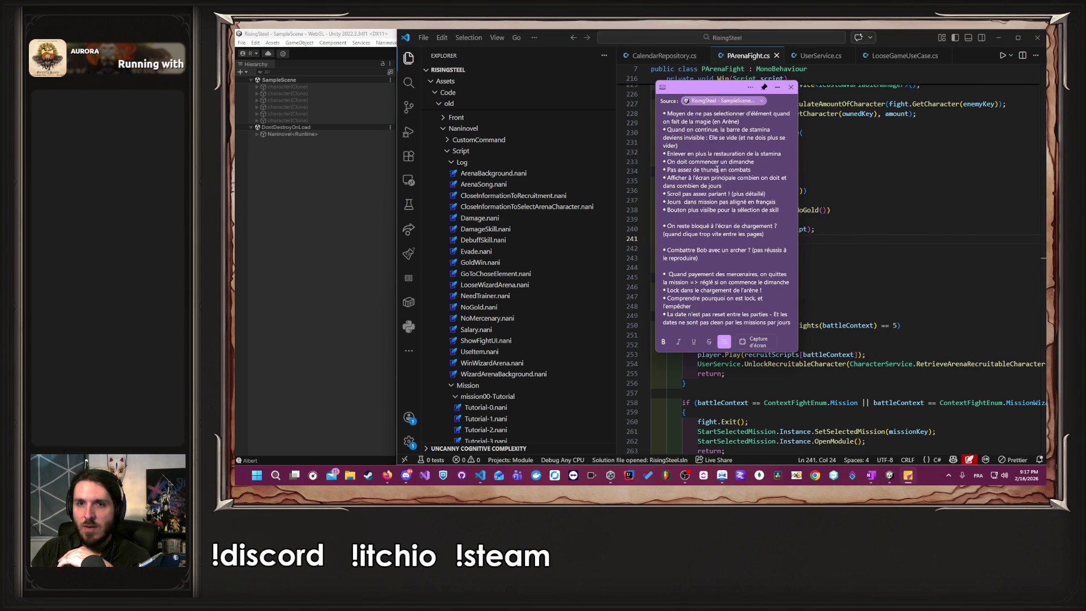
Step: Scroll the to-do note, move it to the right edge, and stop the running game in Unity
scroll(719, 196, down, 3)
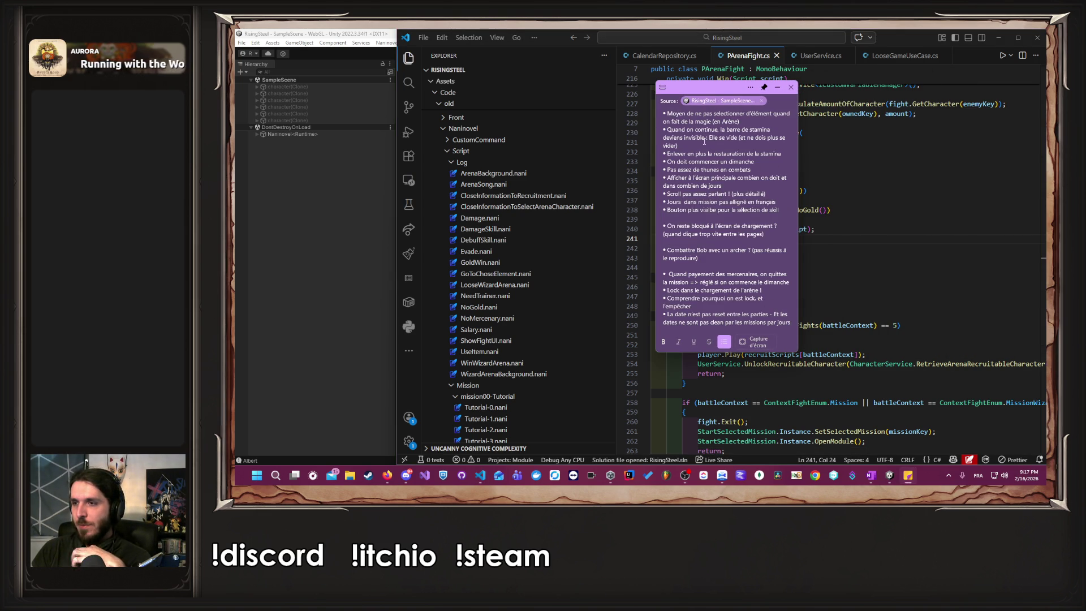
drag(704, 89, 1083, 91)
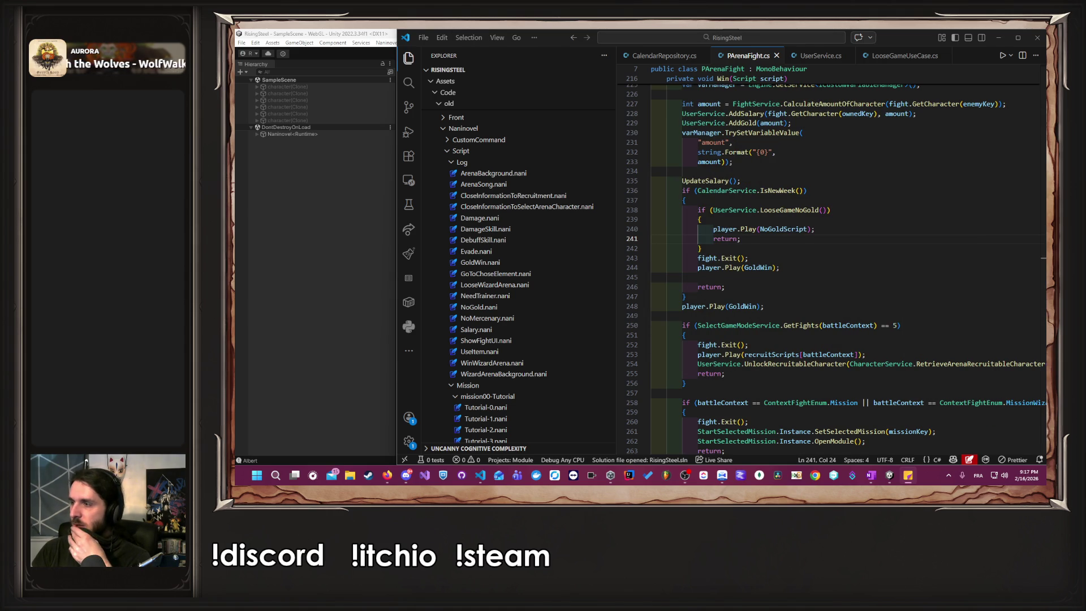
click(236, 258)
click(627, 54)
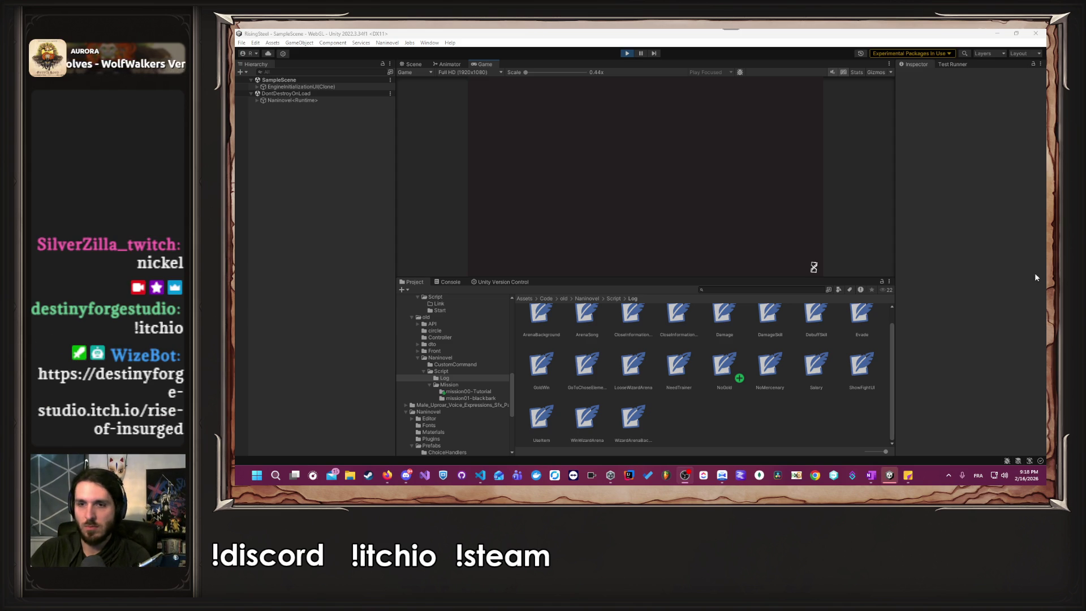
Step: Enlarge the game view and continue the saved game from its save slot
drag(707, 280, 700, 328)
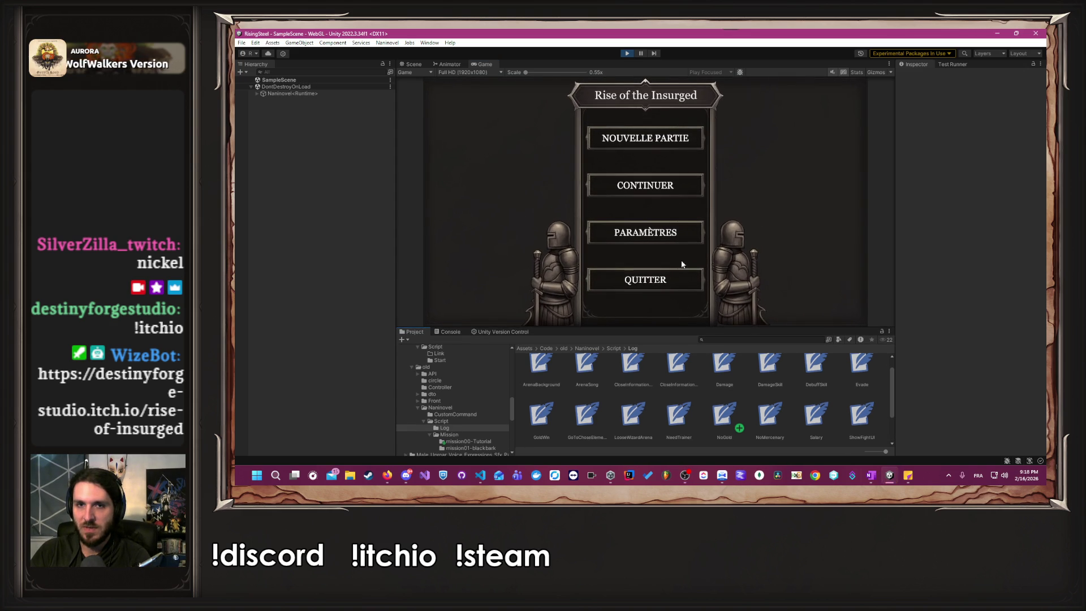
click(649, 187)
click(602, 201)
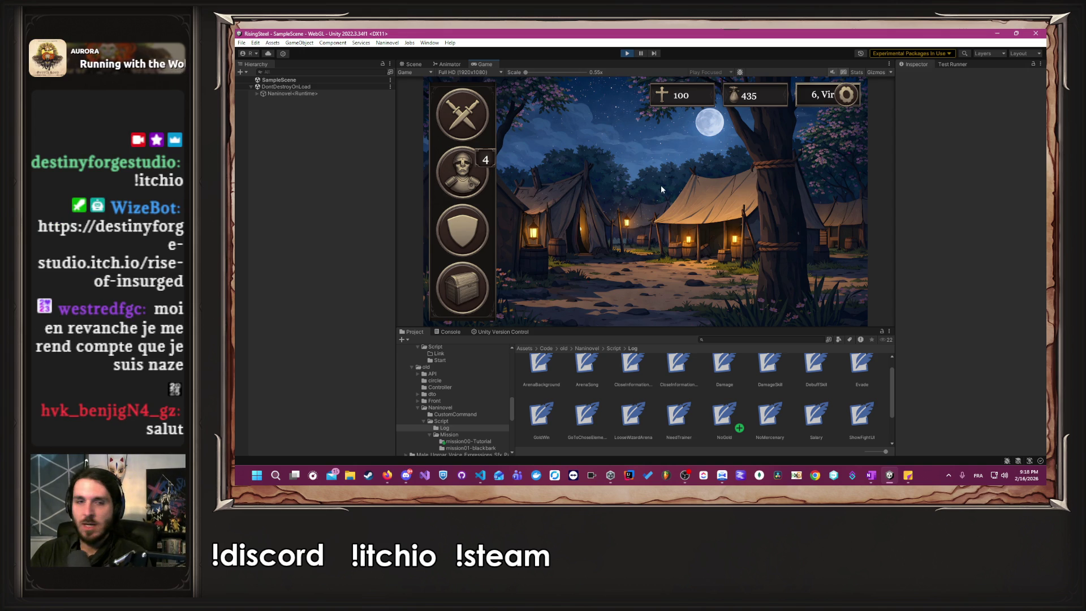
Step: Look over the recruitment and training panels and Albert's details, then buy supplies in the Boutique
click(471, 184)
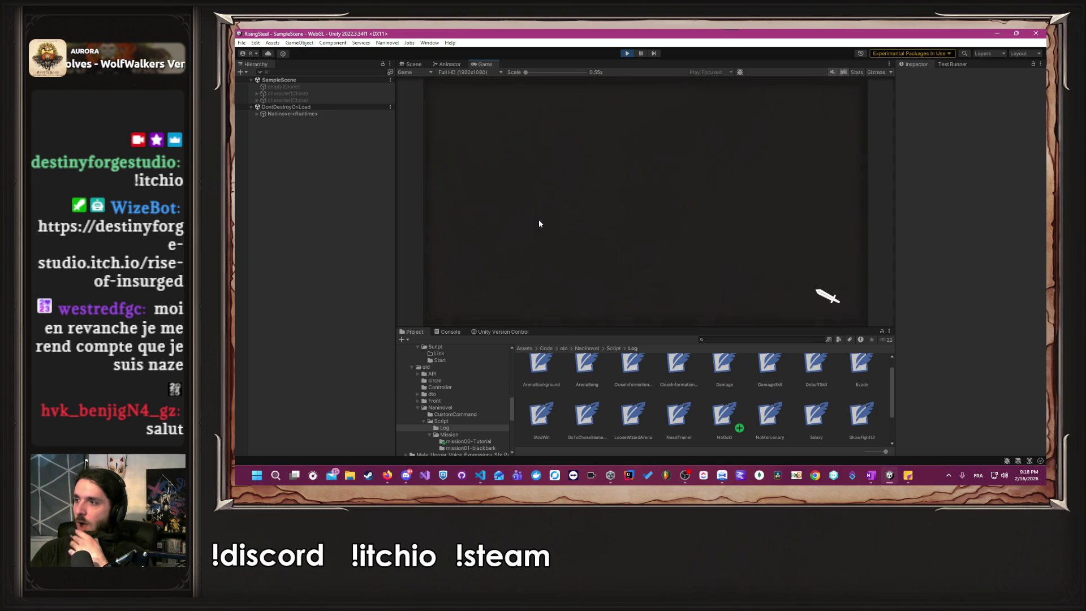
click(838, 102)
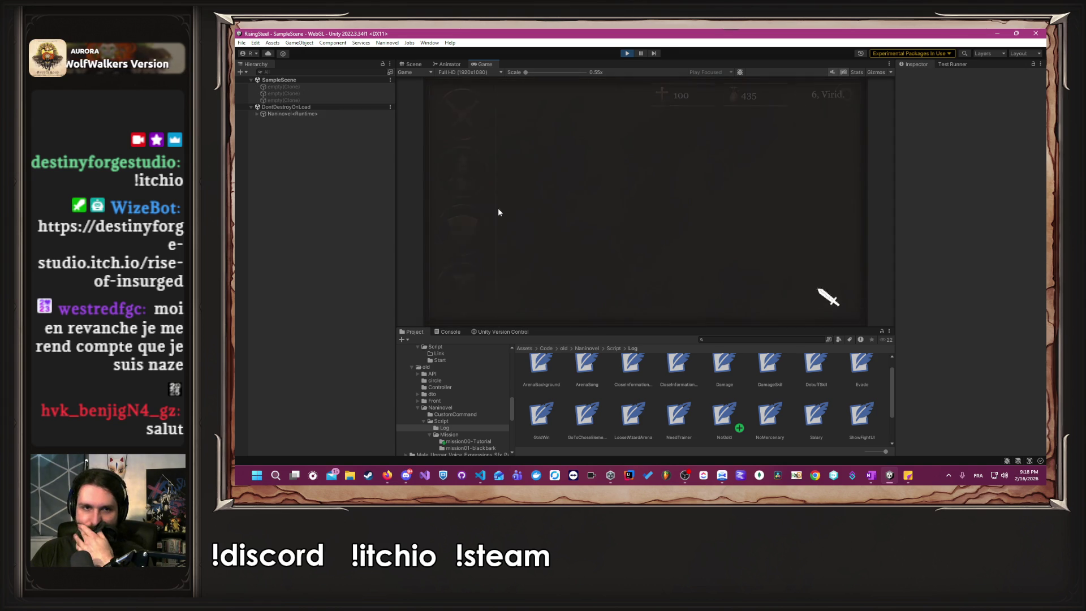
click(445, 230)
click(506, 208)
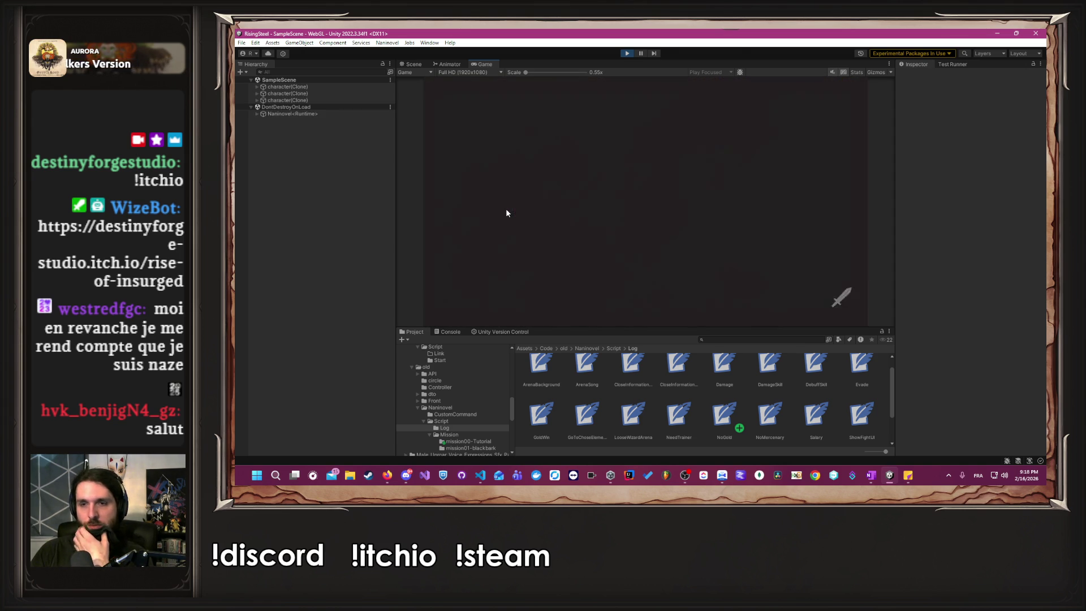
click(848, 96)
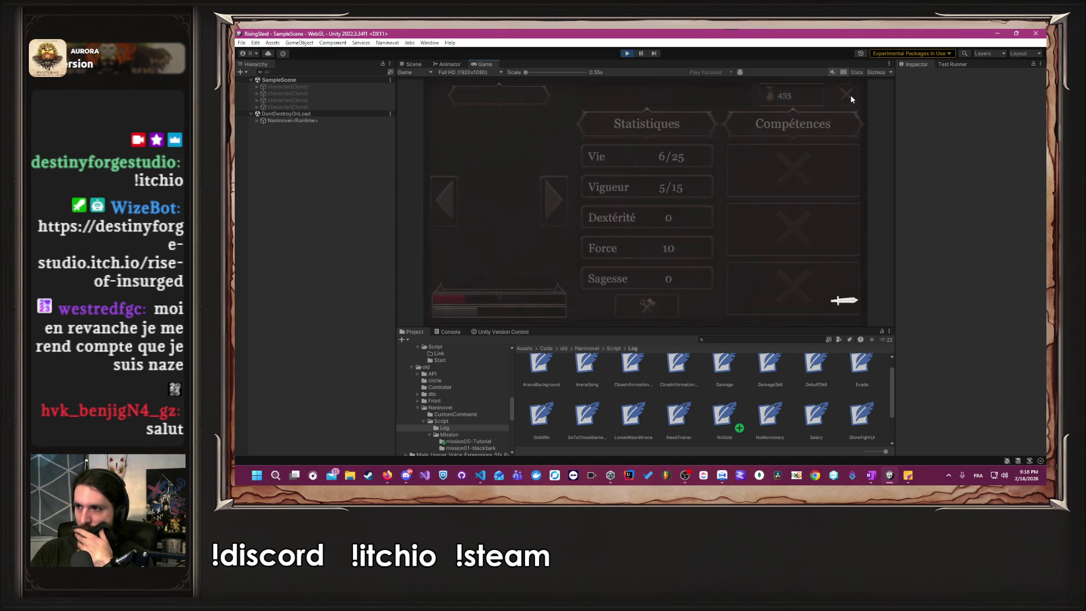
click(852, 95)
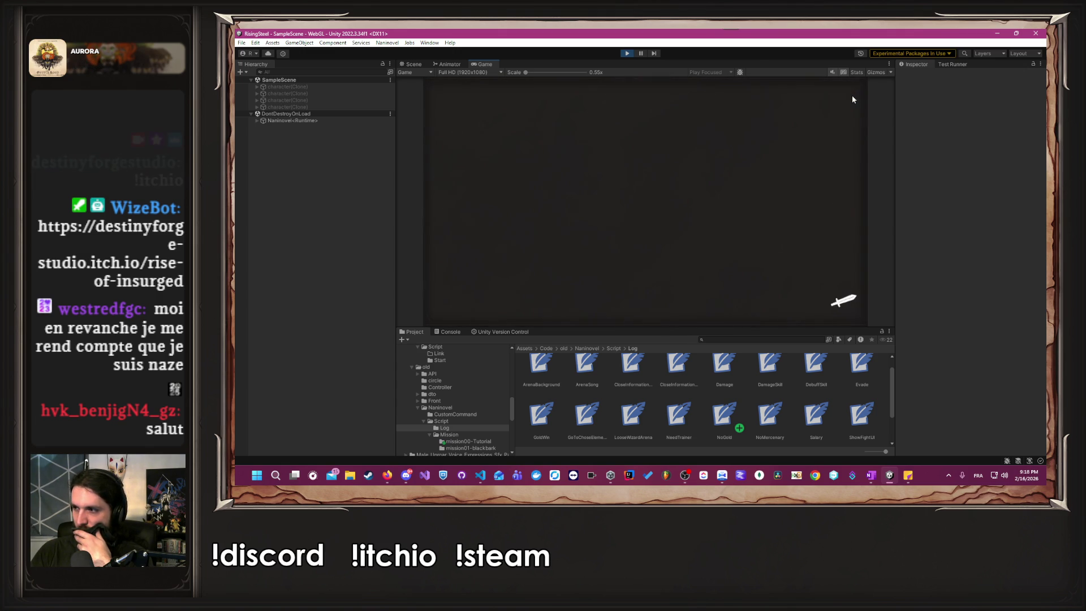
click(452, 281)
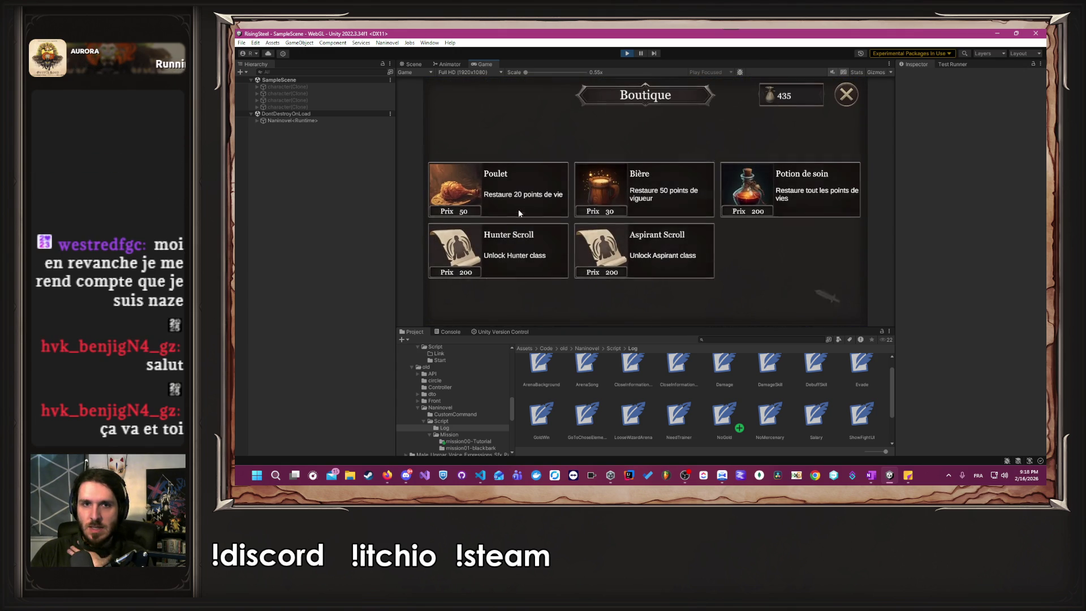
click(516, 200)
click(847, 97)
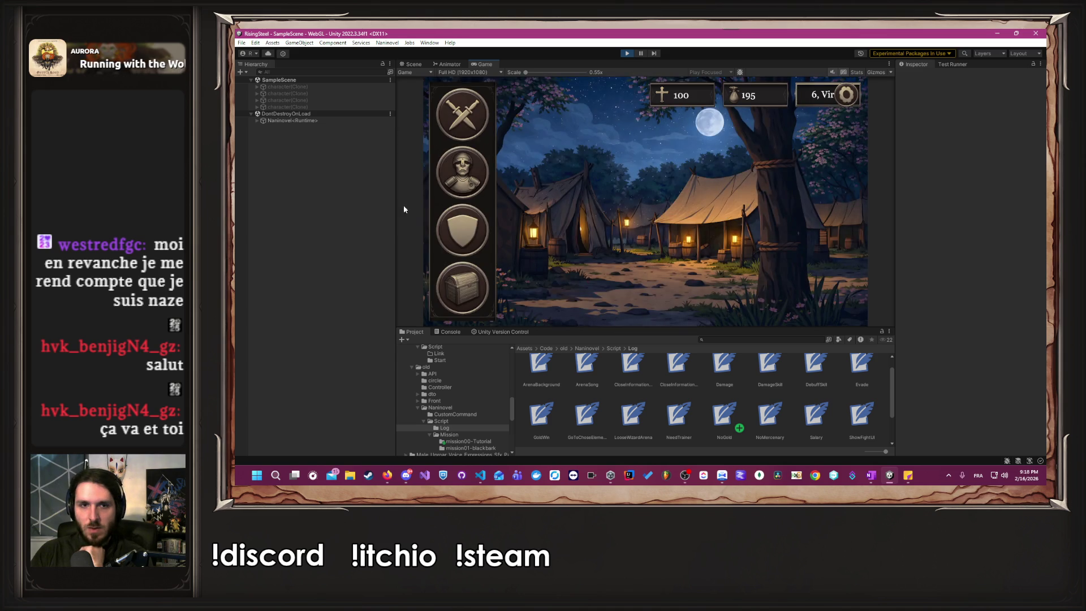
Step: Restore Albert's Vigueur and Vie with consumables
click(439, 234)
click(473, 216)
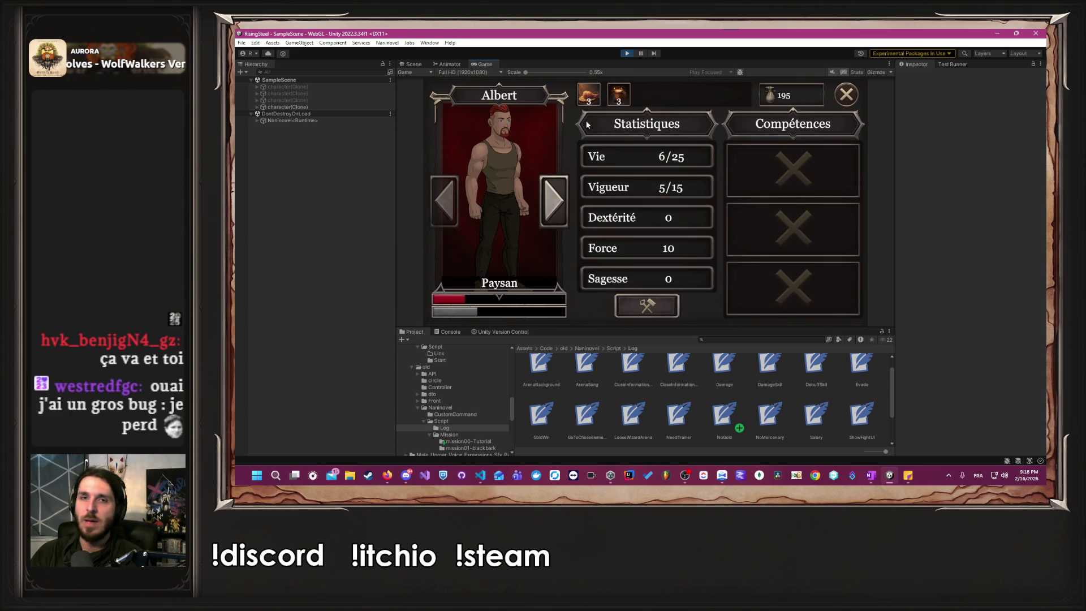
click(618, 96)
click(599, 102)
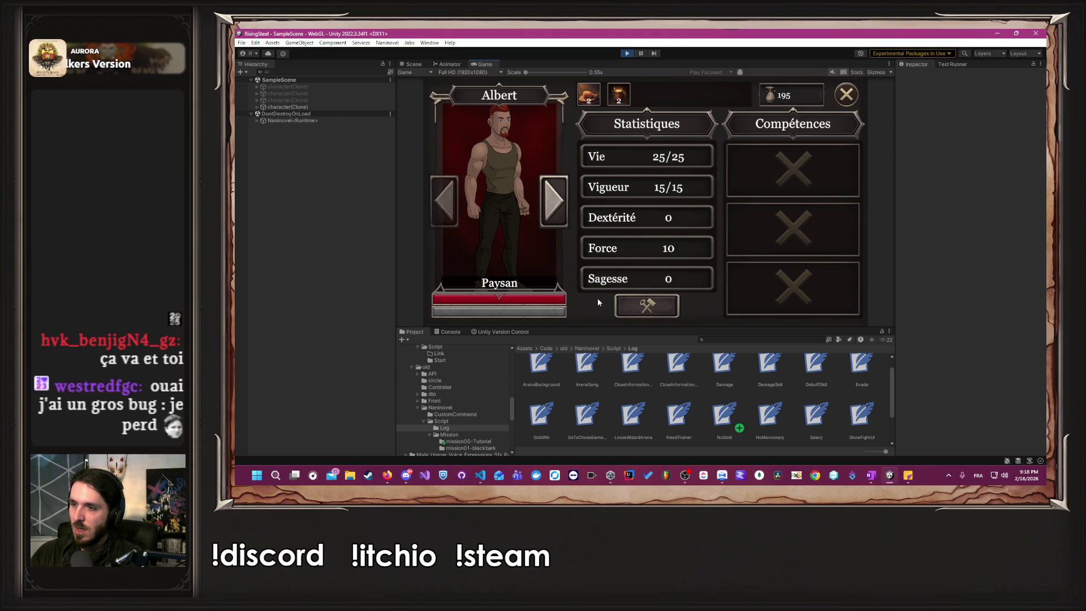
Step: Raise Albert's Force to 13 for 150 gold and make him a Soldat
click(646, 306)
click(684, 248)
click(684, 248)
click(684, 248)
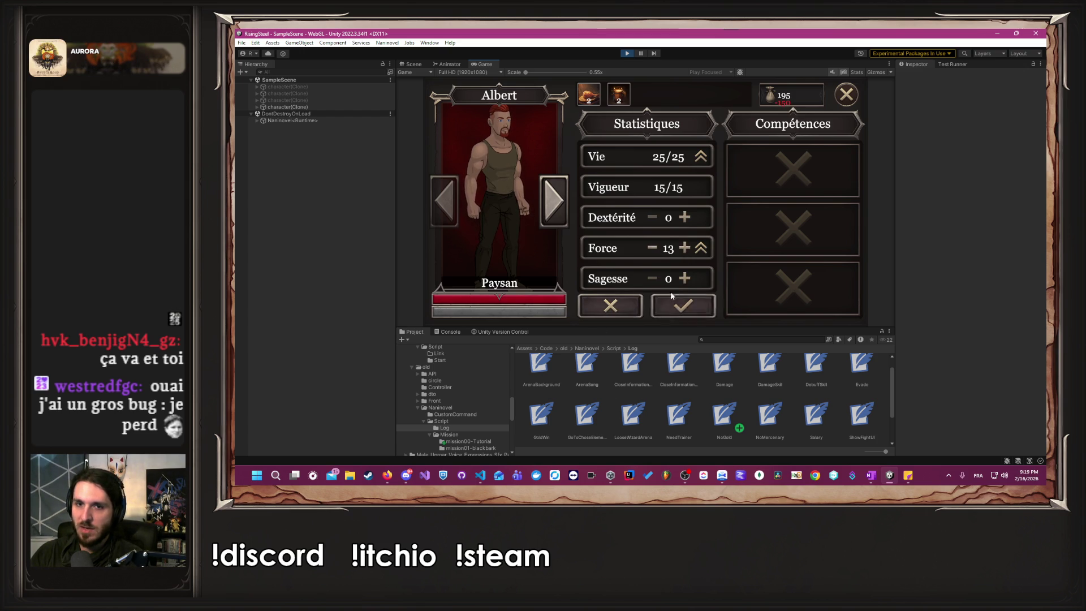
click(683, 306)
click(471, 127)
click(656, 109)
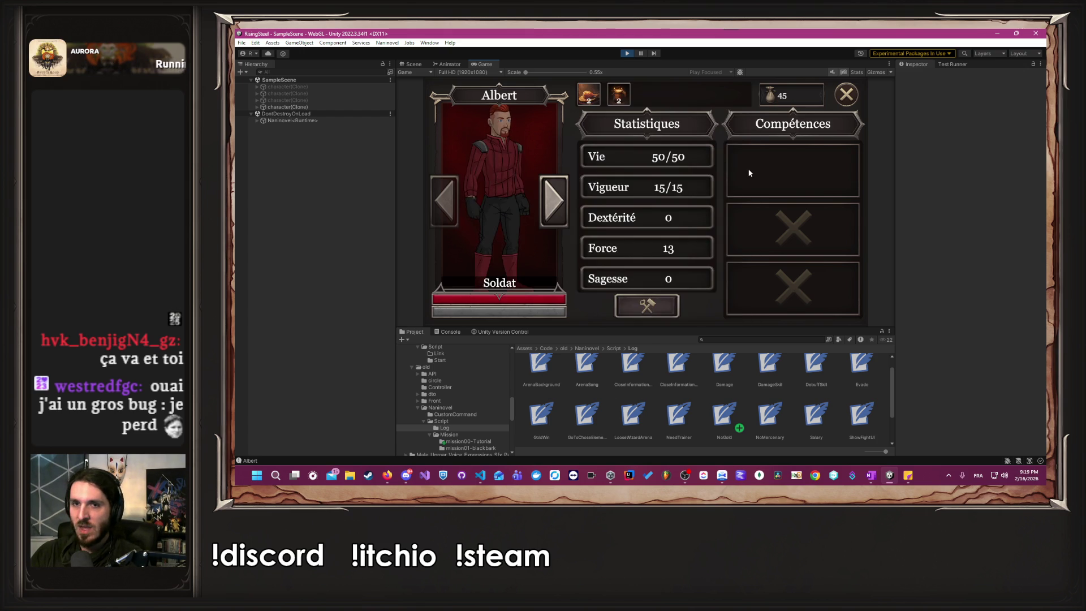
click(842, 100)
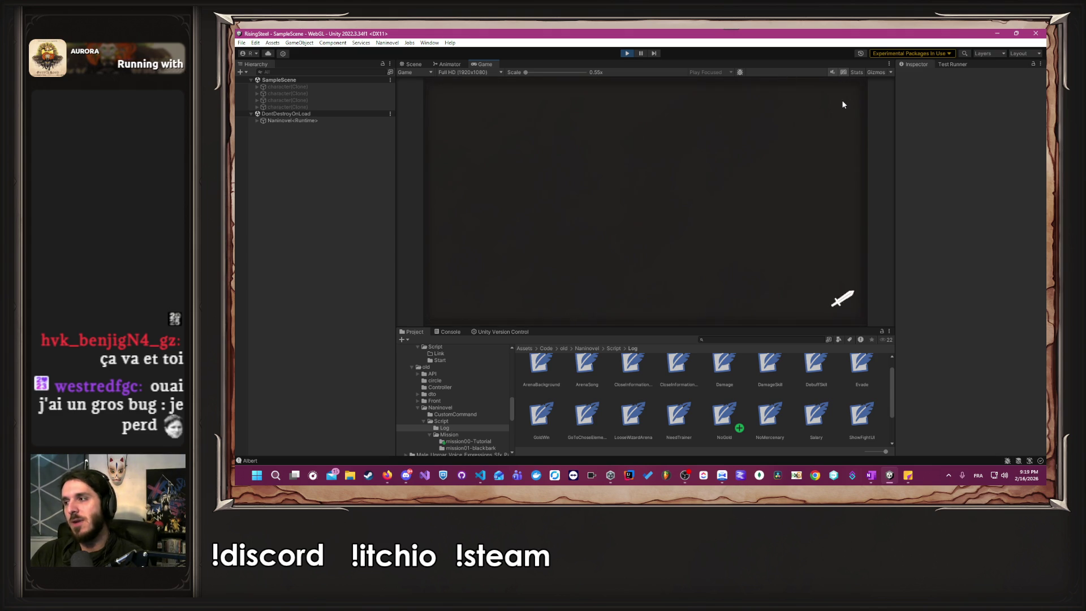
click(842, 97)
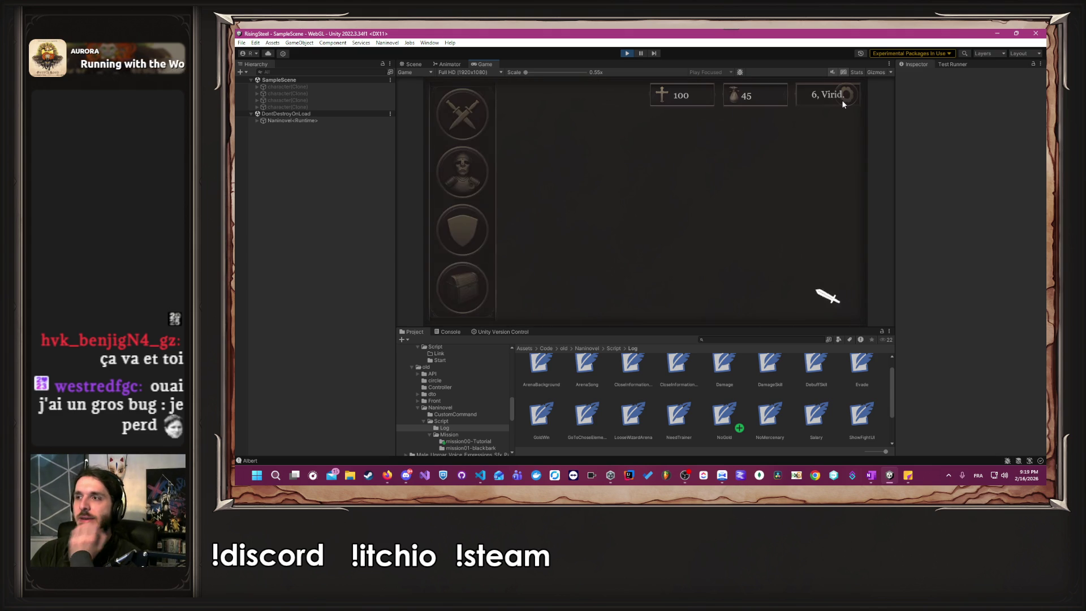
Step: Choose the Arena game mode and pick Albert for the fight
click(477, 115)
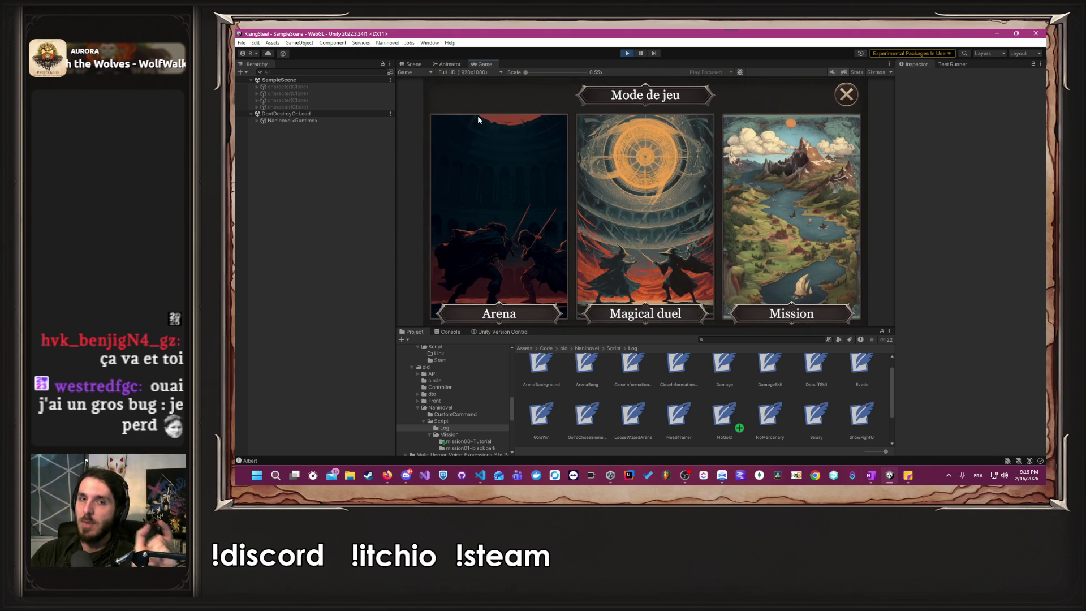
click(479, 117)
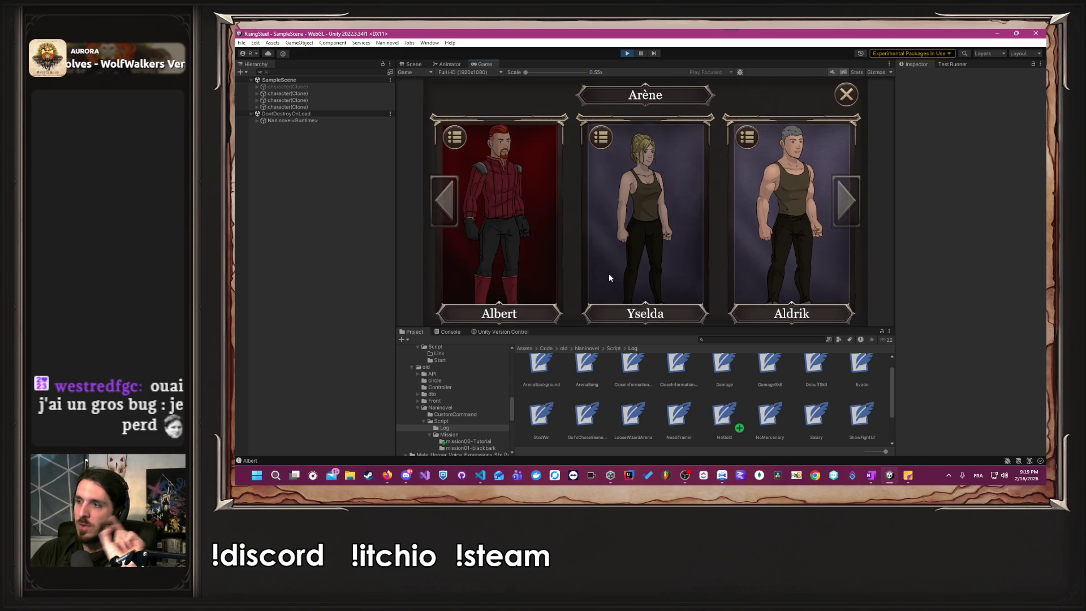
click(549, 219)
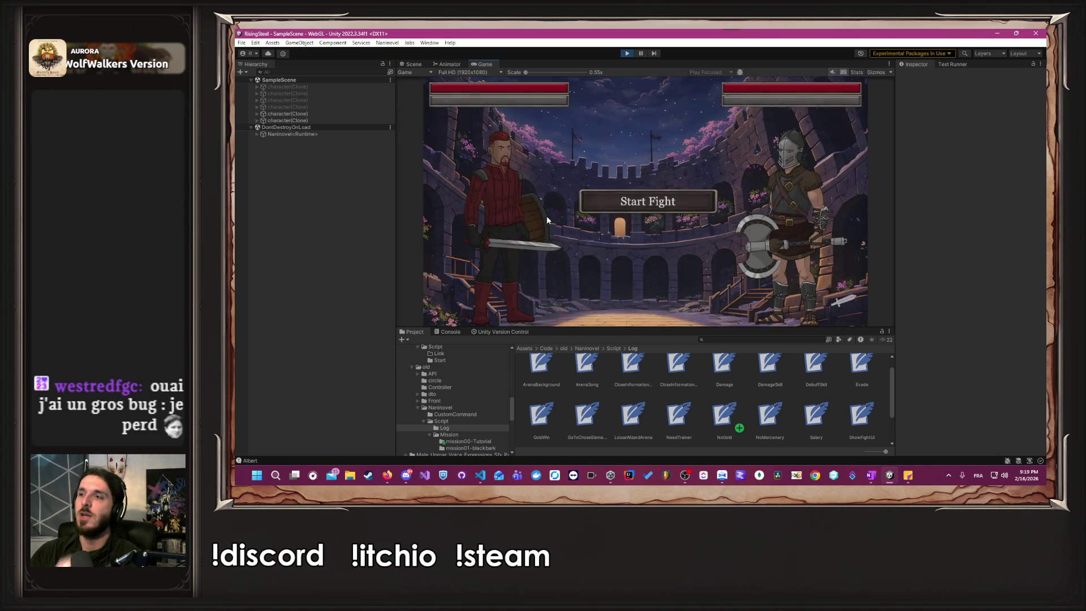
Step: Defeat Elendir with three attacks, dismiss the total salary message, and stop the playtest
click(584, 205)
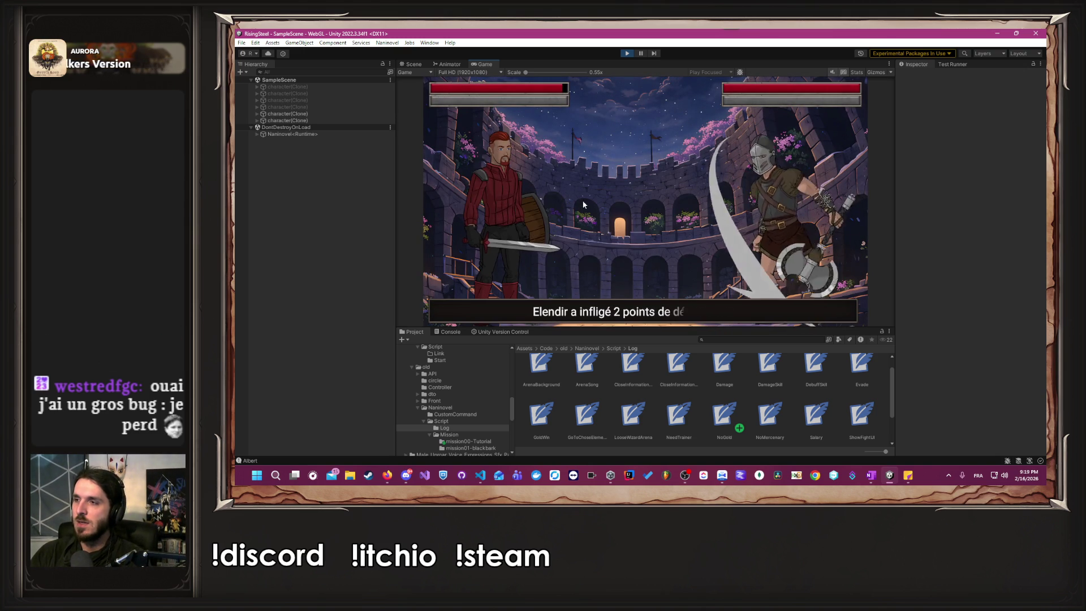
click(505, 223)
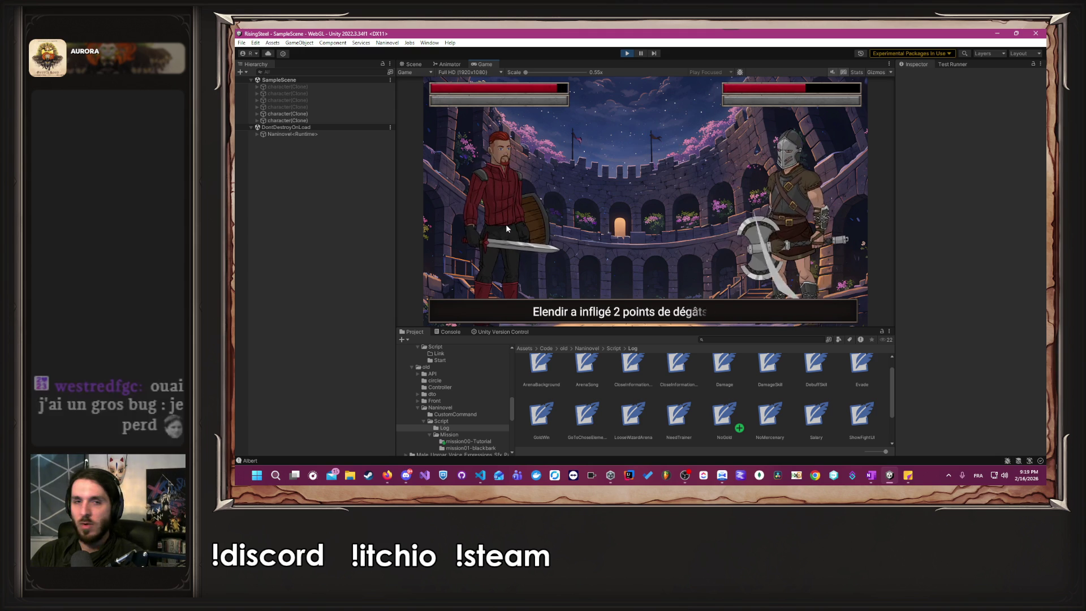
click(506, 224)
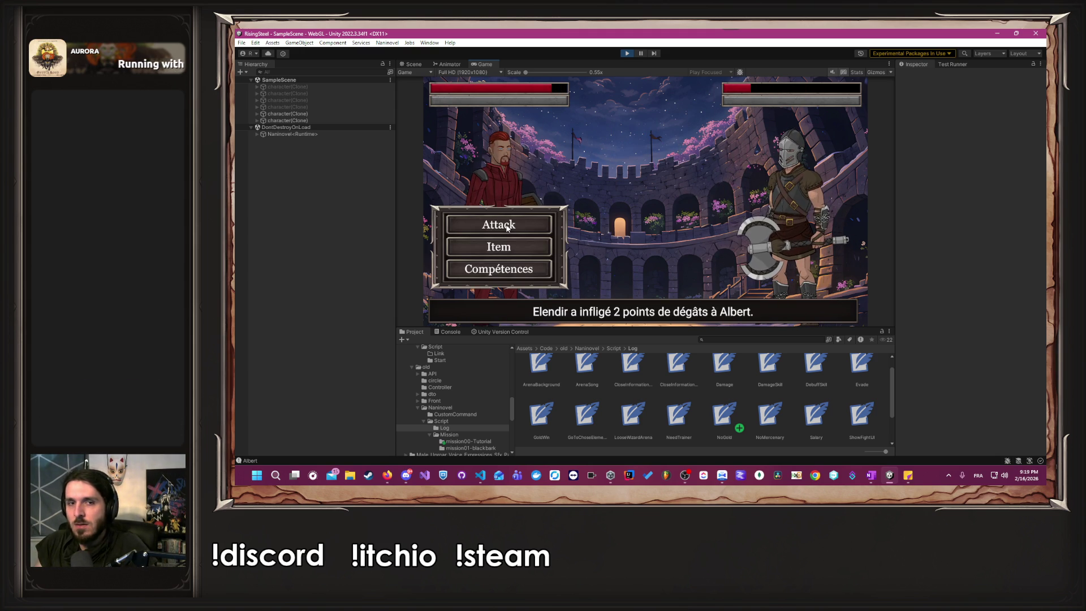
click(507, 226)
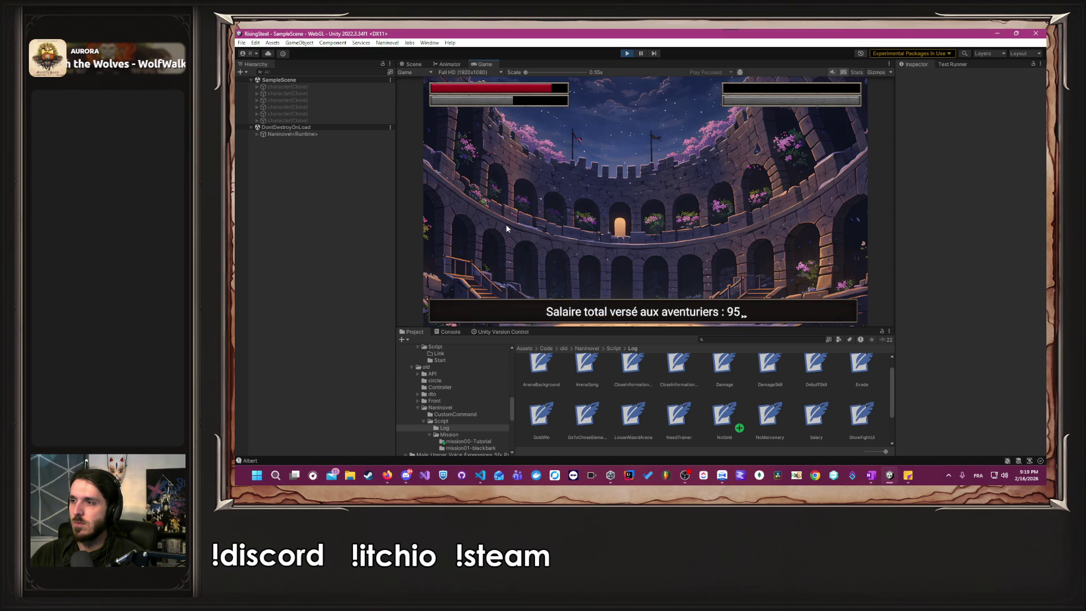
click(516, 312)
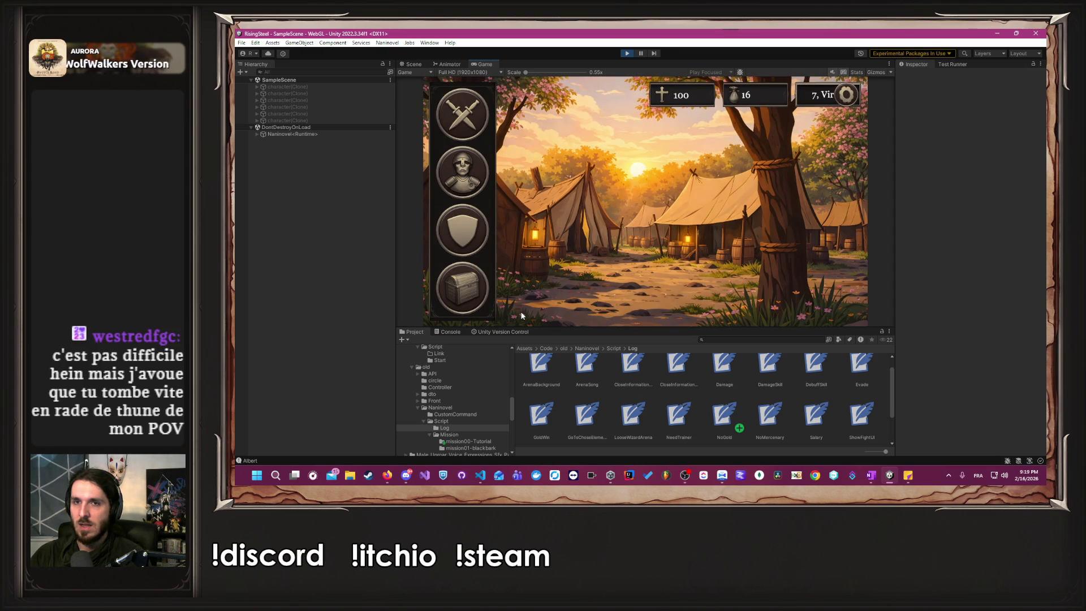
click(626, 54)
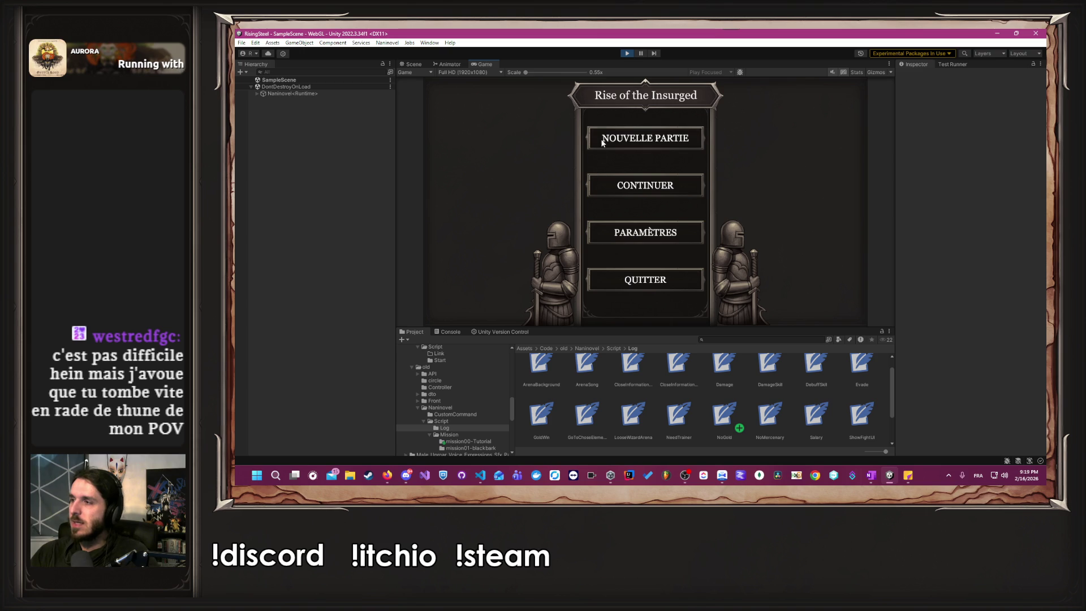
Step: Load save slot 1, check Albert's sheet and the Entraînement roster, then open the Boutique
click(600, 187)
click(588, 199)
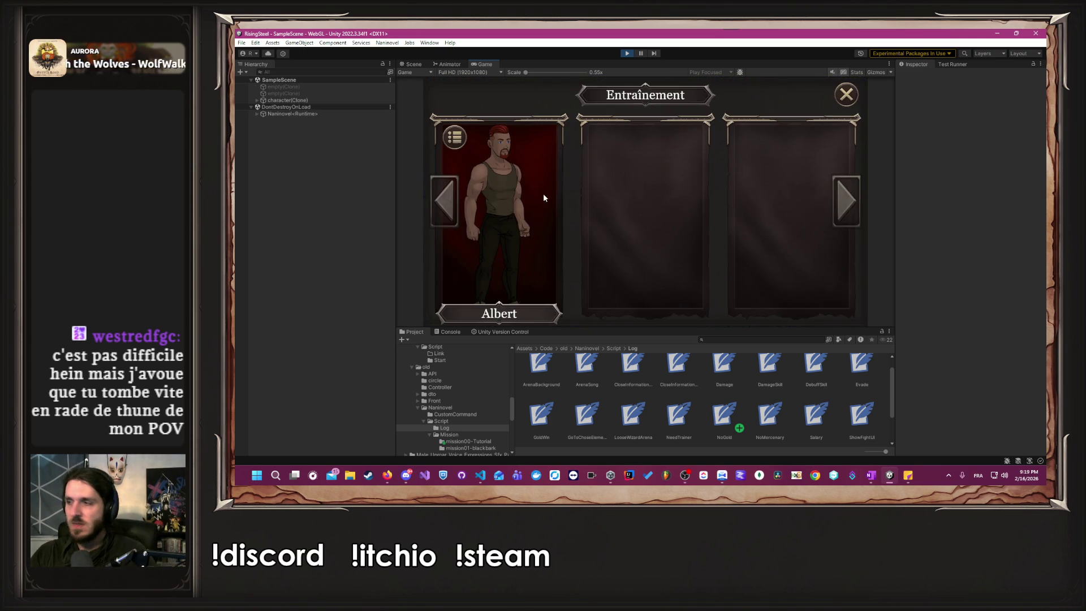
click(544, 197)
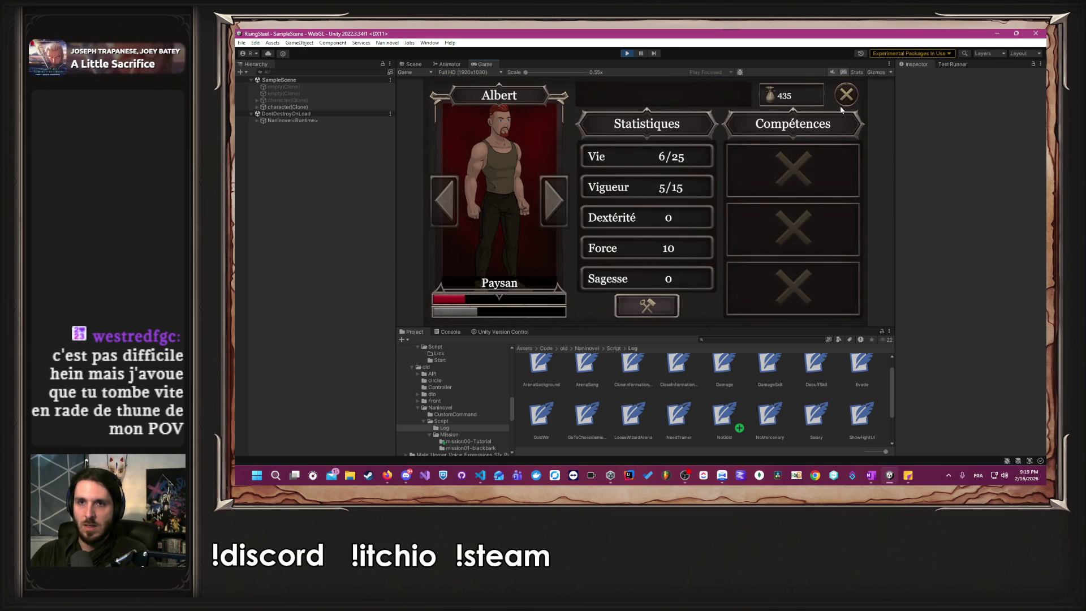
click(844, 96)
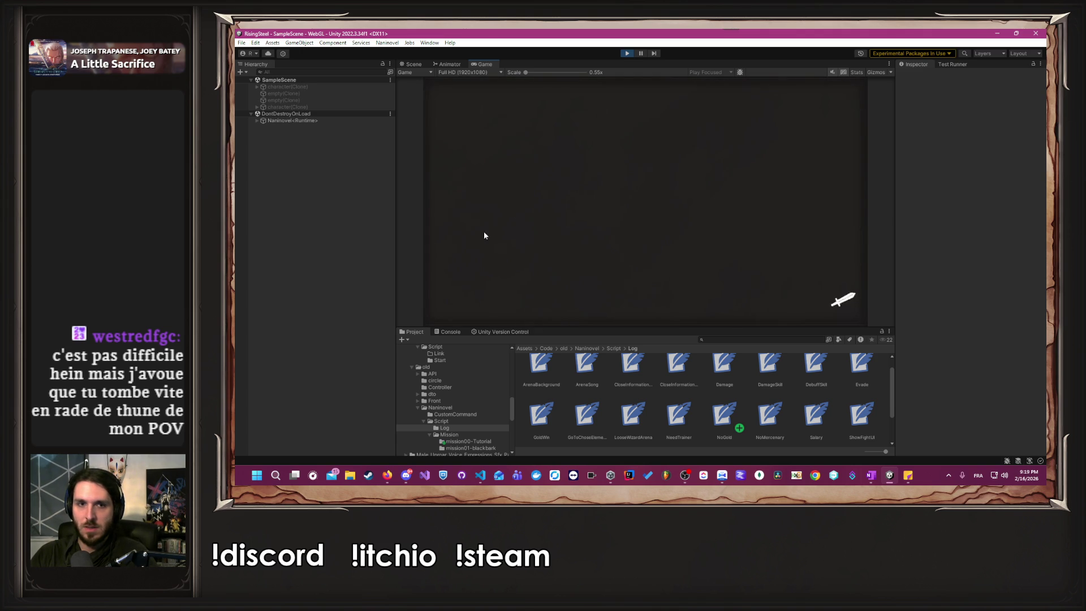
click(461, 253)
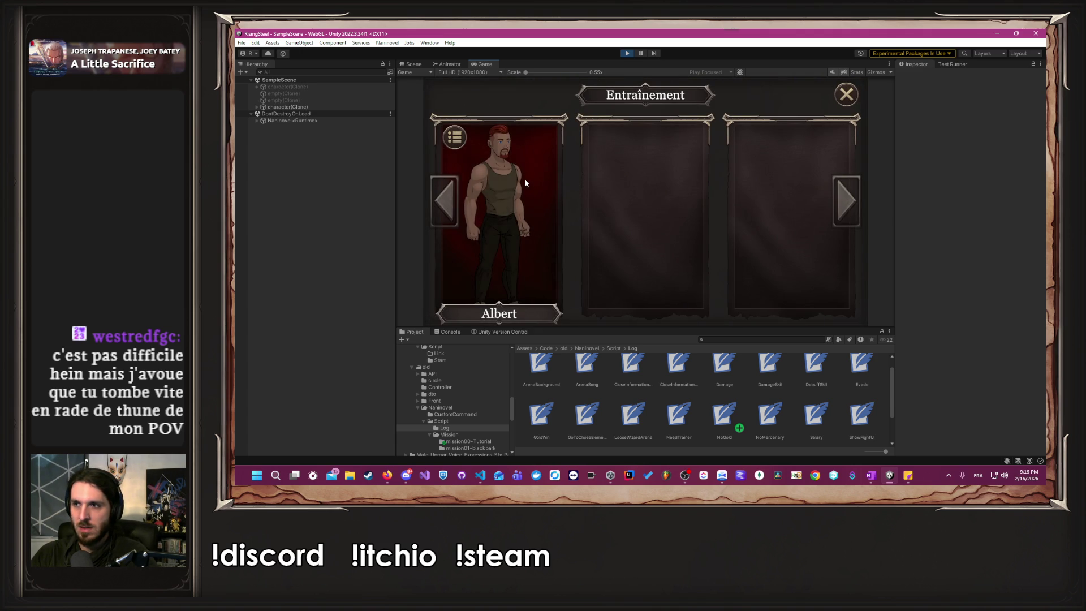
click(846, 94)
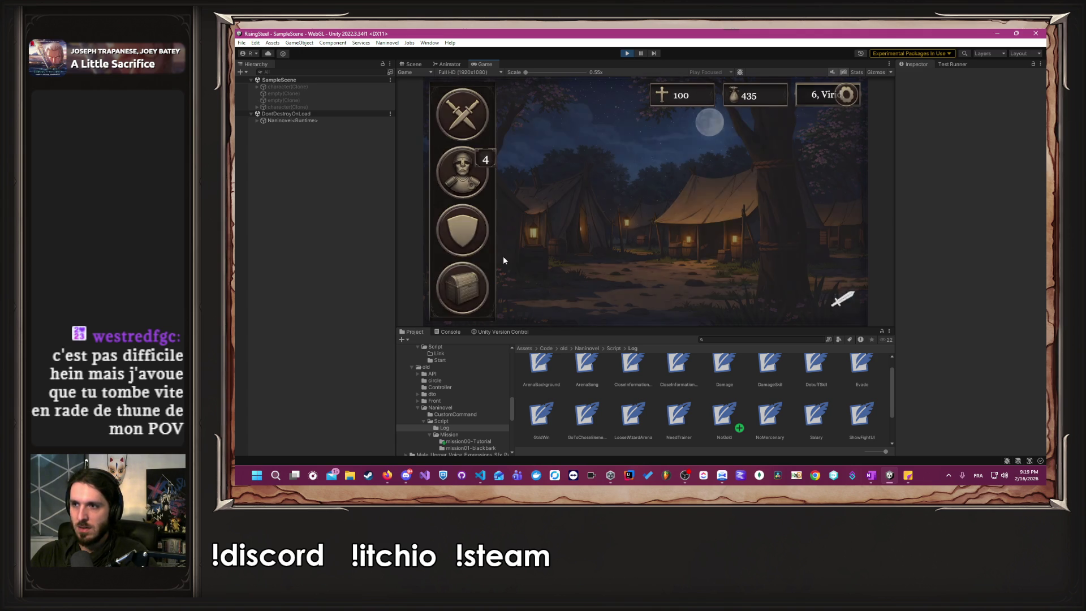
click(467, 293)
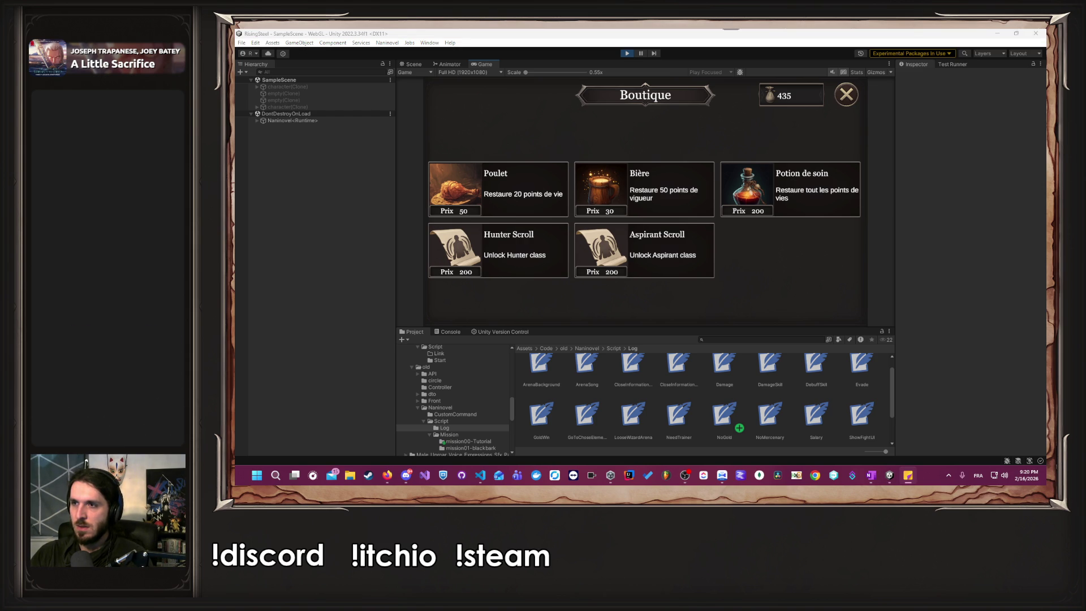
Step: Buy the Poulet for 50 gold, then raise Albert's Force four points to 17 and confirm
click(518, 192)
click(846, 94)
click(480, 225)
click(466, 205)
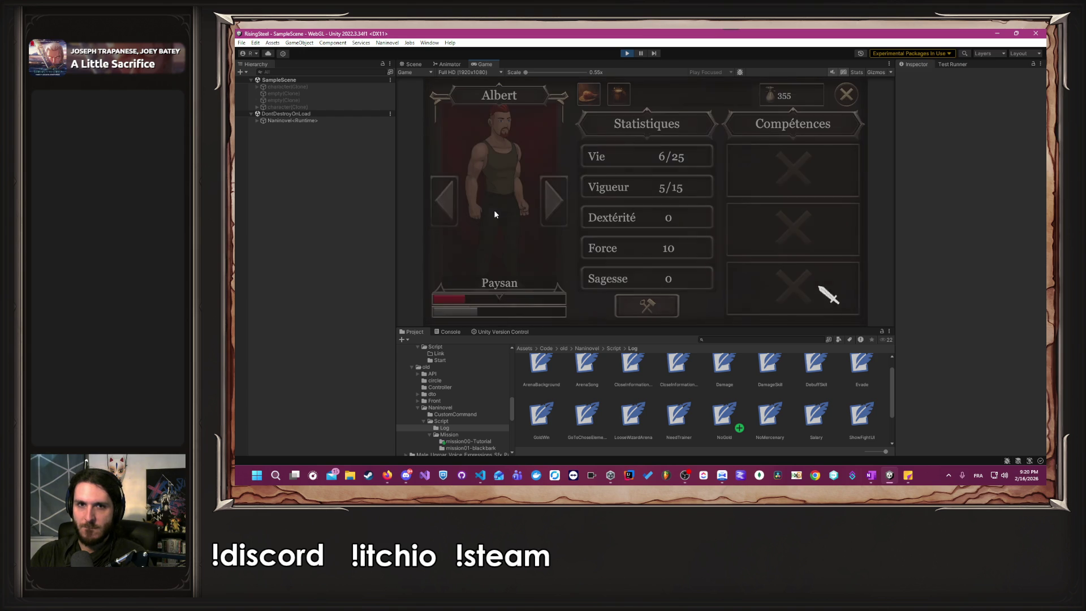
click(648, 307)
click(685, 252)
click(686, 252)
click(687, 252)
click(686, 252)
click(686, 252)
click(687, 253)
click(687, 252)
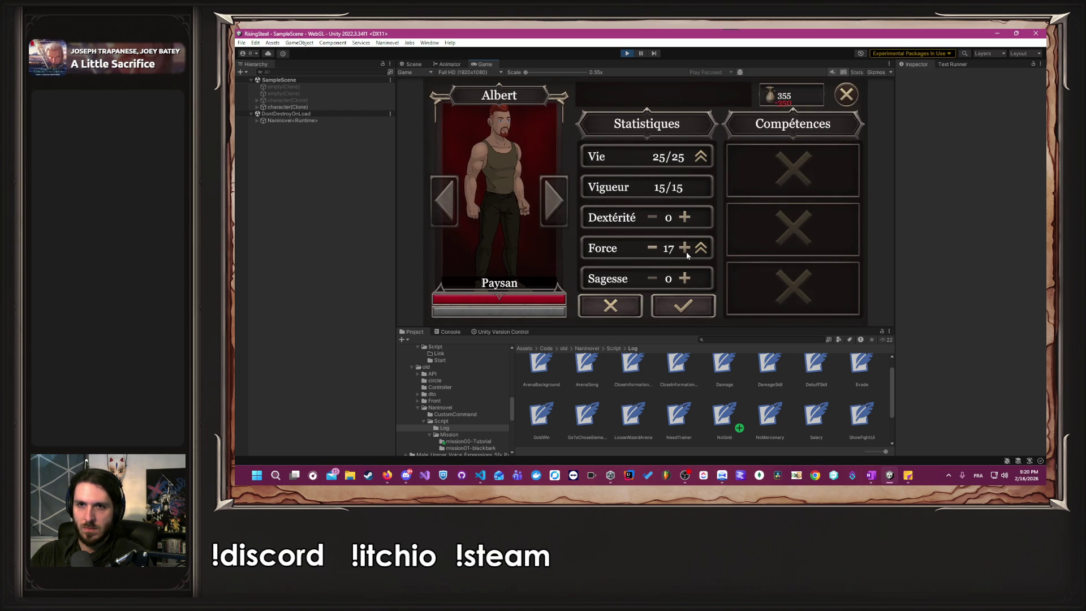
click(675, 311)
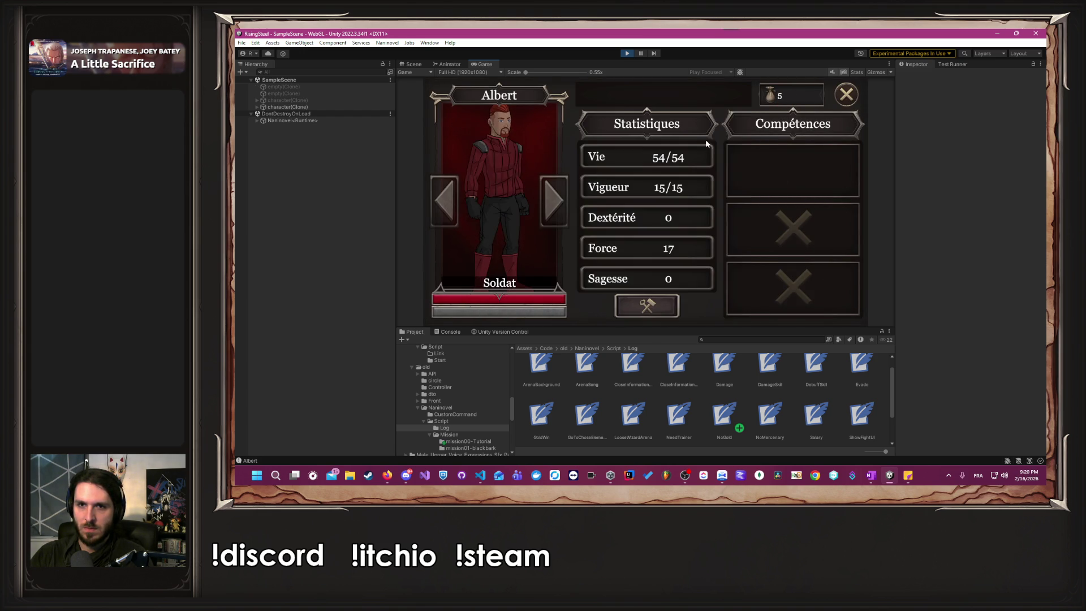
click(837, 100)
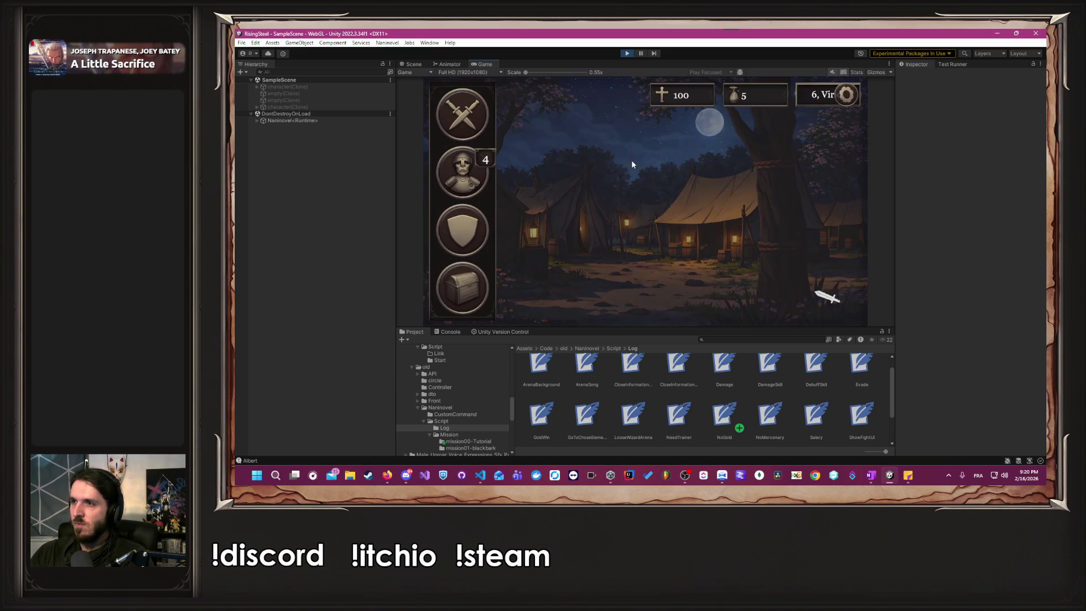
Step: Browse the Mode de jeu choices and the Recrutement screen, returning to camp
click(464, 121)
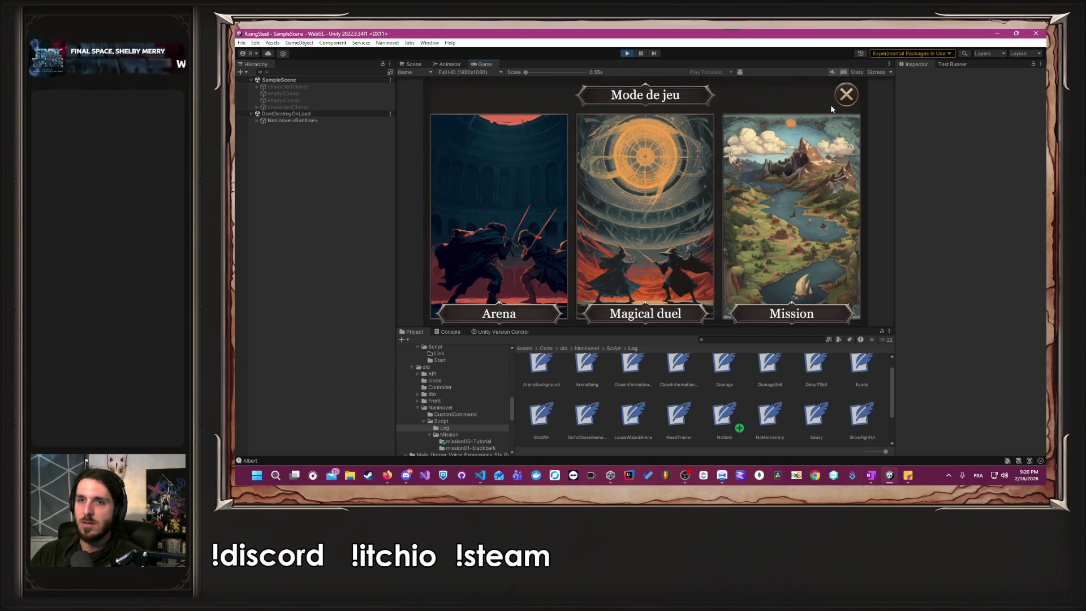
click(844, 94)
click(475, 178)
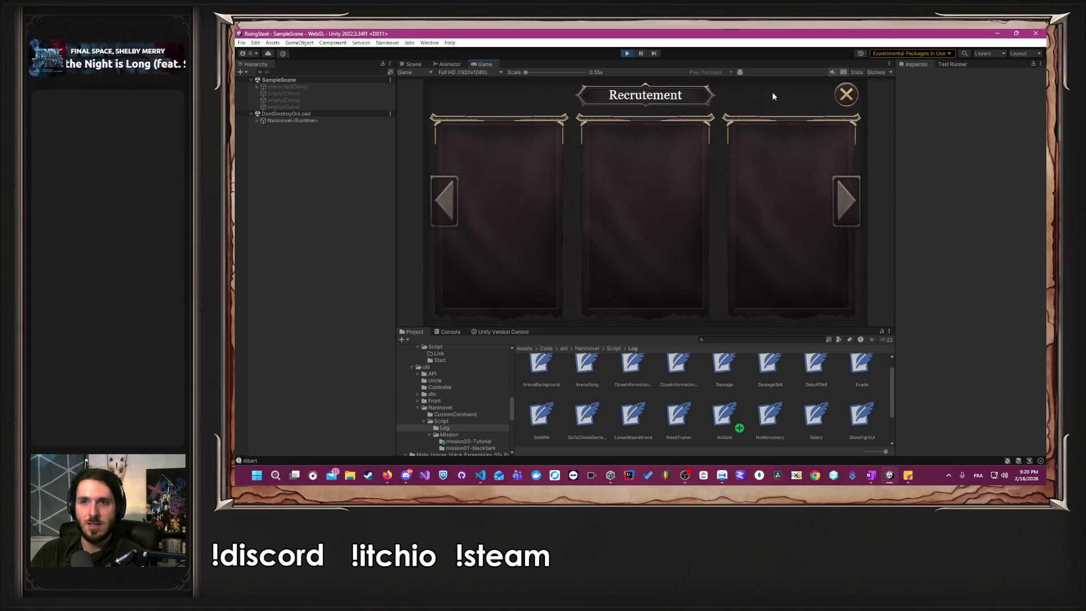
click(837, 95)
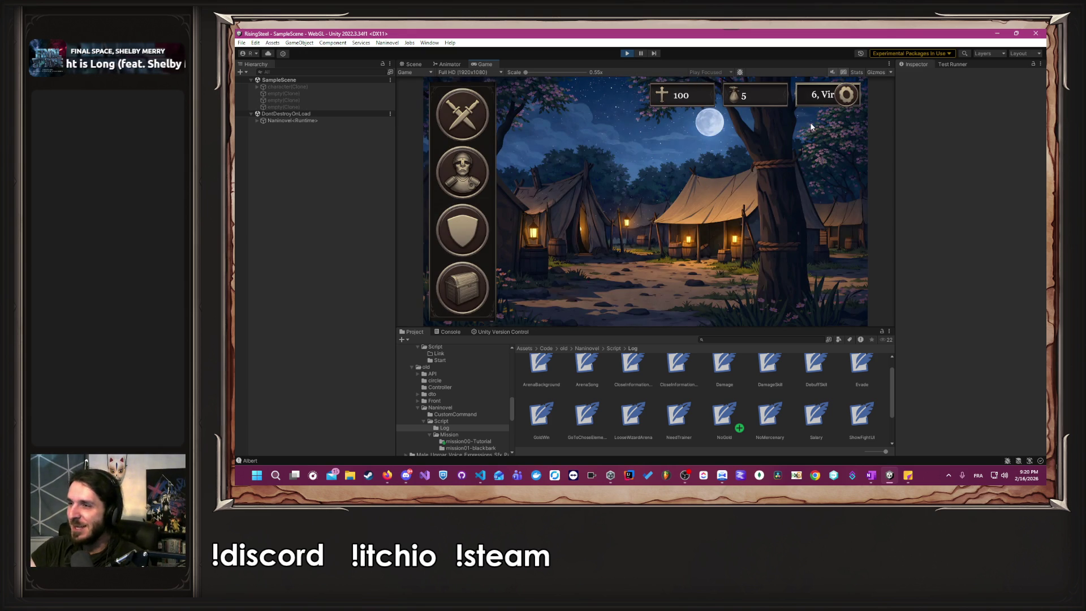
Step: Send Albert into an Arena fight and beat Arwenna with two attacks
click(462, 115)
click(475, 198)
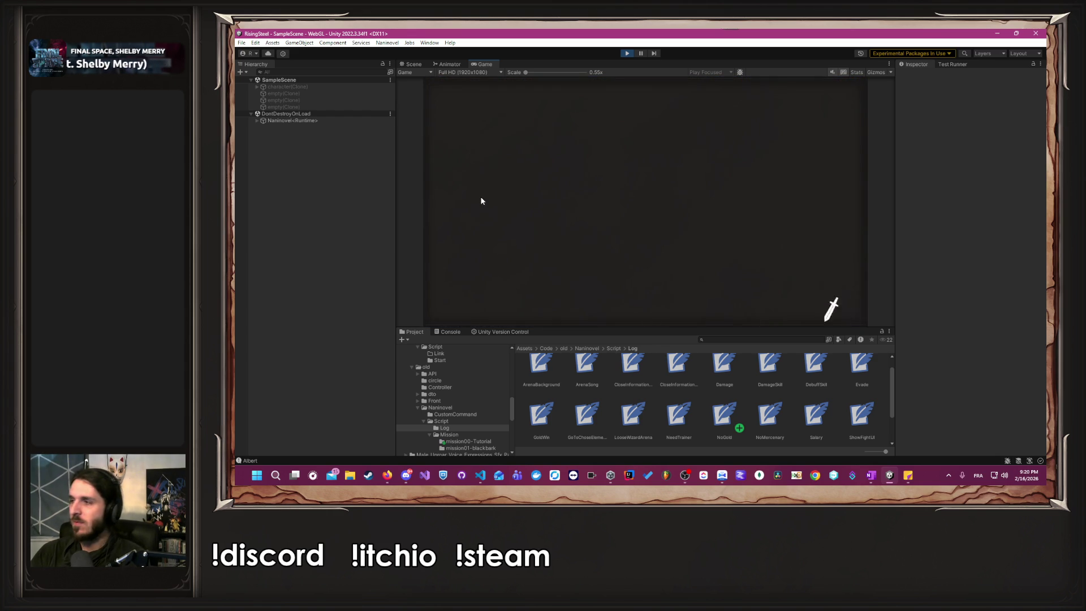
click(482, 201)
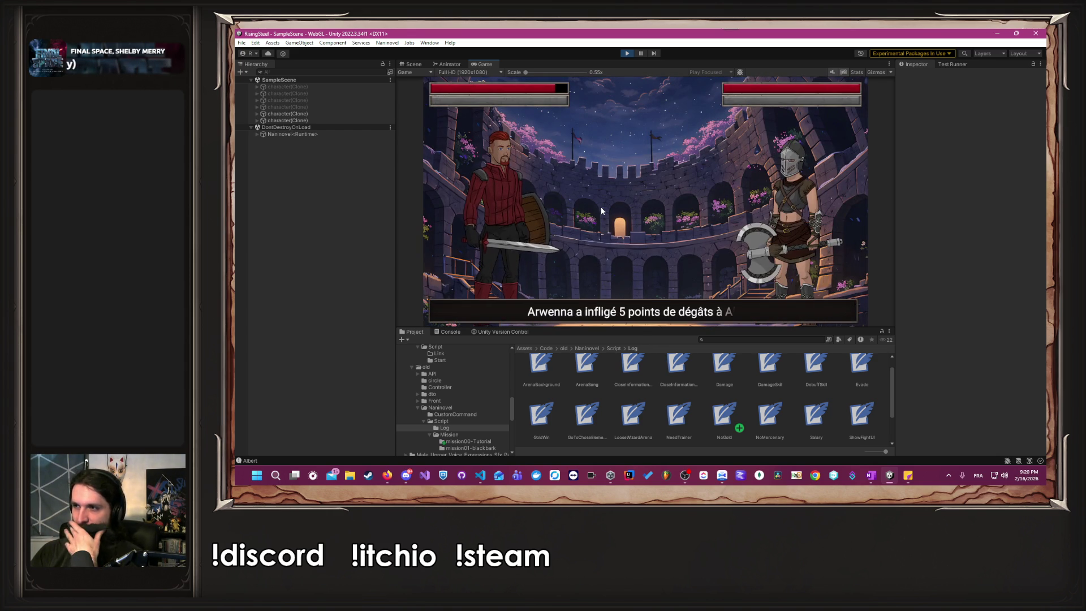
click(505, 225)
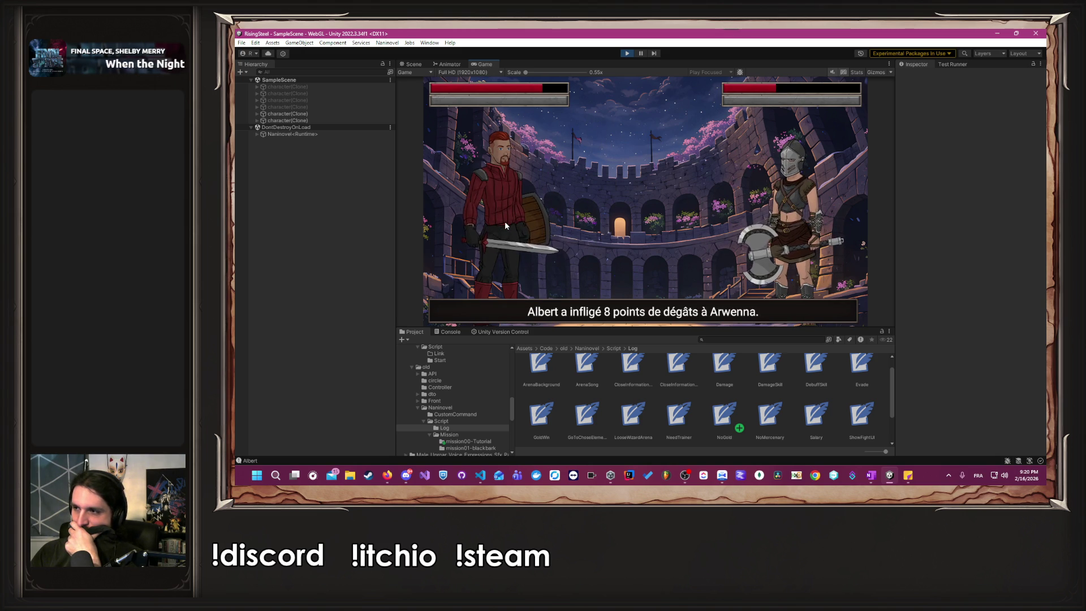
click(505, 224)
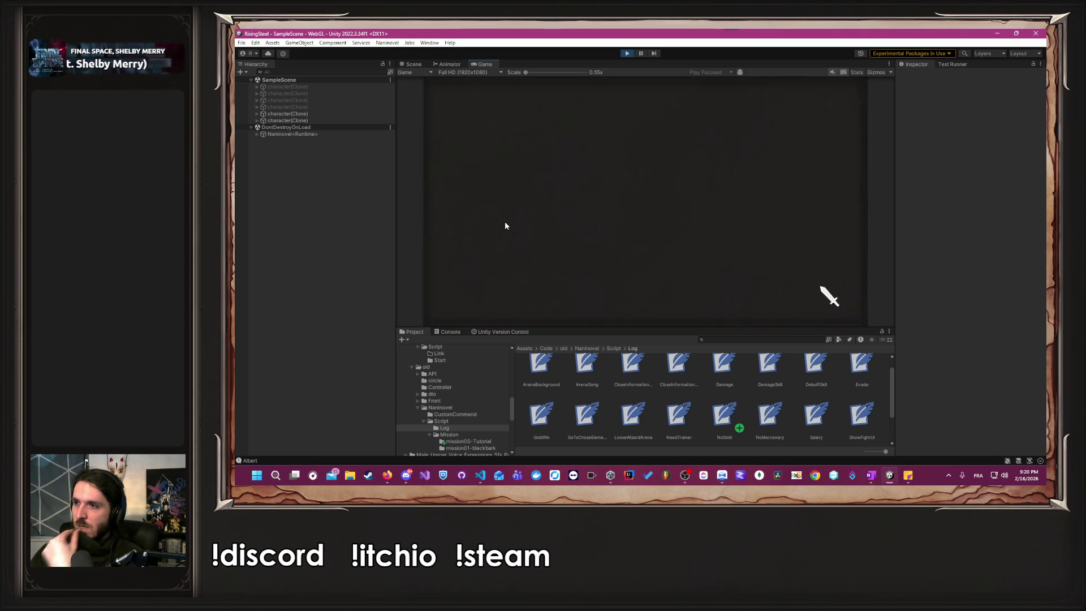
key(alt+Tab)
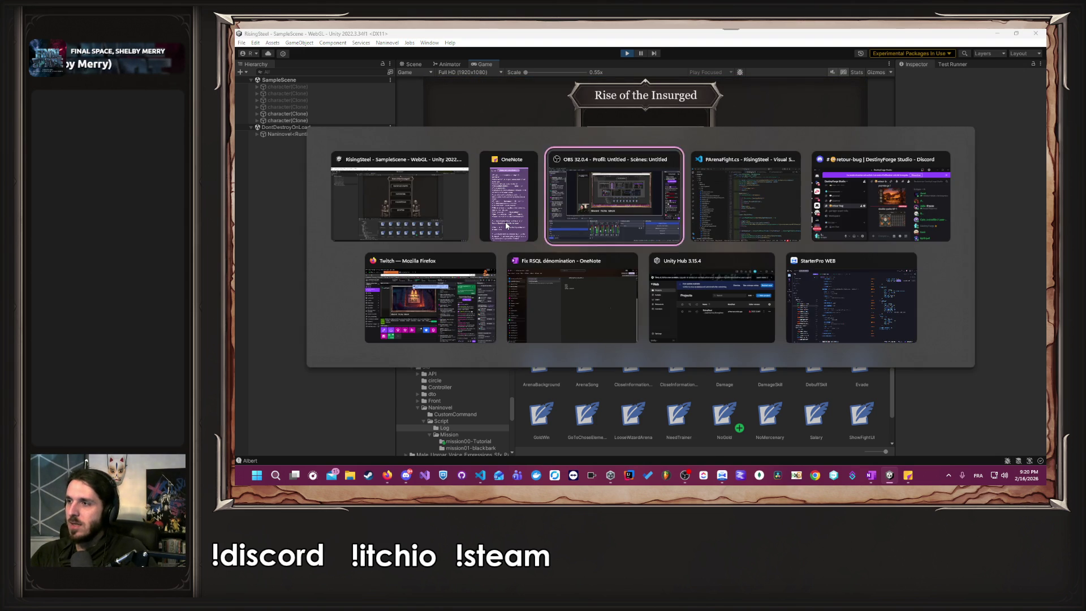
Step: Copy a fight.Exit(); statement onto a new line inside the LooseGameNoGold block
scroll(800, 246, down, 2)
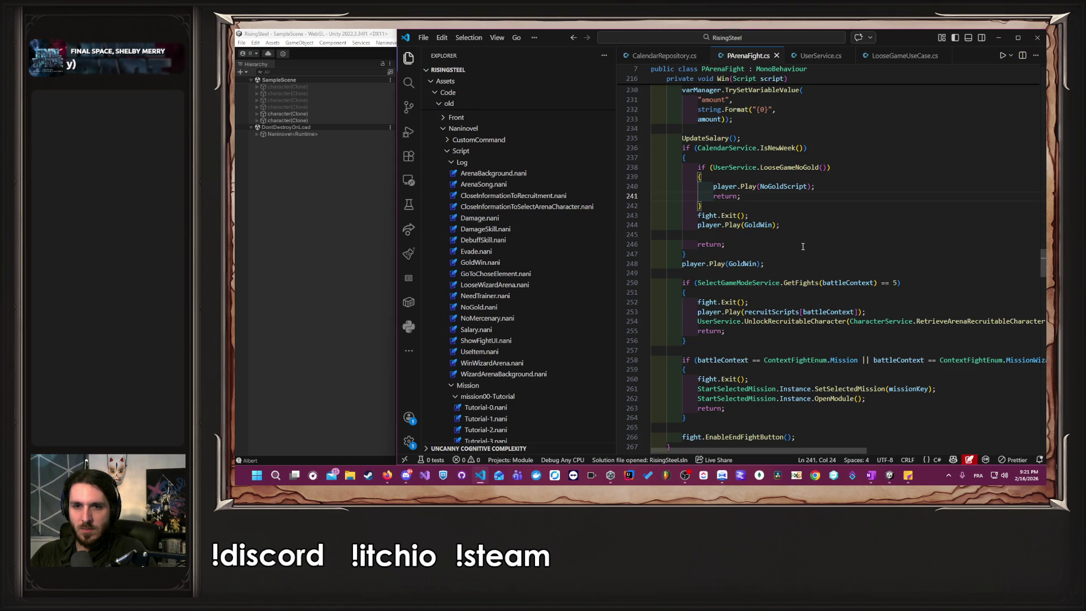
drag(748, 302, 698, 302)
key(ctrl+c)
click(756, 177)
key(Return)
key(ctrl+v)
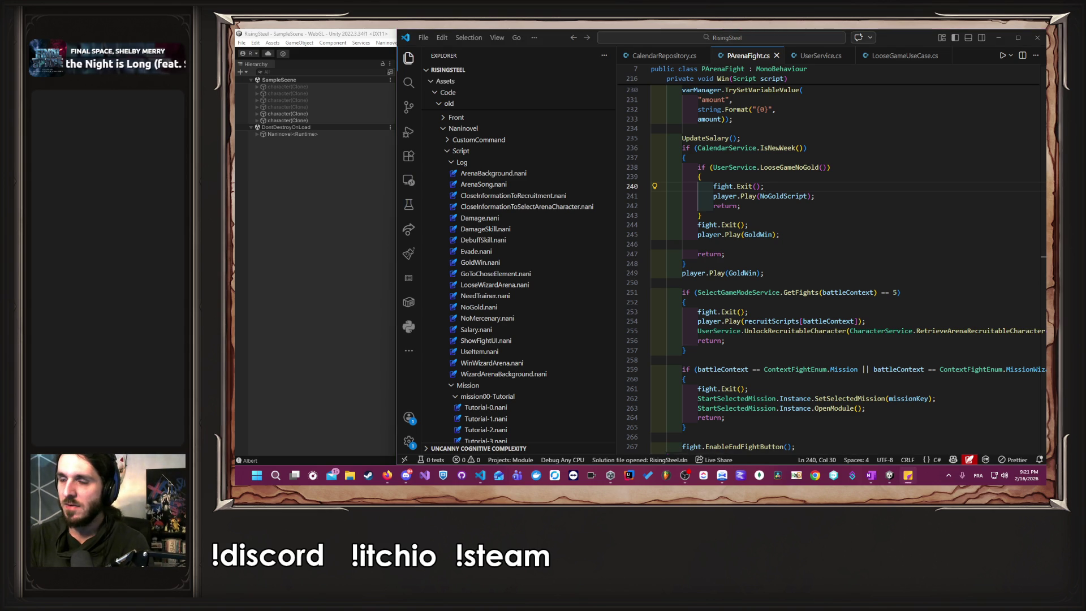
click(932, 160)
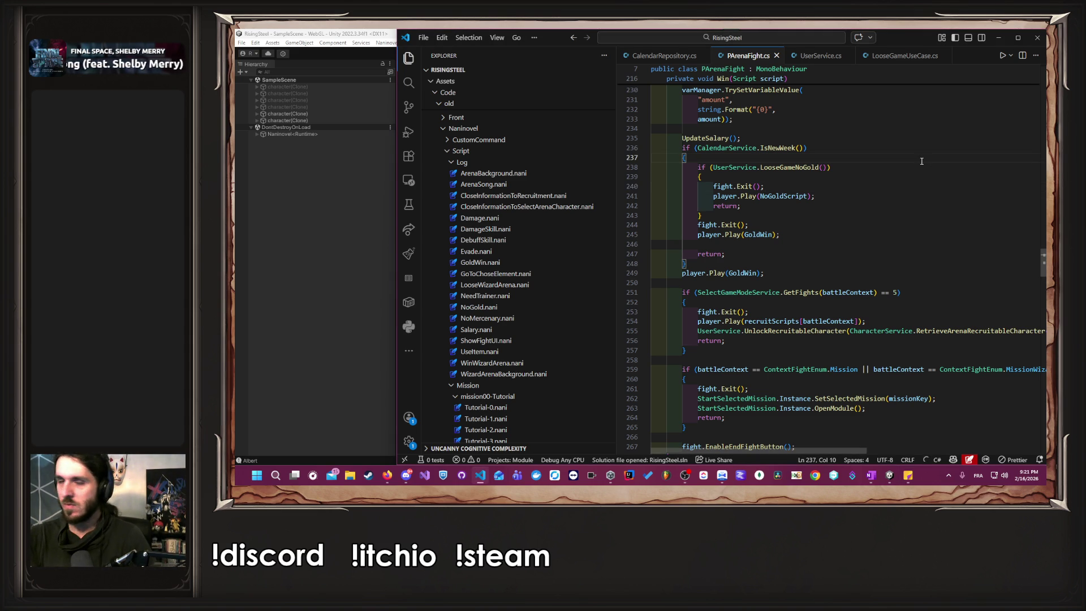
scroll(922, 162, up, 5)
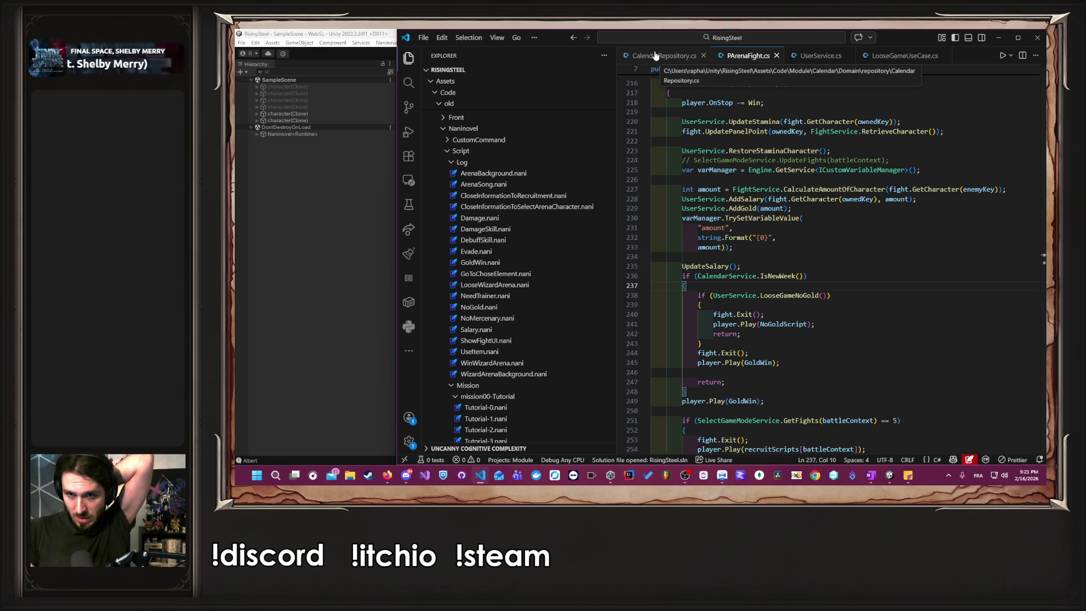
Step: Close all open code files and return to the Unity editor
middle_click(654, 53)
middle_click(654, 53)
middle_click(654, 53)
middle_click(654, 53)
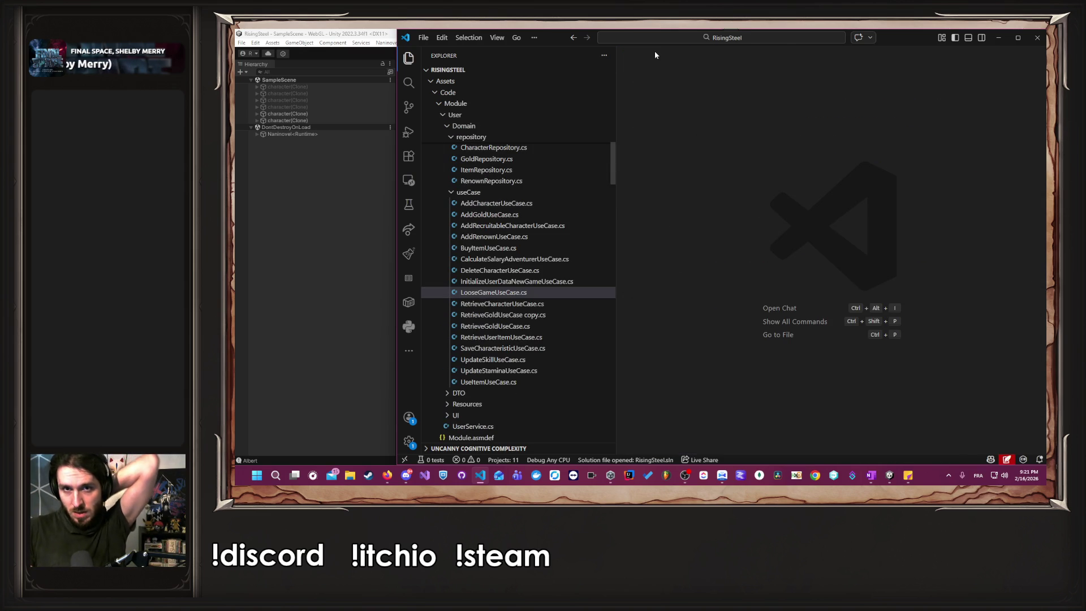
click(334, 200)
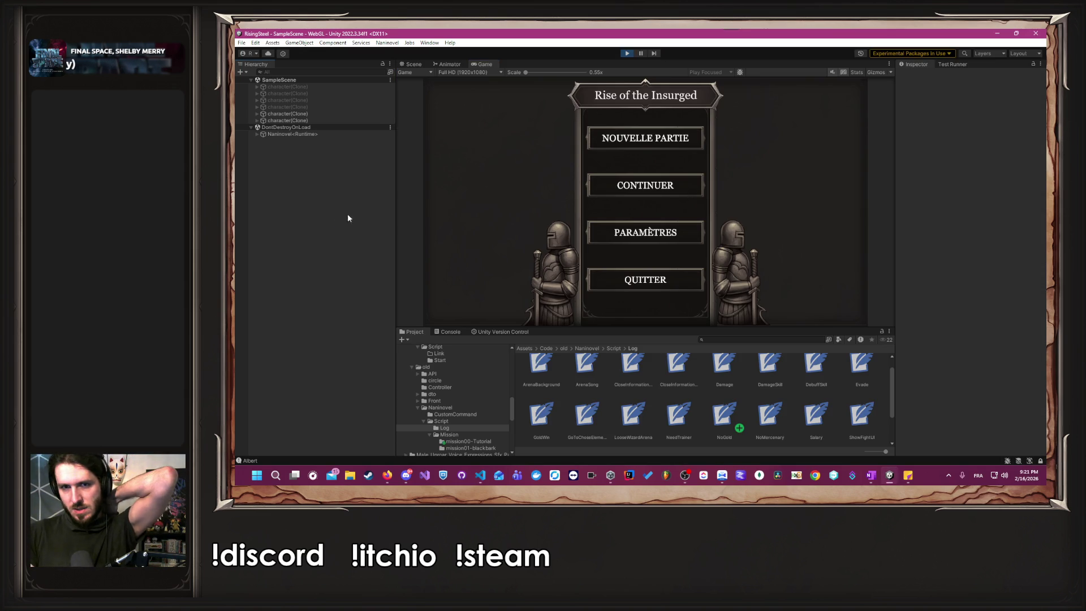
Step: Exit Play mode and enlarge the Project browser panel
click(625, 53)
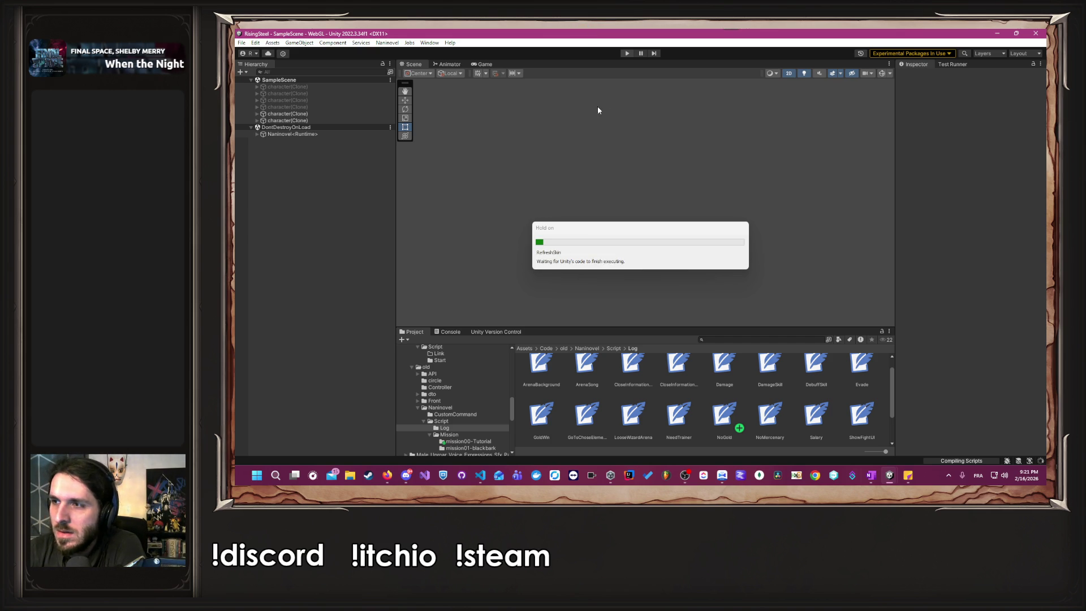
drag(698, 268, 691, 177)
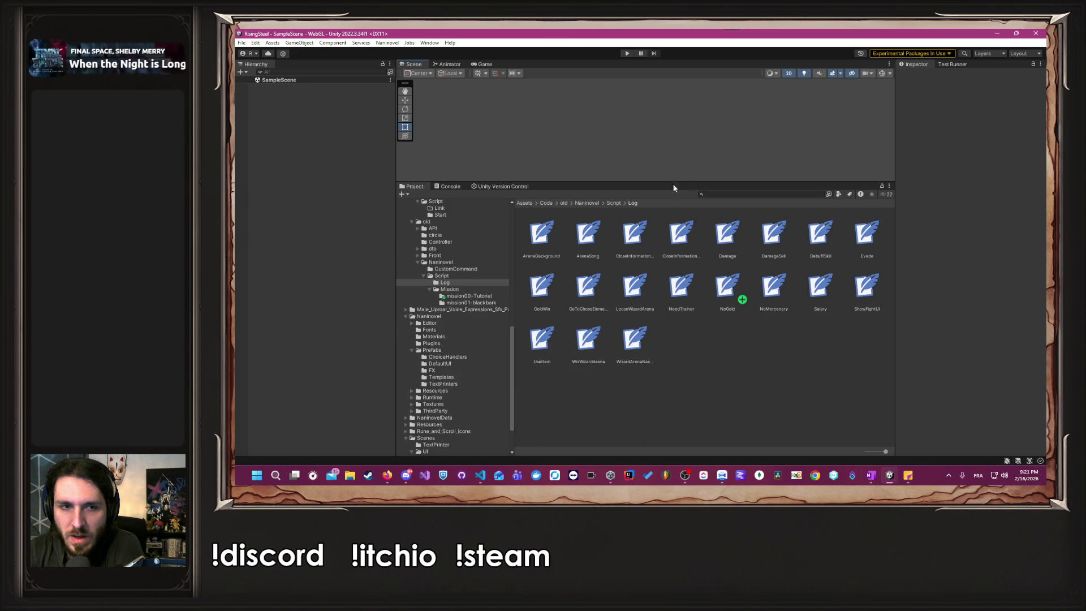
Step: Browse the Module and Camp folders, looking into Camp's UI > Scene folder
scroll(459, 256, up, 10)
scroll(441, 256, down, 1)
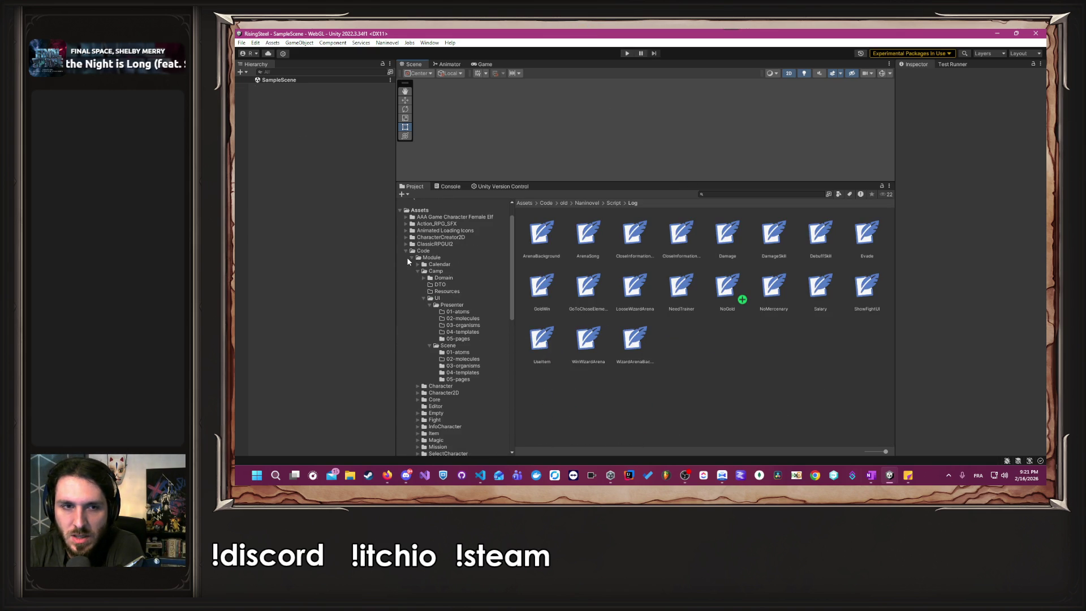
click(418, 258)
click(419, 272)
click(419, 272)
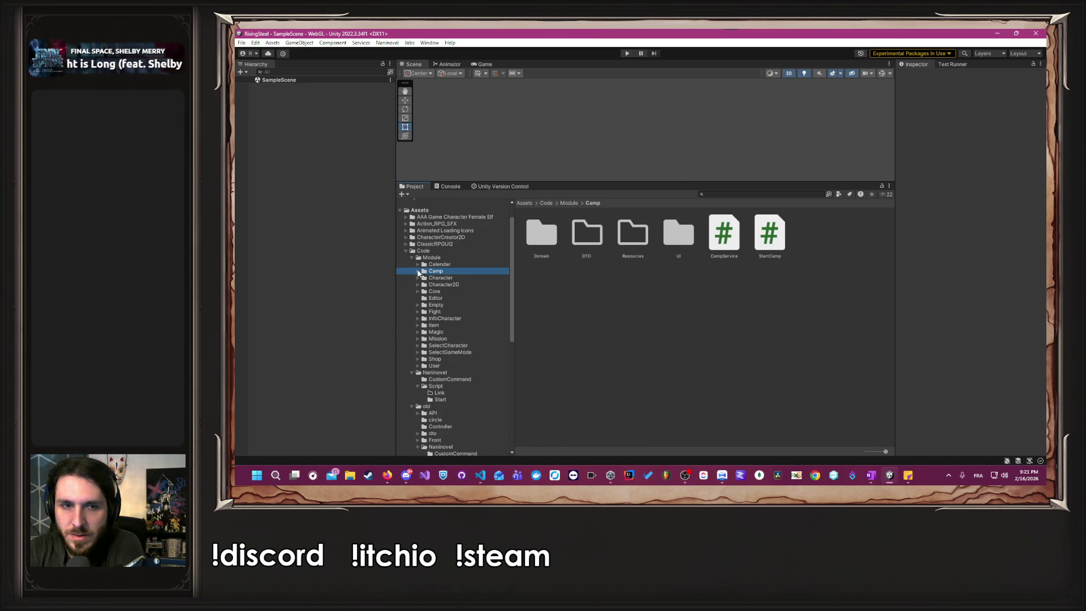
click(405, 476)
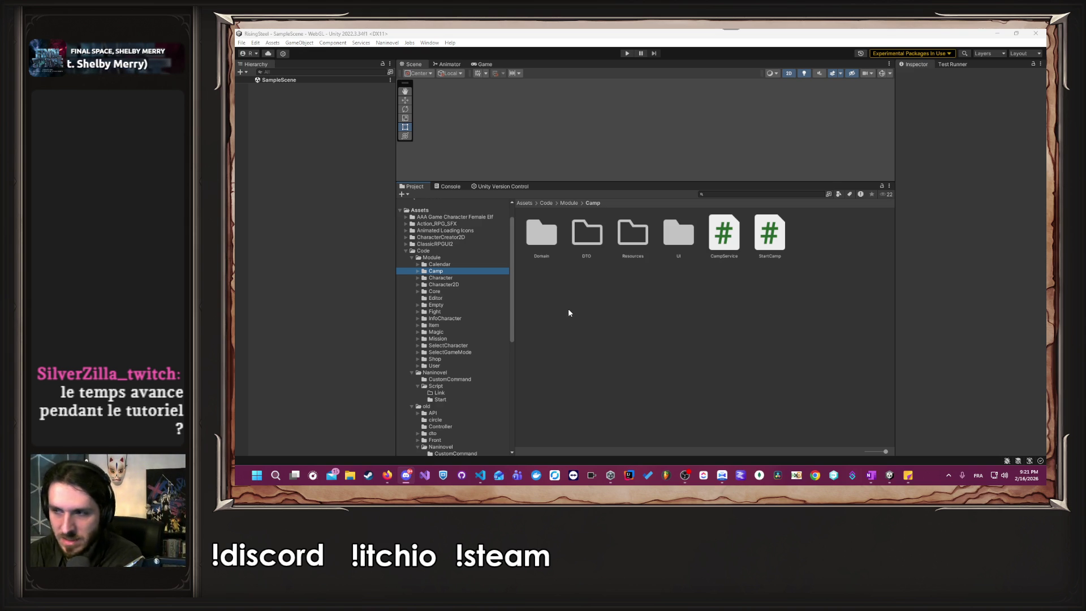
scroll(430, 294, up, 2)
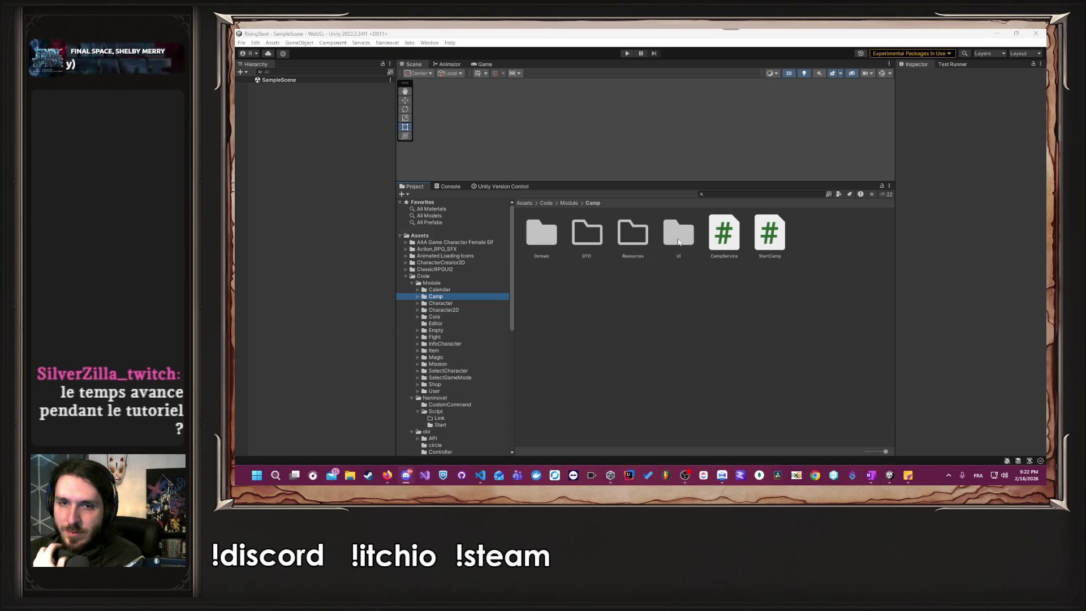
double_click(679, 242)
double_click(596, 246)
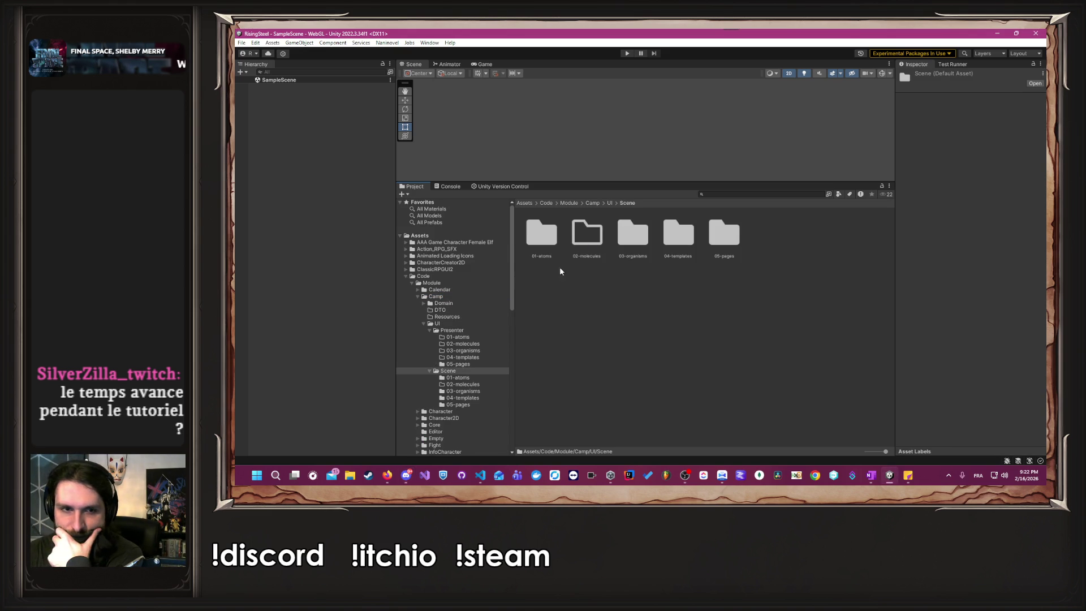
click(405, 283)
click(412, 295)
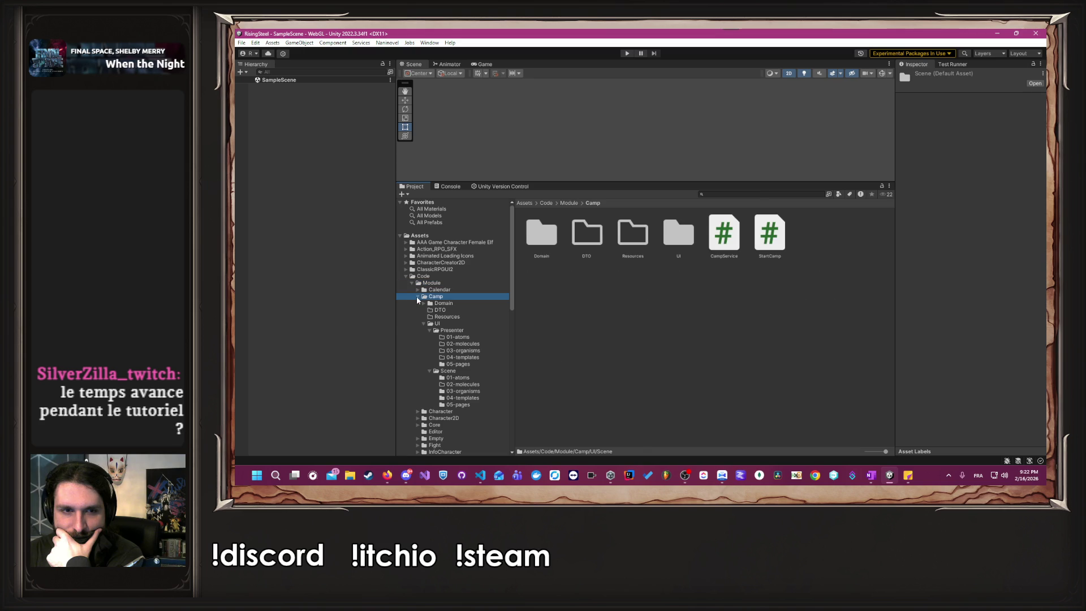
click(417, 296)
Step: Go into Fight > UI > Scene > 05-pages and open the ArenaFight prefab
click(430, 337)
double_click(724, 235)
double_click(589, 236)
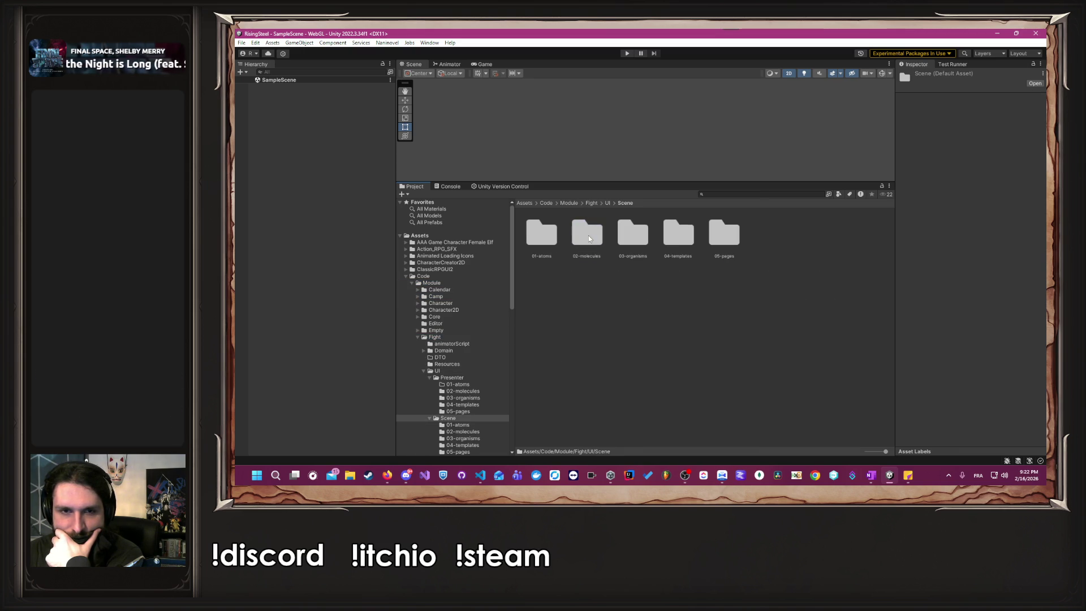
double_click(726, 241)
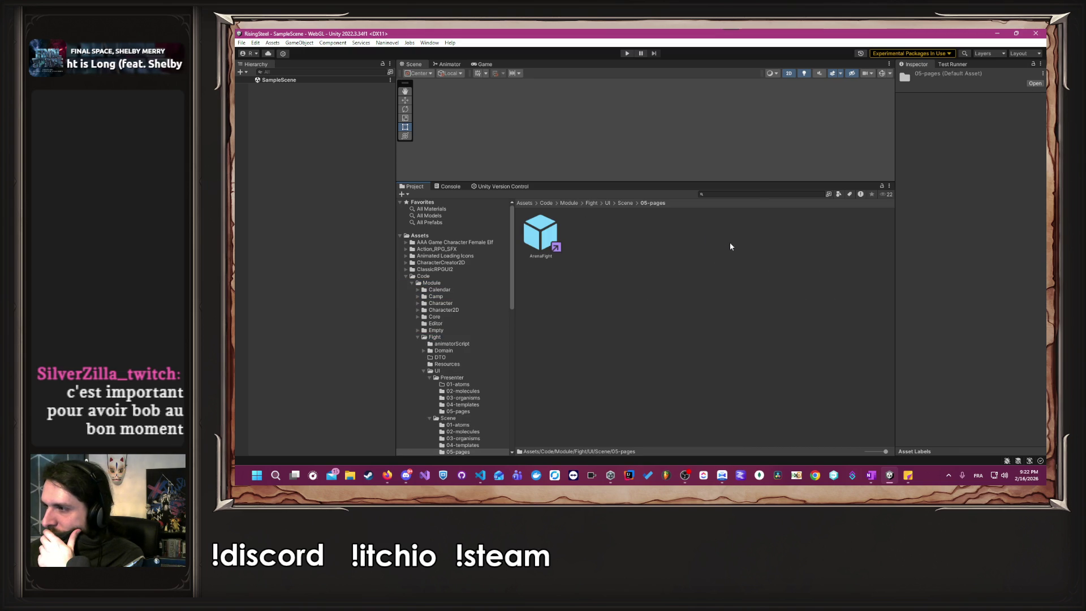
double_click(556, 247)
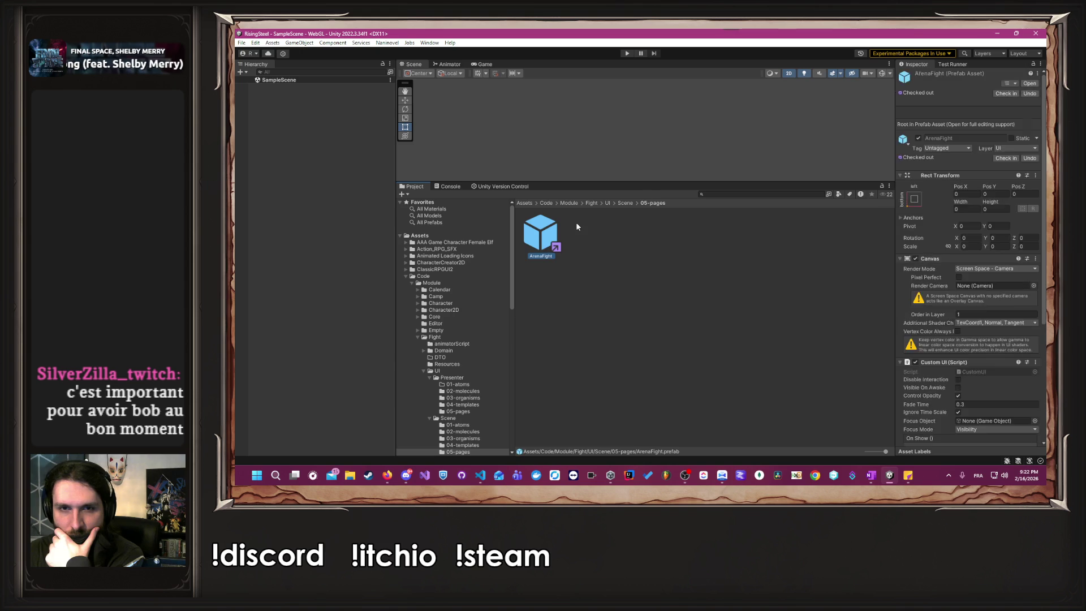
Step: Expand Actions > Content and inspect the Skills button label's text settings
drag(656, 182, 632, 335)
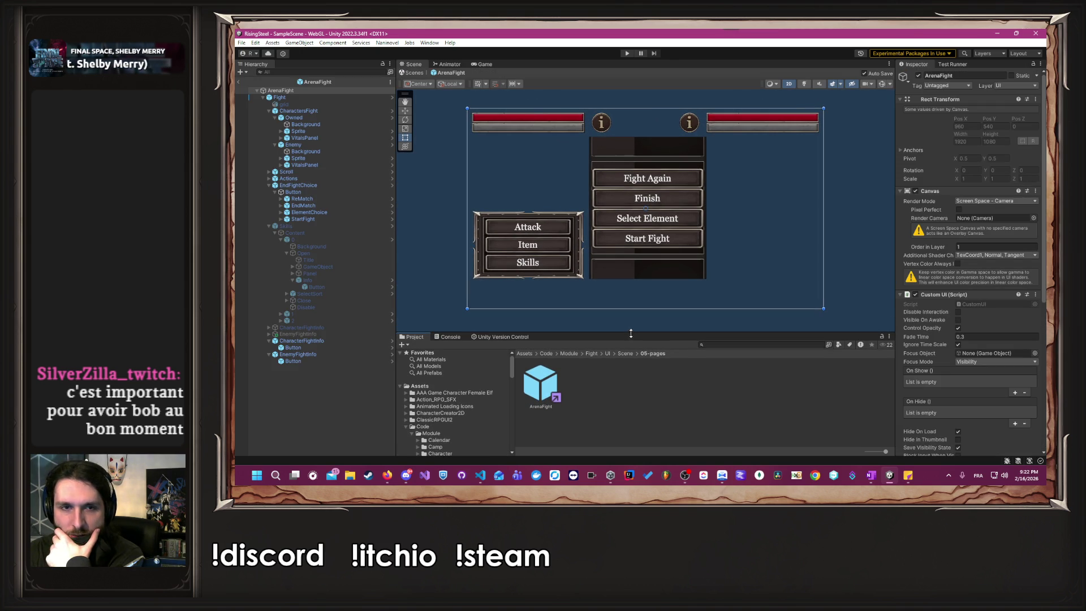
click(323, 206)
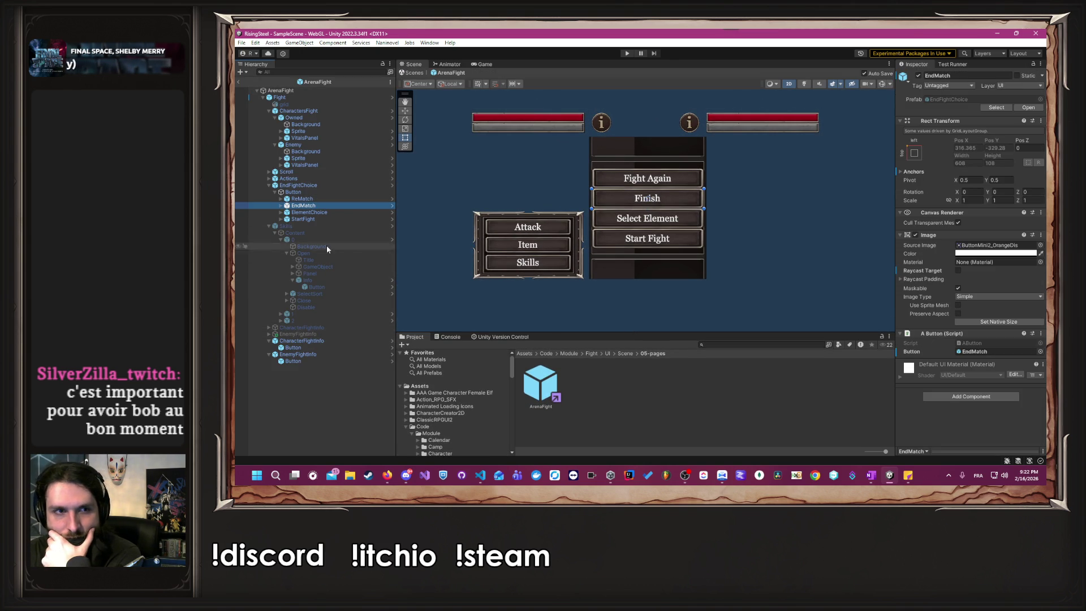
double_click(321, 179)
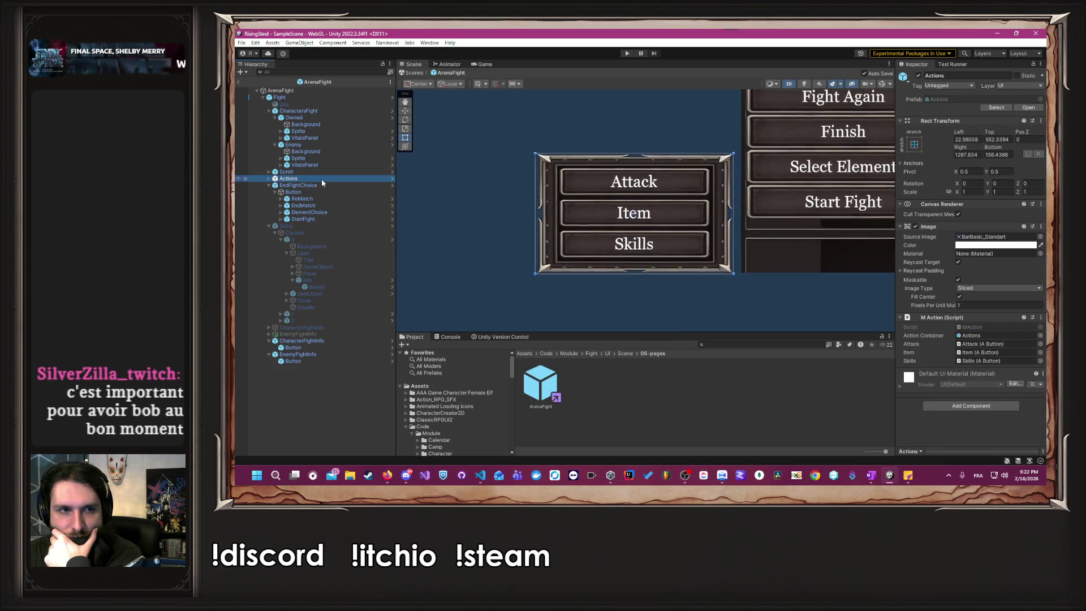
click(269, 179)
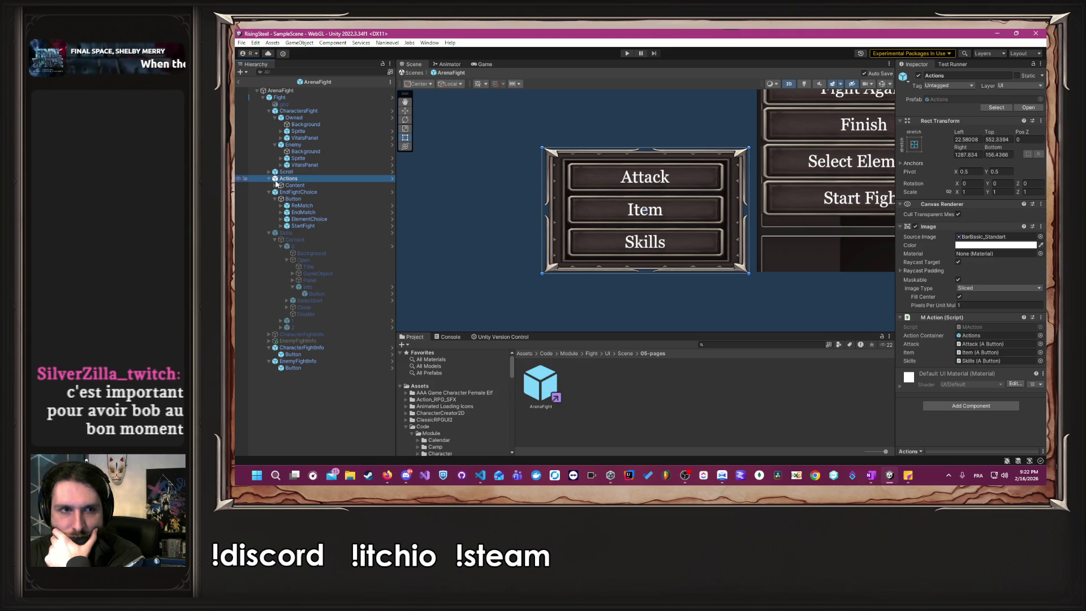
click(276, 186)
click(297, 205)
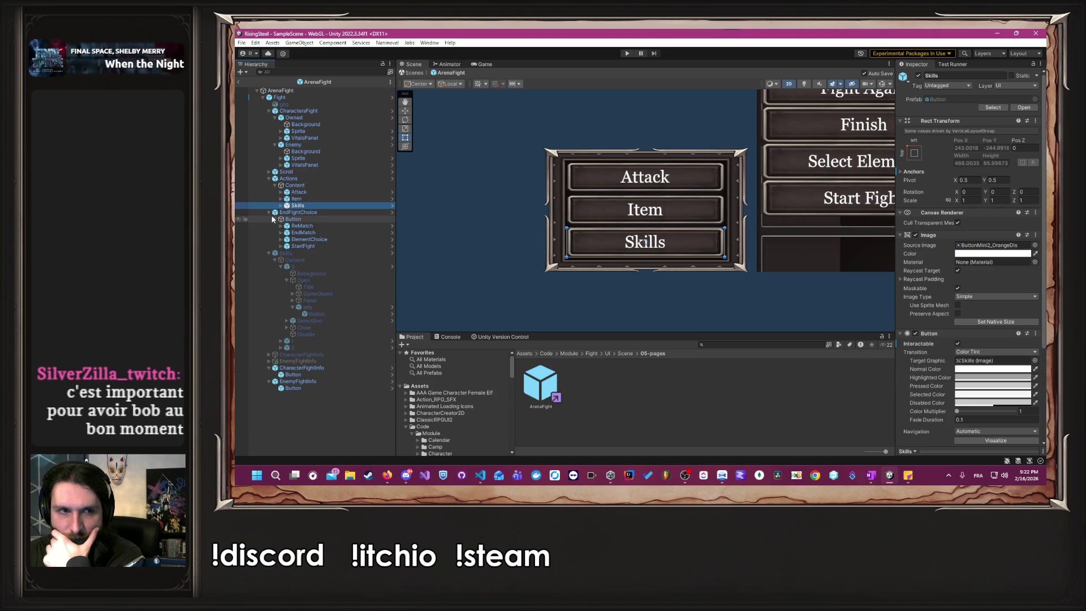
click(281, 206)
click(308, 212)
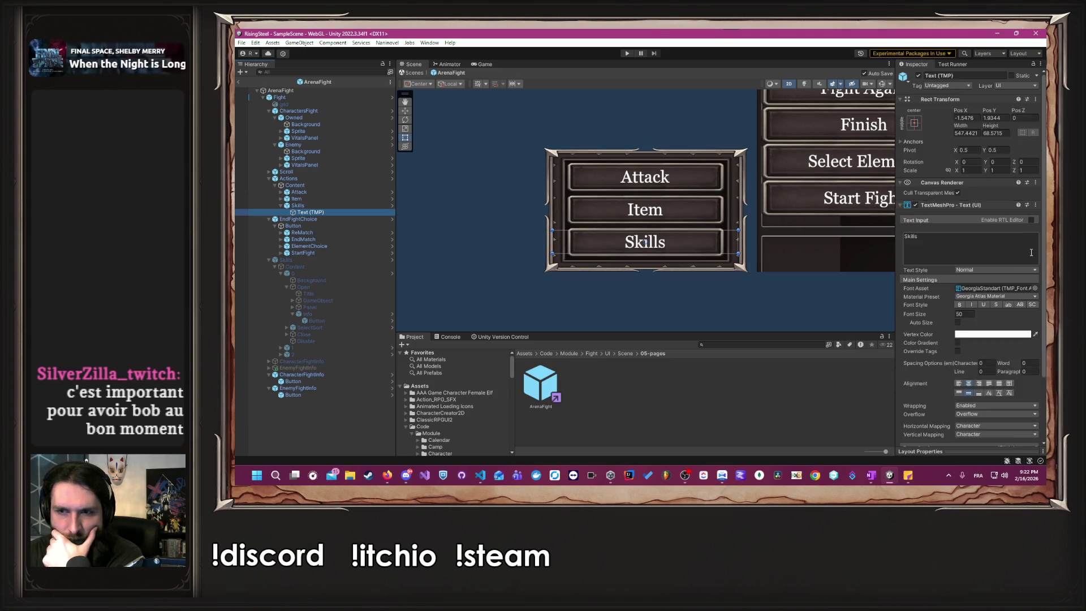
Step: Inspect the Item button label's Managed Text Provider, then view the fr localization files in Visual Studio Code
scroll(1031, 255, down, 5)
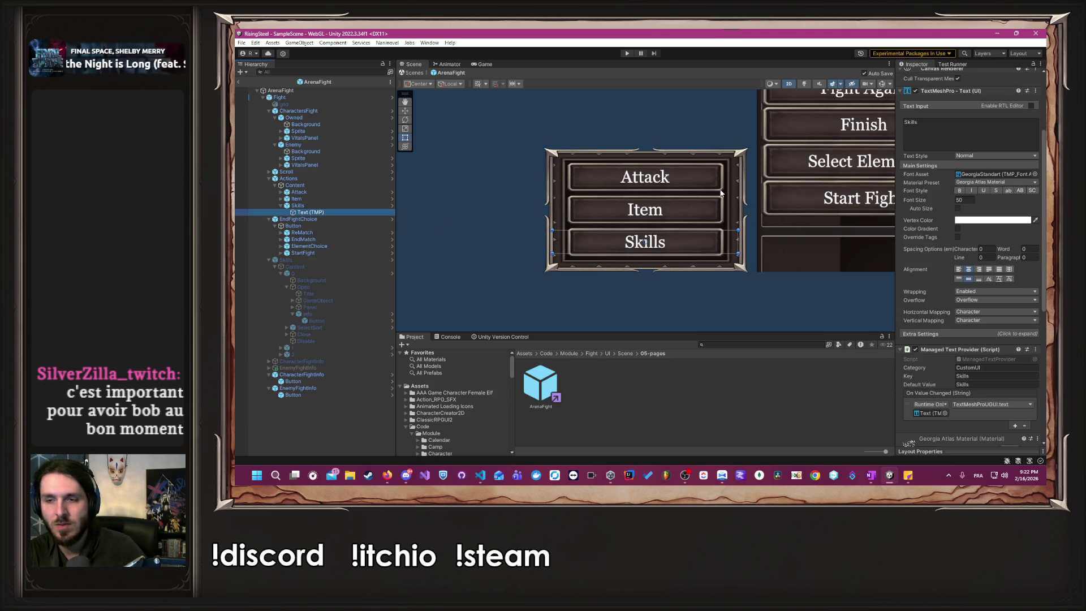
click(281, 198)
click(306, 206)
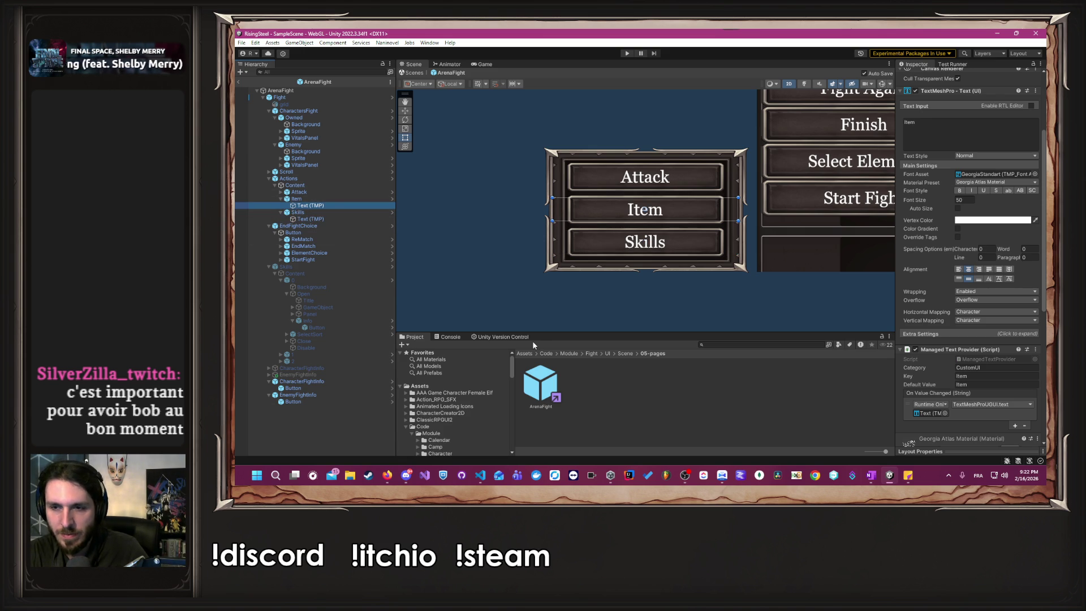
click(481, 477)
scroll(568, 280, down, 8)
scroll(568, 280, down, 10)
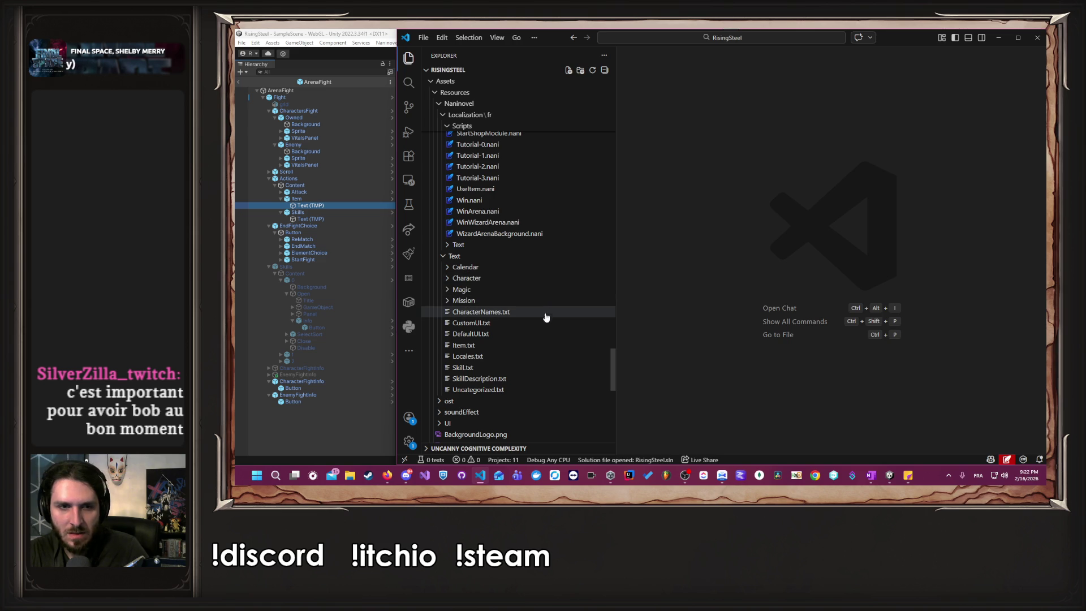
Step: Open fr/Text/CustomUI.txt, confirm Skills translates to Compétences, and snap the editor aside
scroll(526, 335, up, 3)
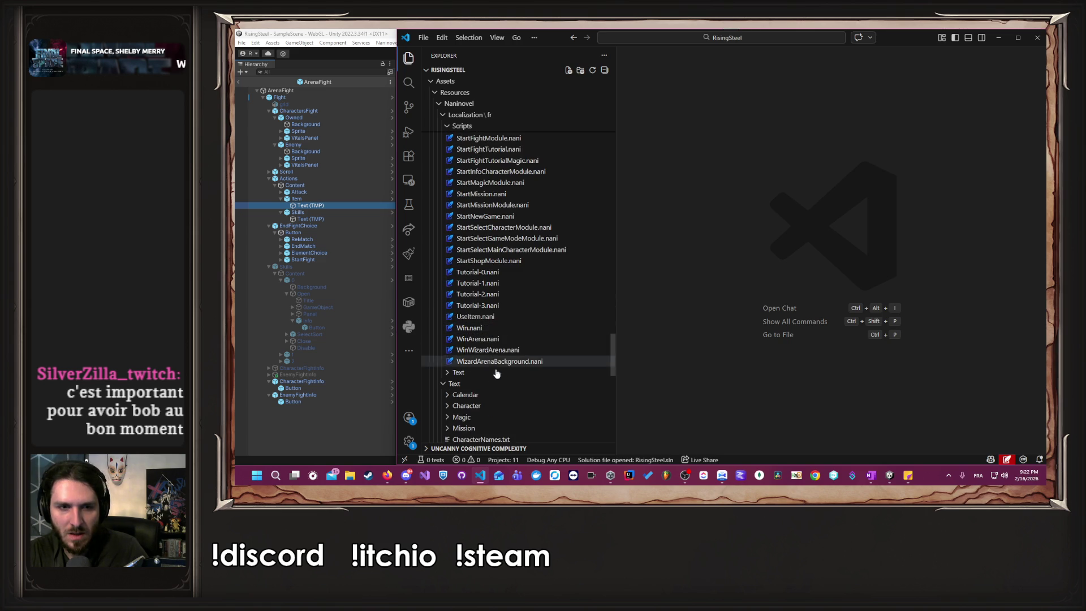
click(491, 368)
scroll(509, 328, up, 2)
scroll(531, 336, down, 5)
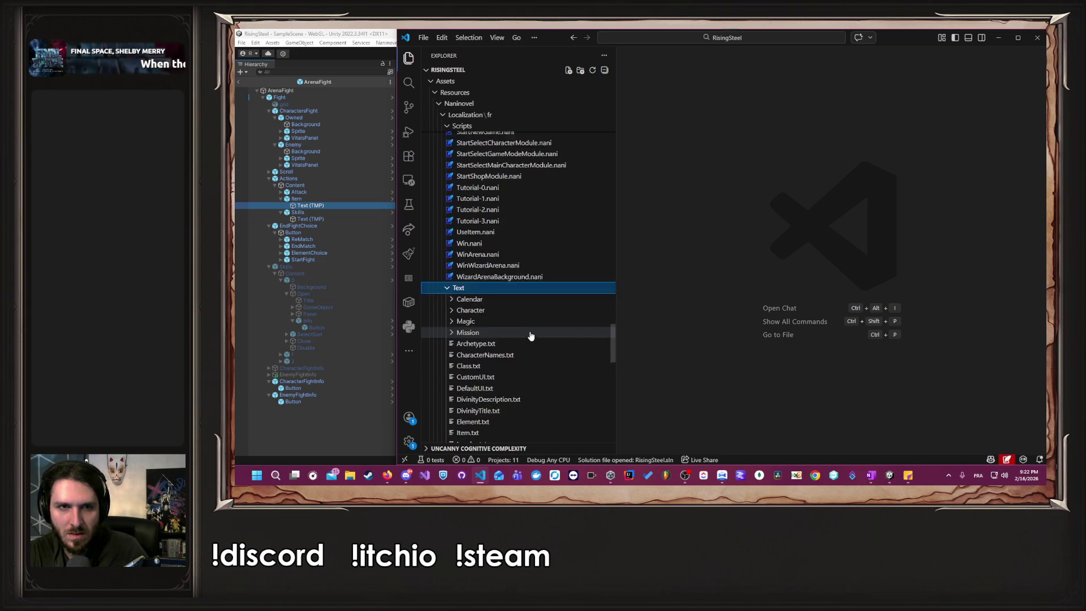
click(514, 291)
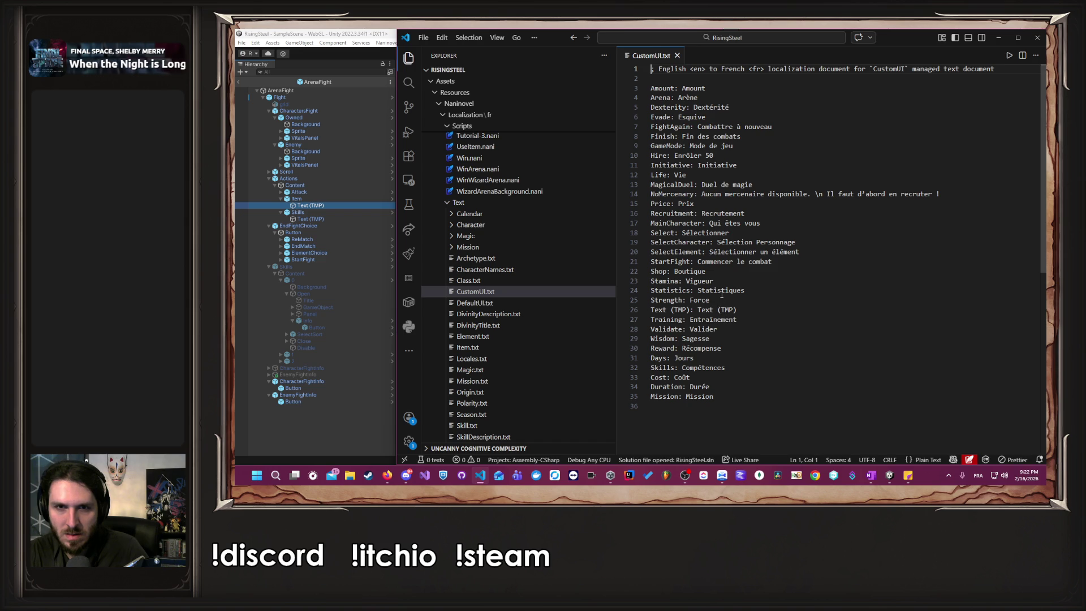
click(744, 367)
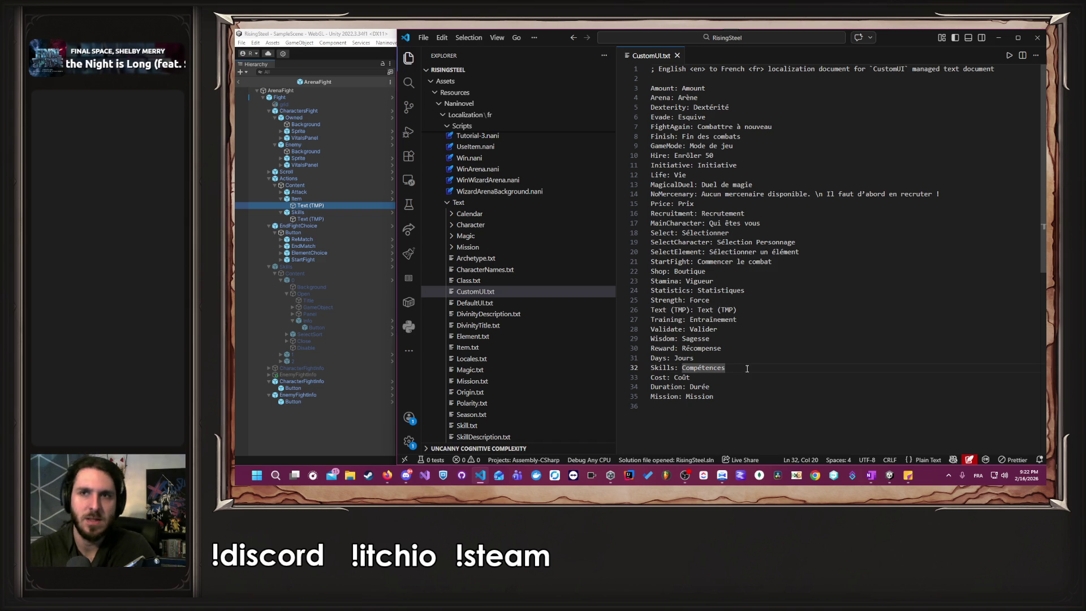
key(super+shift+Right)
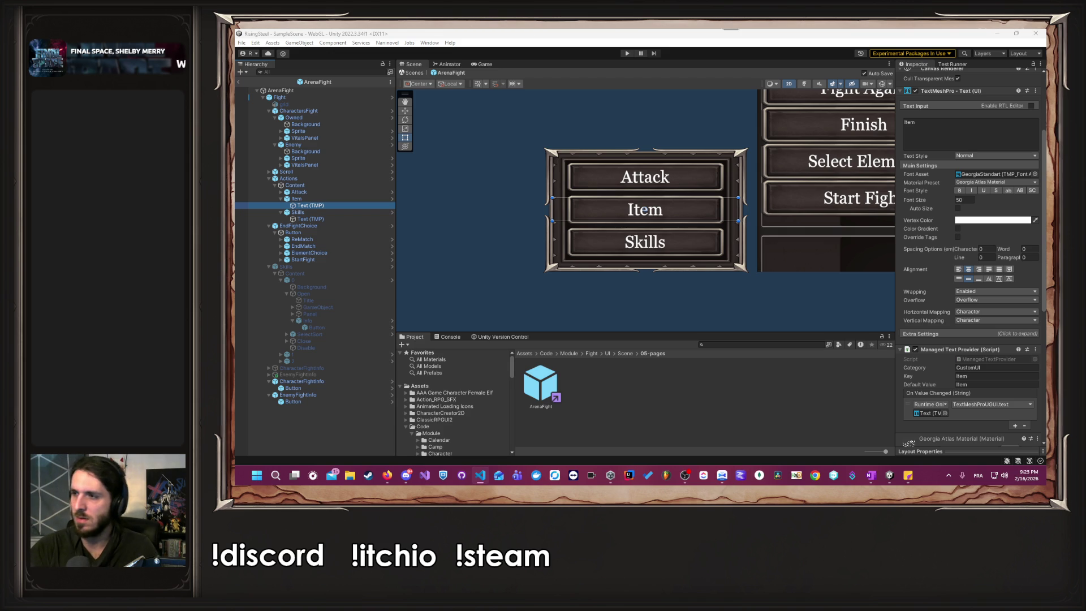
Step: Set both the Key and Default Value of the Item label's Managed Text Provider to Items
click(976, 376)
text(Items)
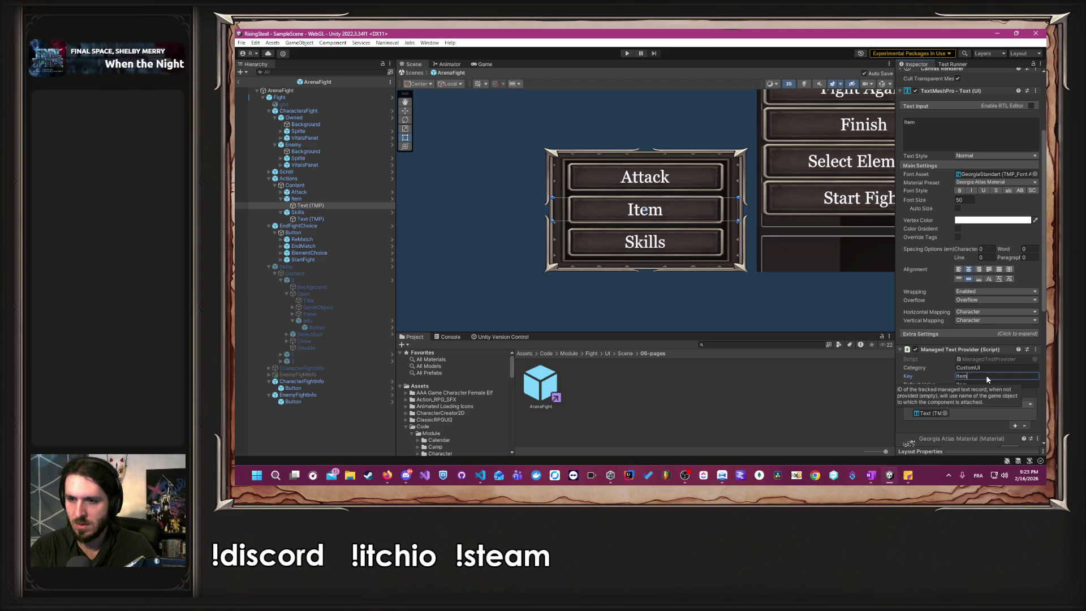
click(1003, 384)
text(Items)
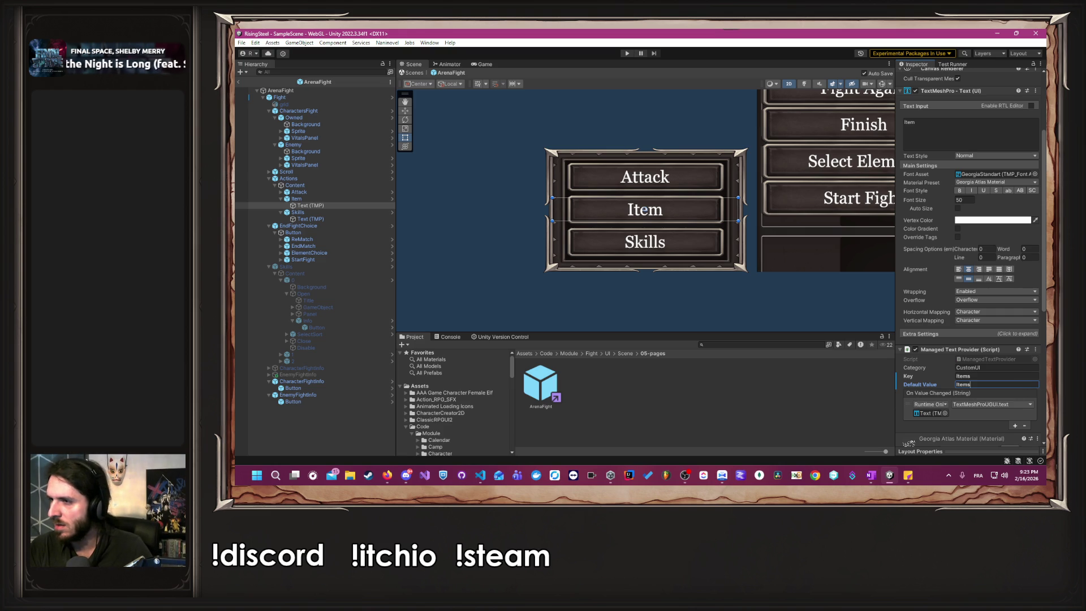
key(alt+Tab)
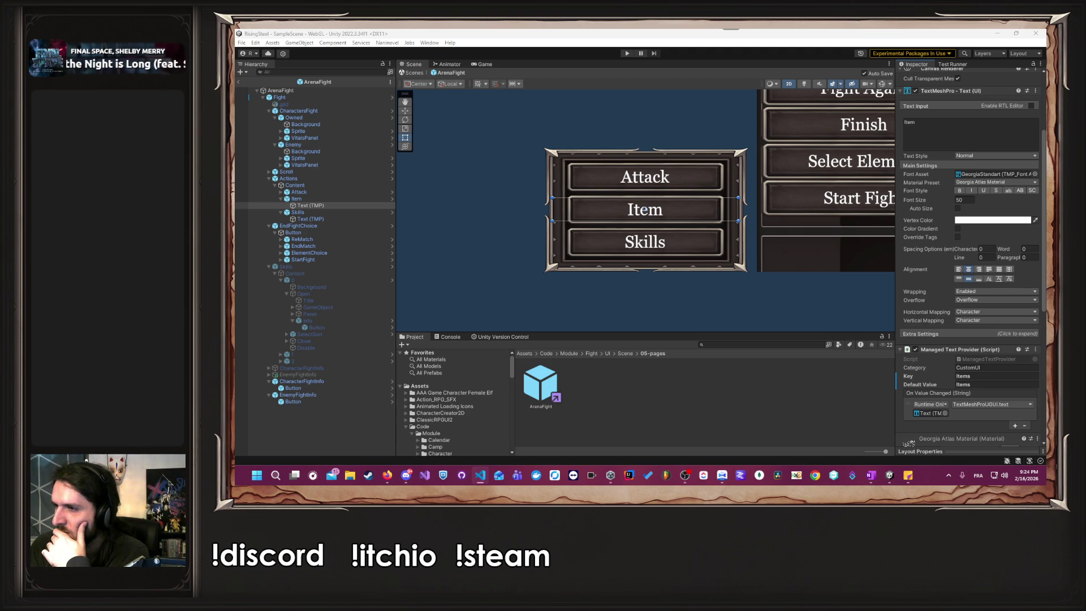
click(776, 305)
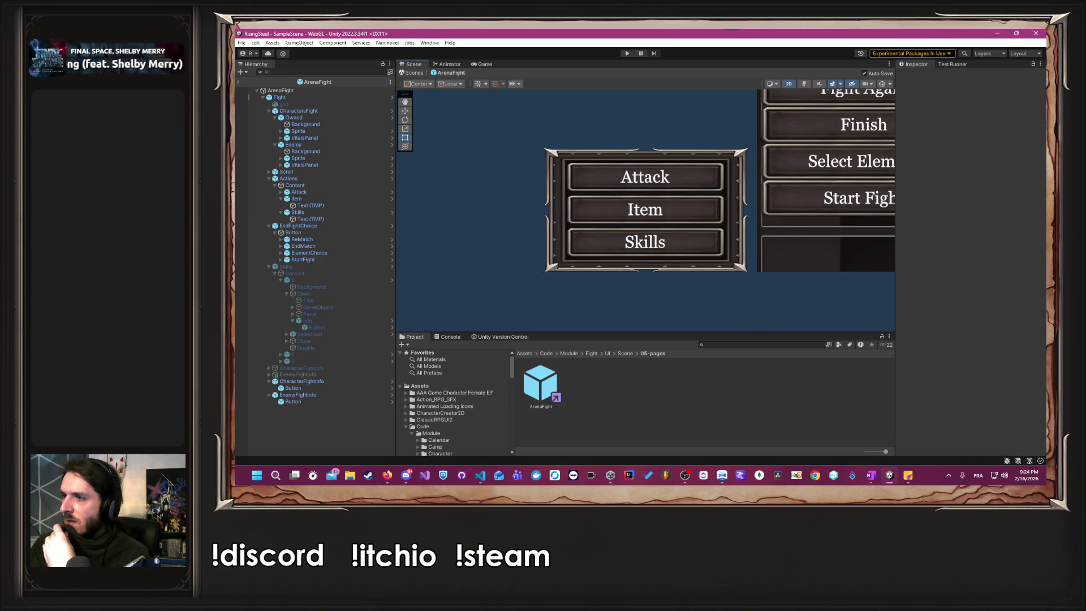
Step: Enter Play mode and load save slot 1
click(628, 53)
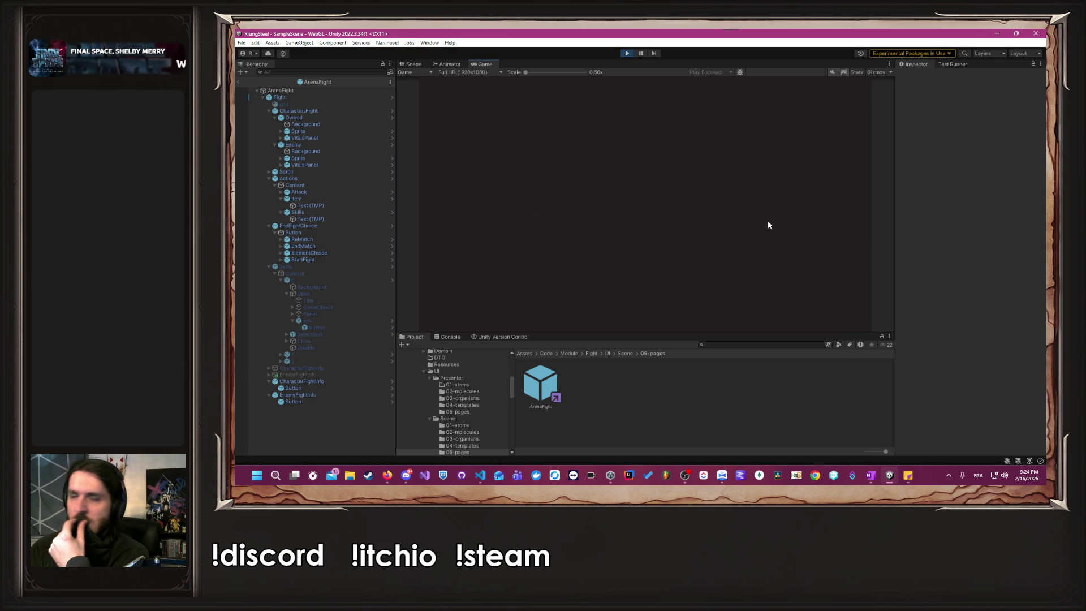
click(641, 187)
mouse_move(586, 212)
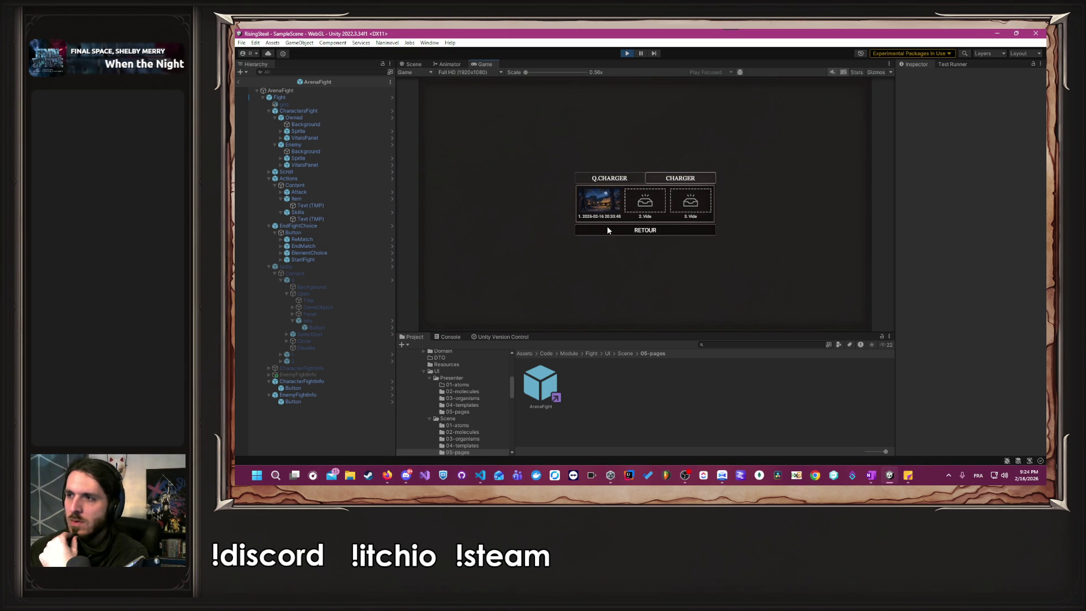
click(584, 209)
Step: Launch the Arena mode, start a fight to check the French buttons, then stop Play mode
click(465, 120)
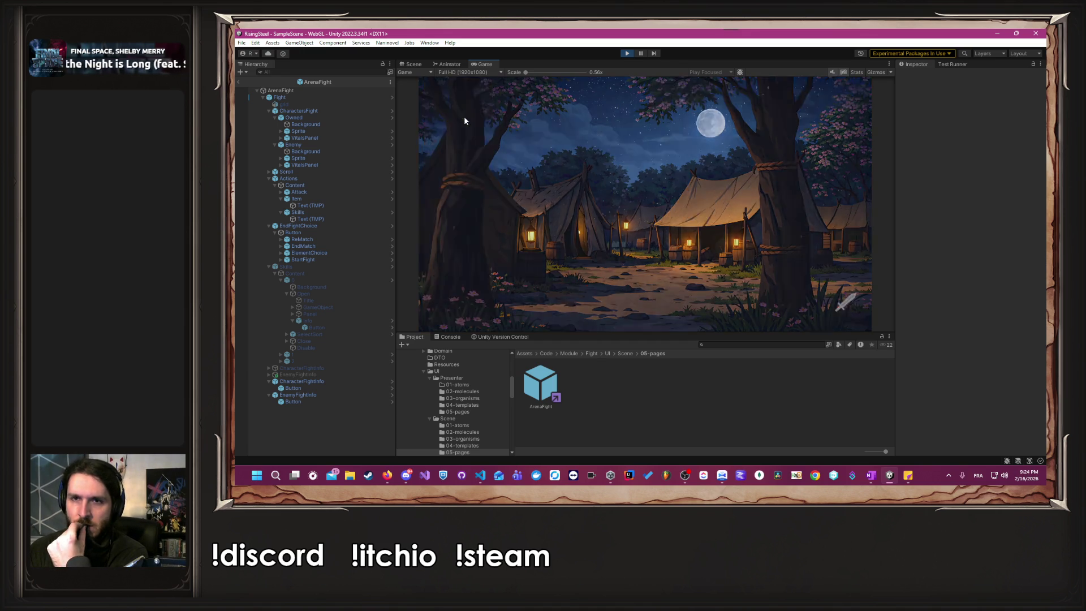
click(483, 189)
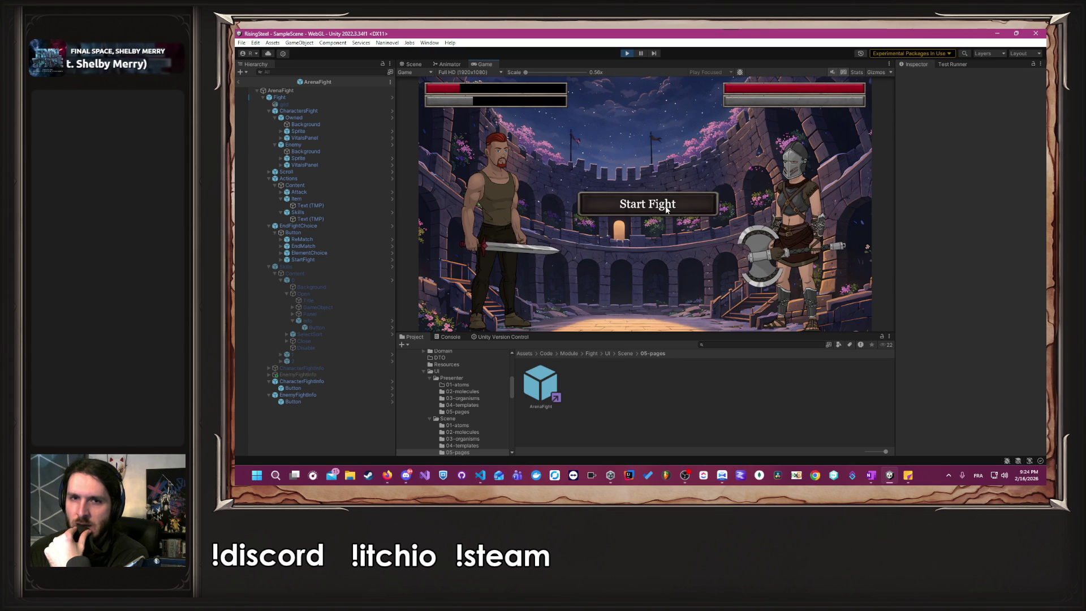
click(666, 206)
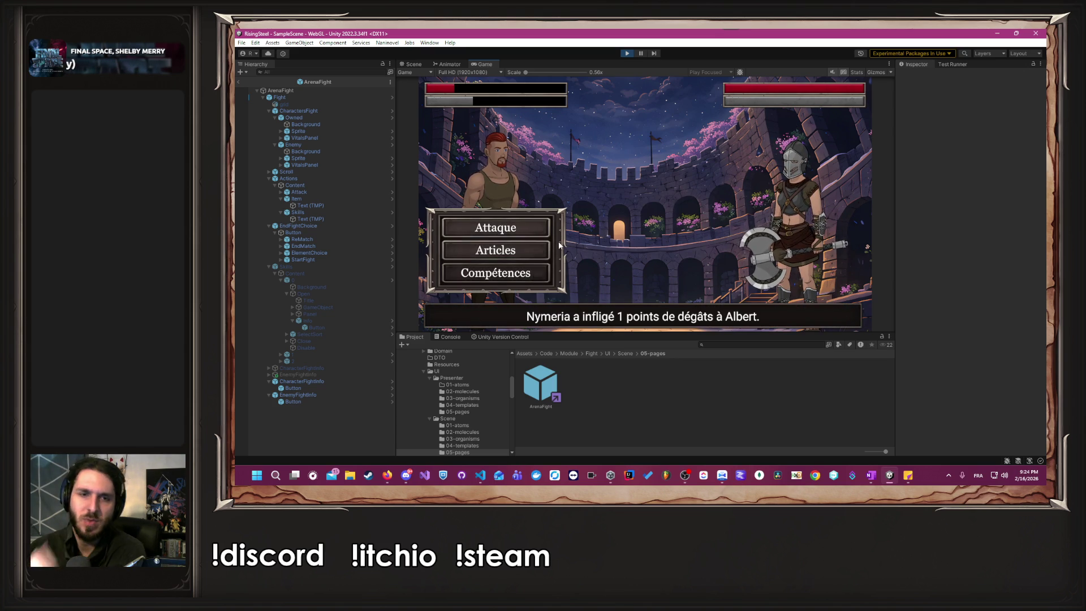
key(ctrl+1)
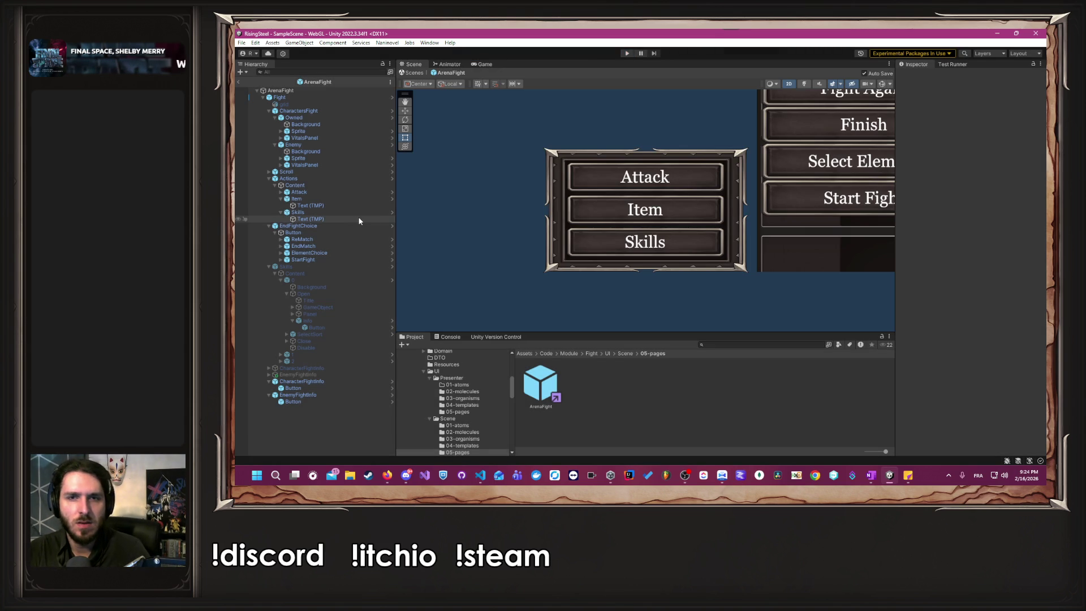
Step: Enter StartFight in the Start Fight label's Managed Text Provider
scroll(568, 136, up, 3)
click(697, 237)
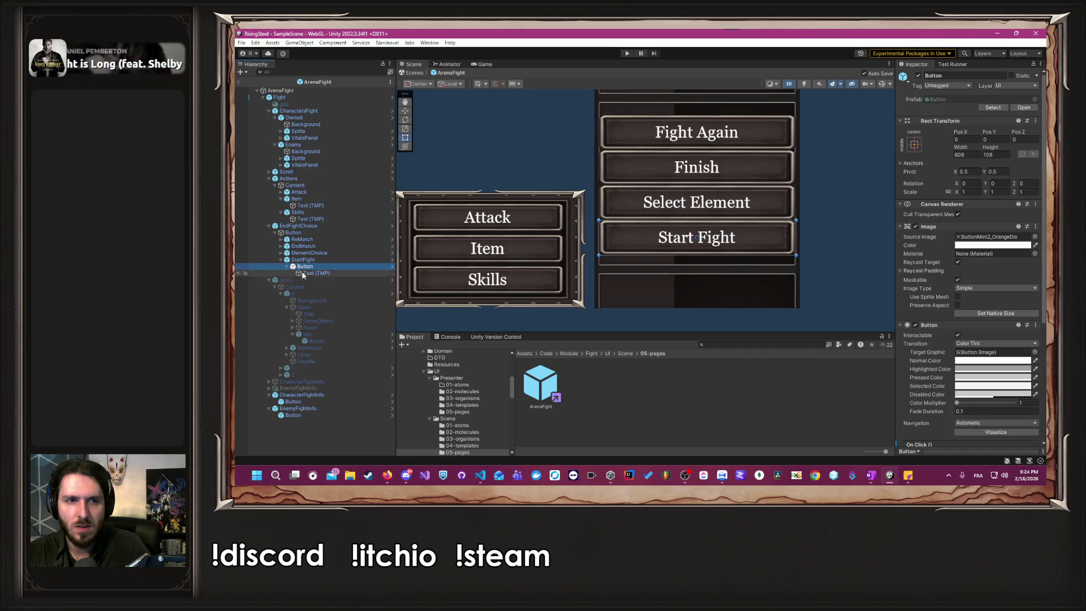
scroll(918, 311, down, 5)
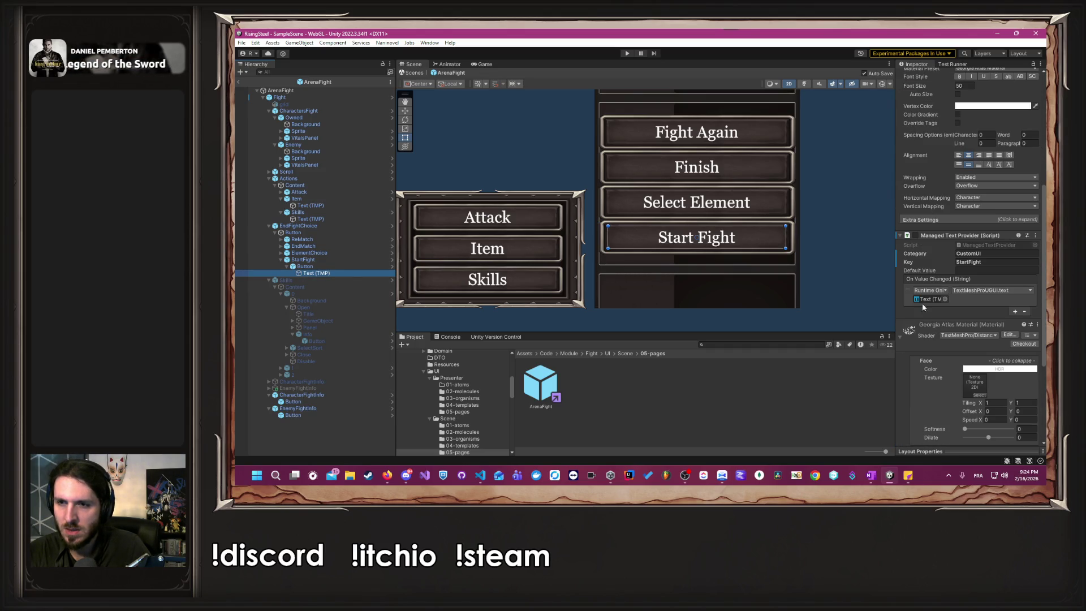
click(1000, 271)
text(StartFight)
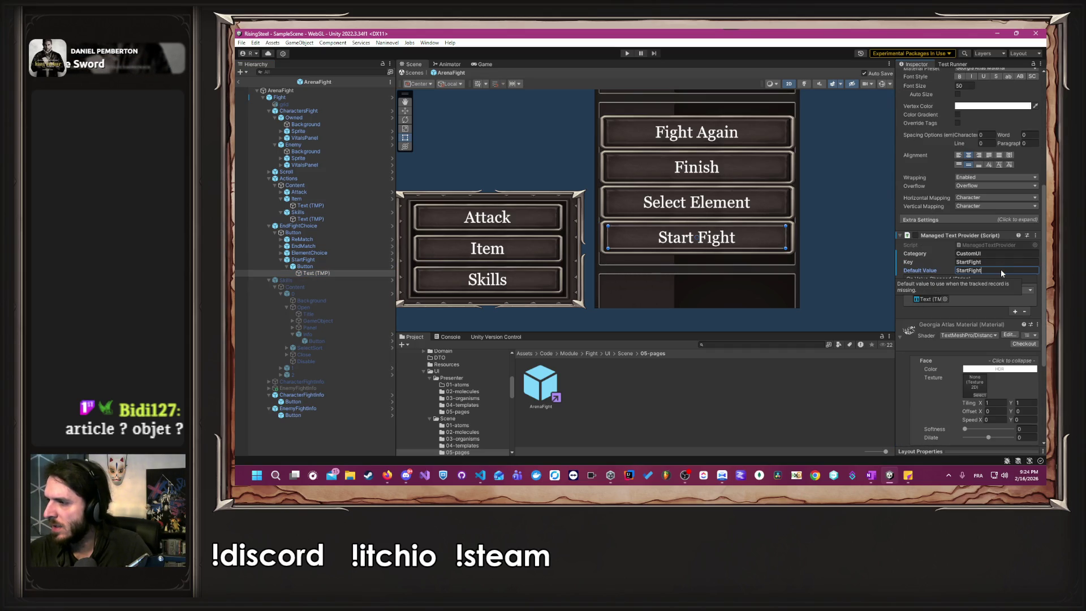
key(alt+Tab)
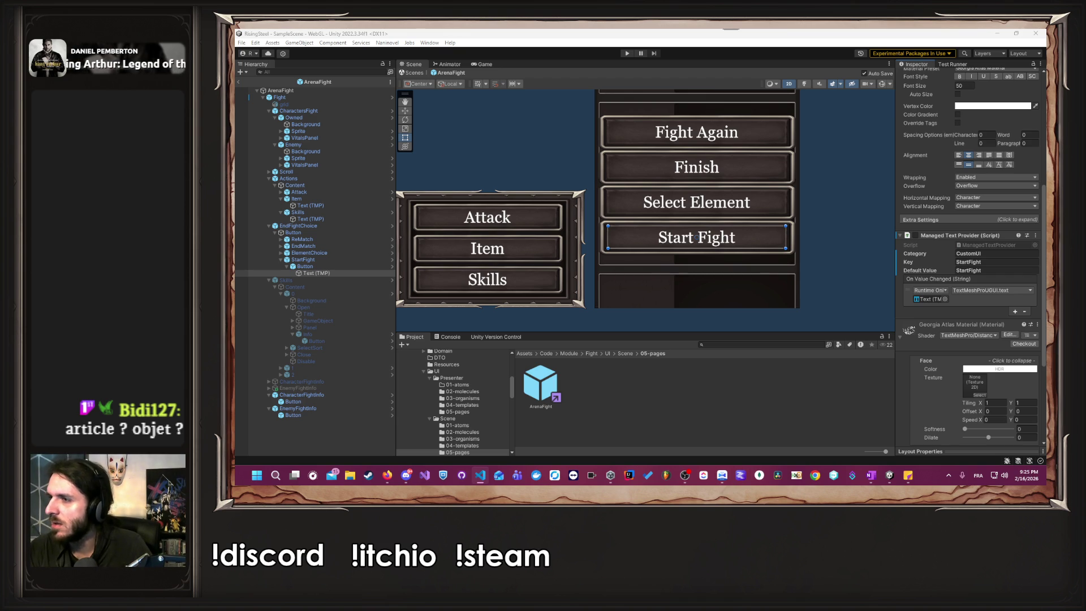
Step: Set the Start Fight label's localization key to StartFight and check its label text
click(1026, 262)
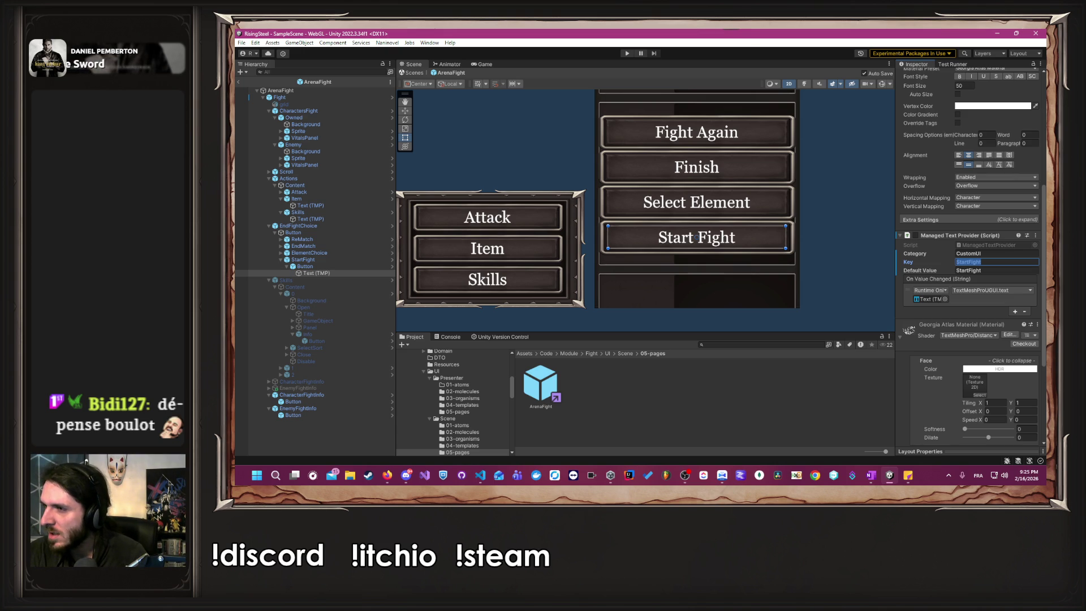
key(alt+Tab)
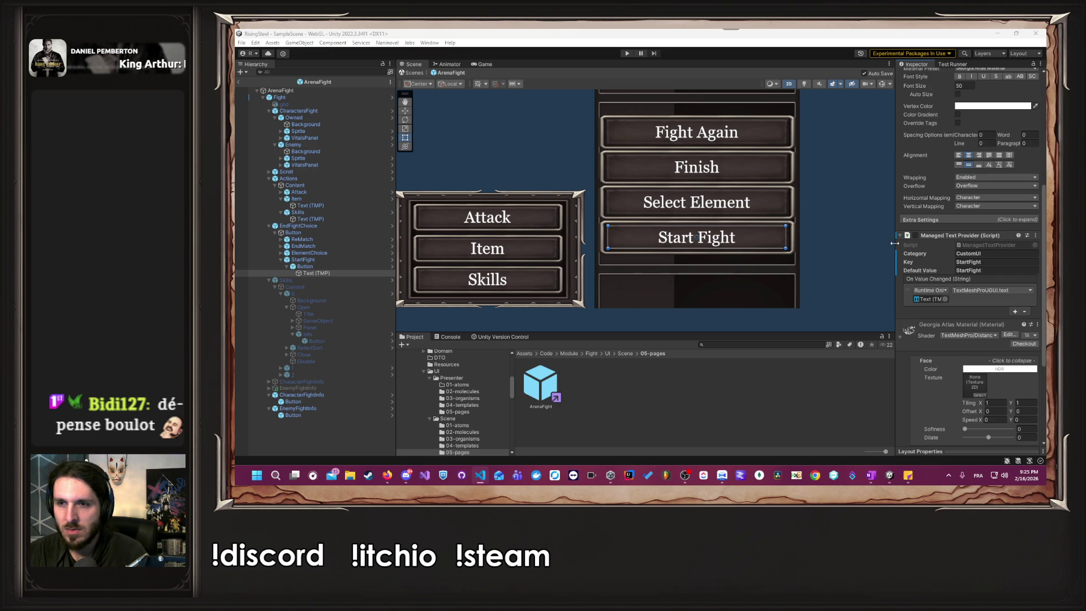
scroll(905, 243, down, 1)
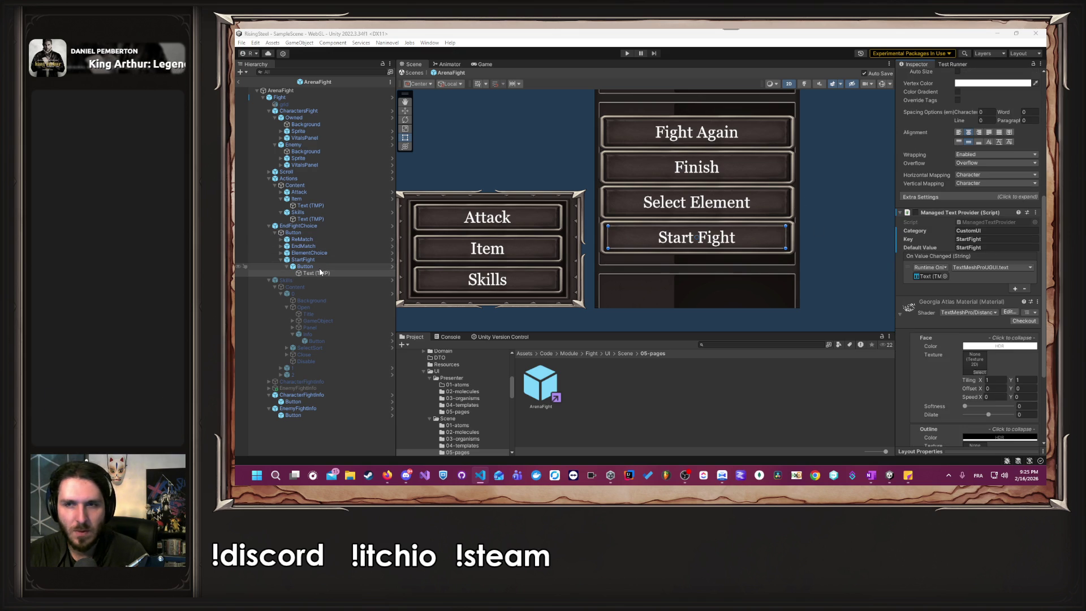
scroll(987, 274, up, 3)
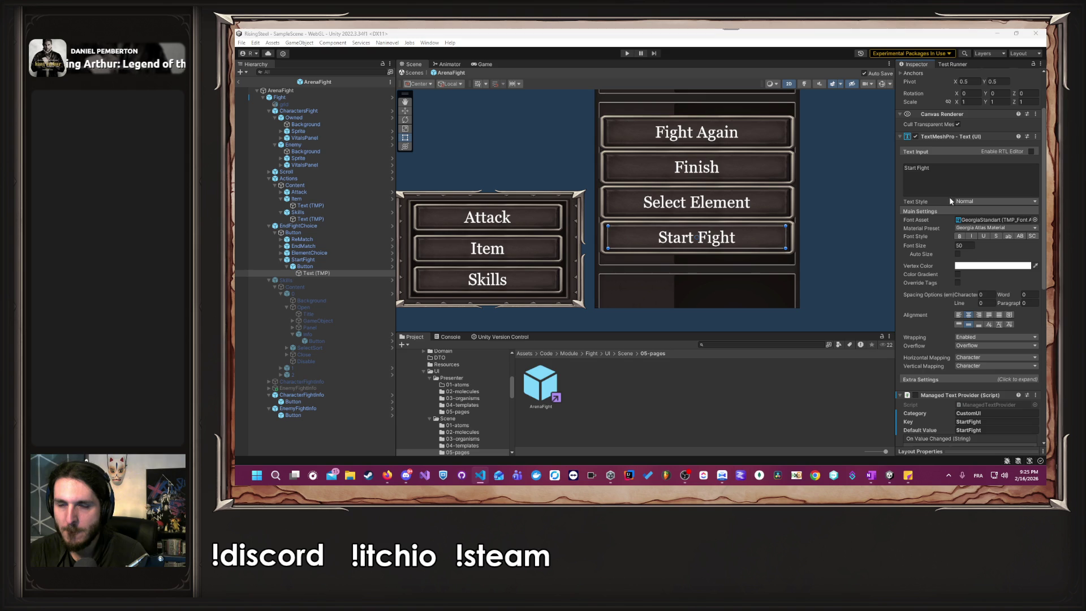
click(928, 181)
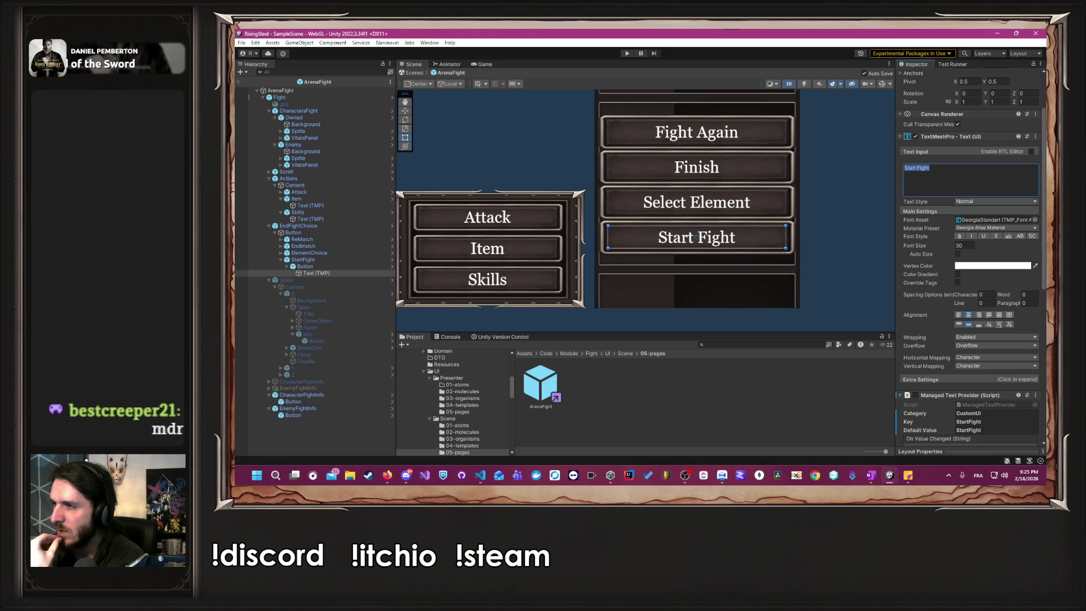
key(alt+Tab)
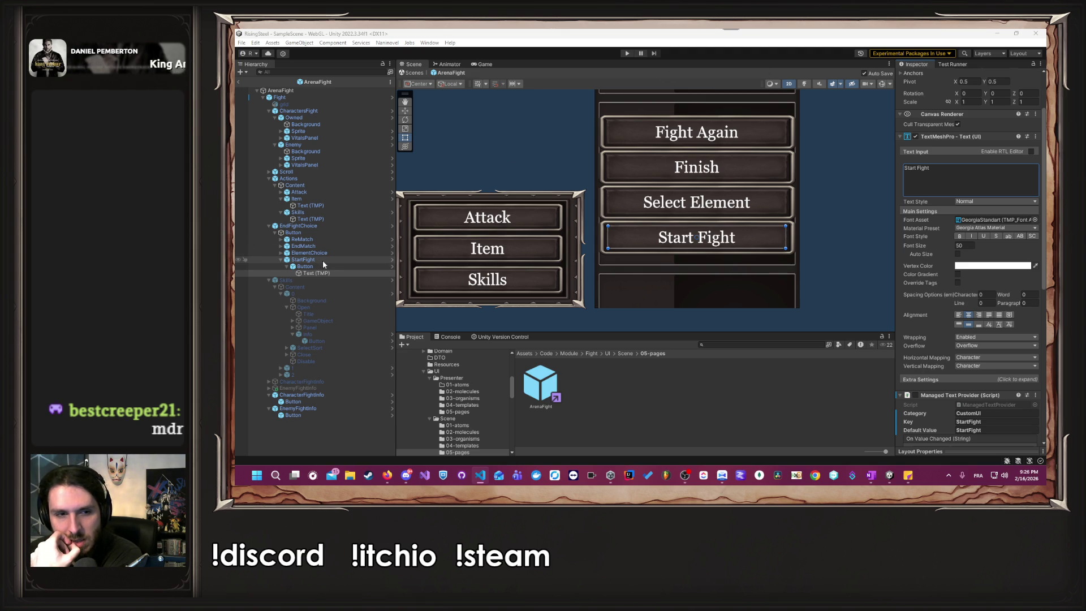
Step: Give the Select Element button's text the SelectElement key and default value
click(280, 246)
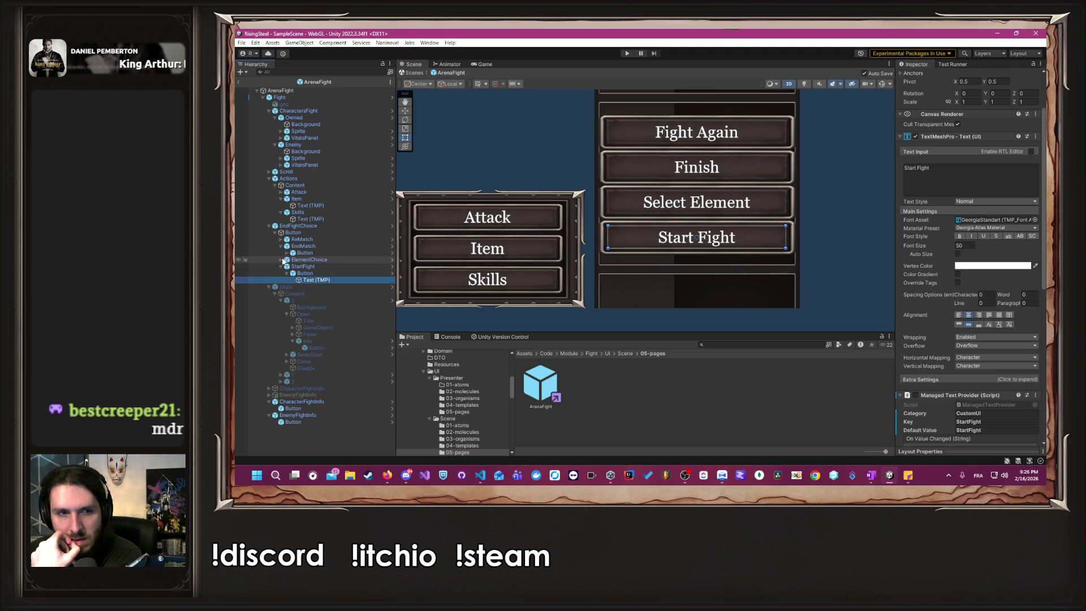
click(281, 260)
click(305, 259)
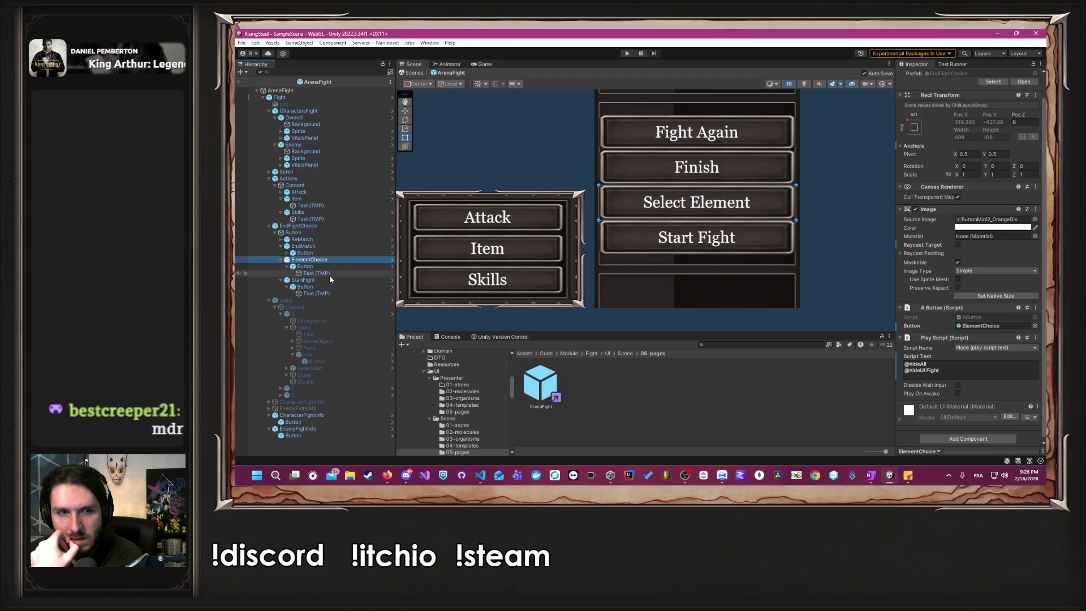
click(329, 275)
scroll(986, 273, down, 10)
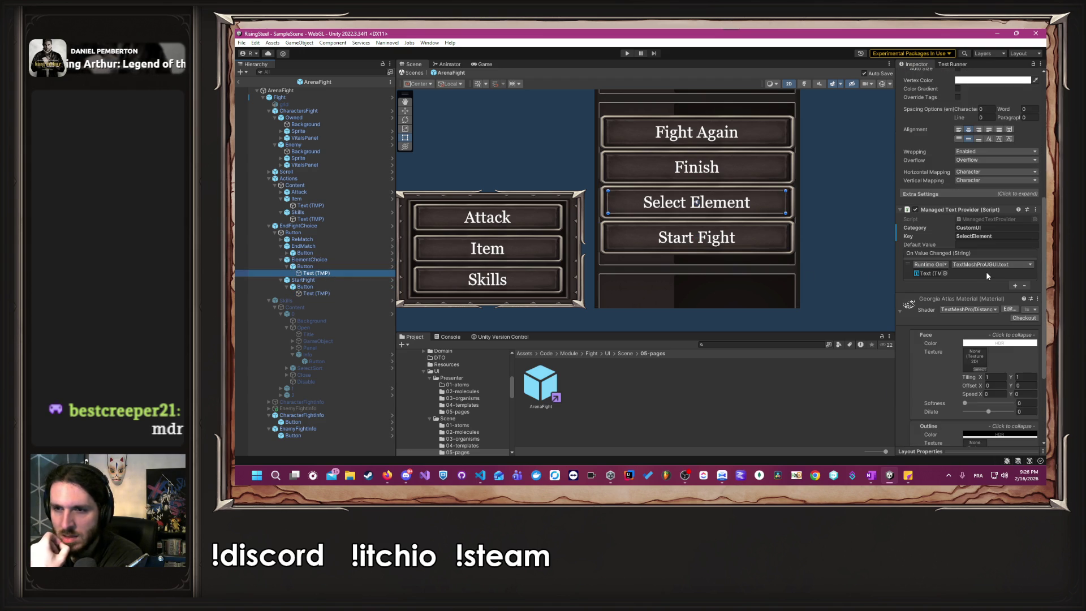
click(1013, 236)
click(1002, 241)
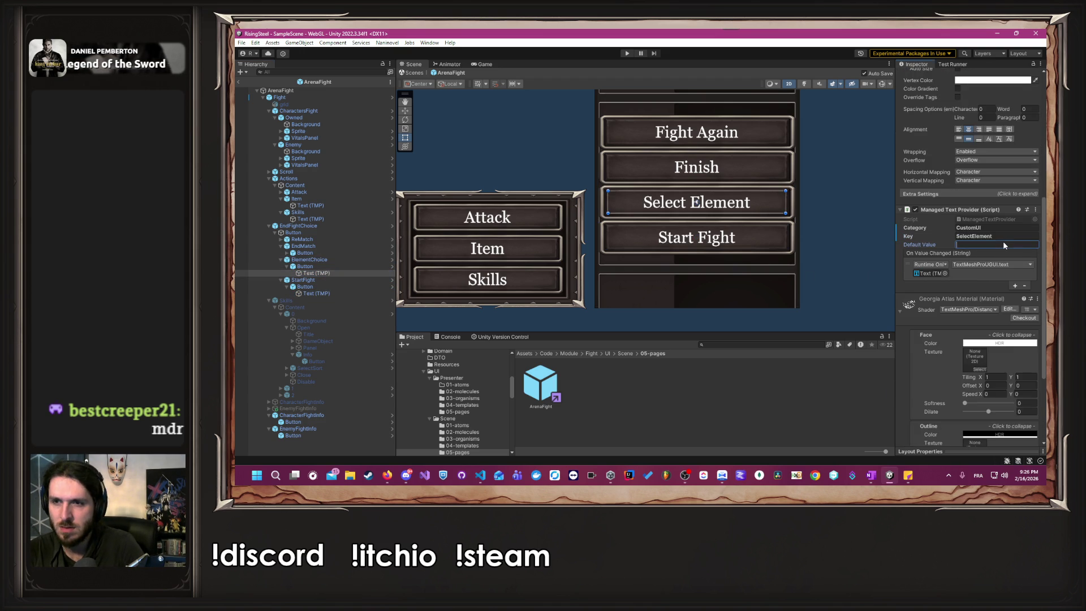
text(SelectElement)
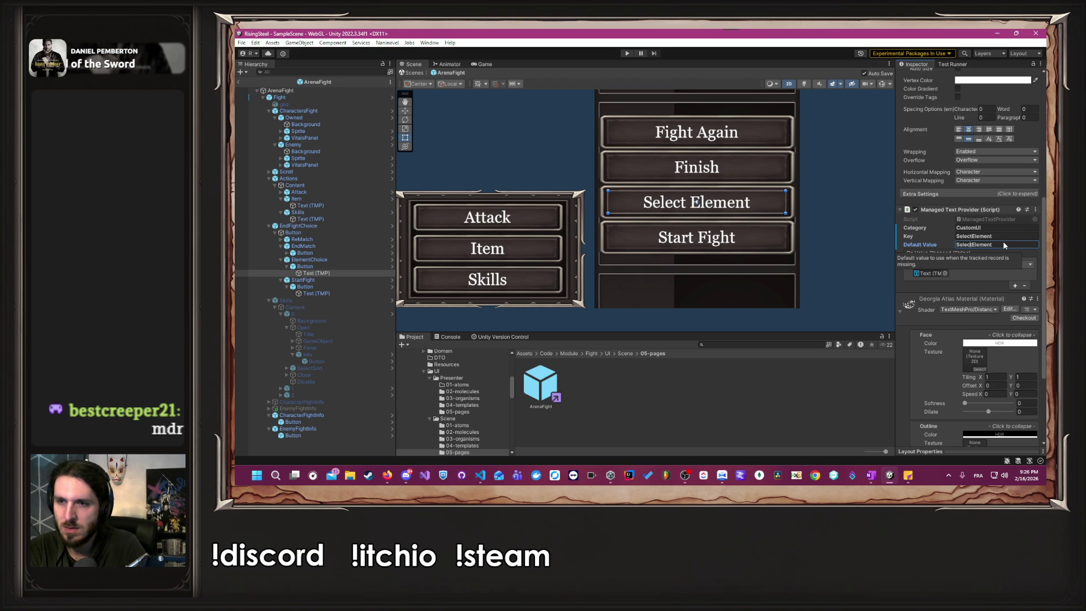
Step: Change the Start Fight label's default value to 'Start Fight'
click(318, 292)
click(968, 245)
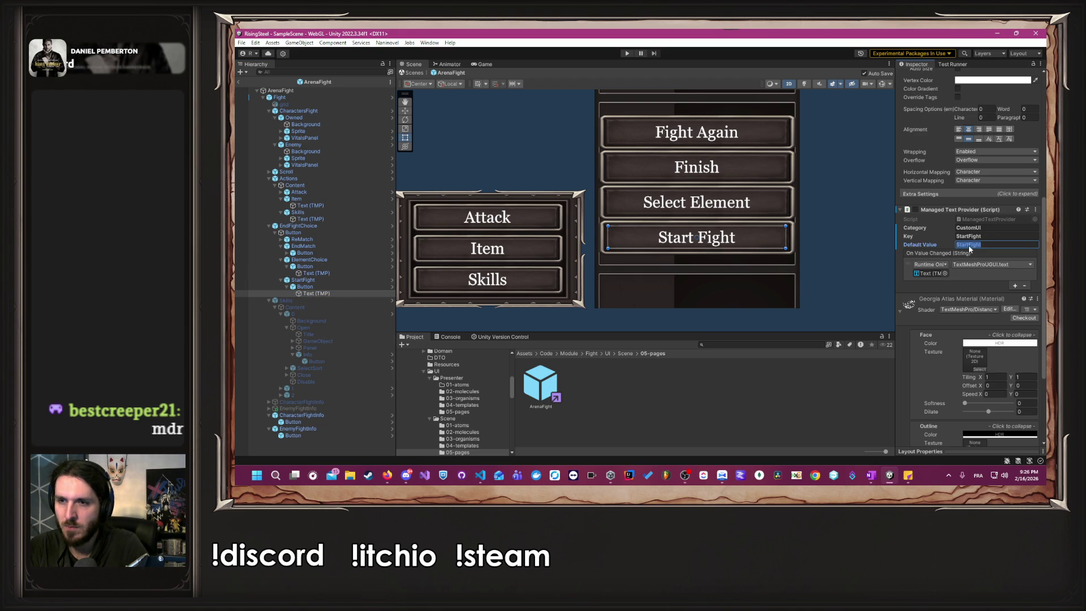
key(End)
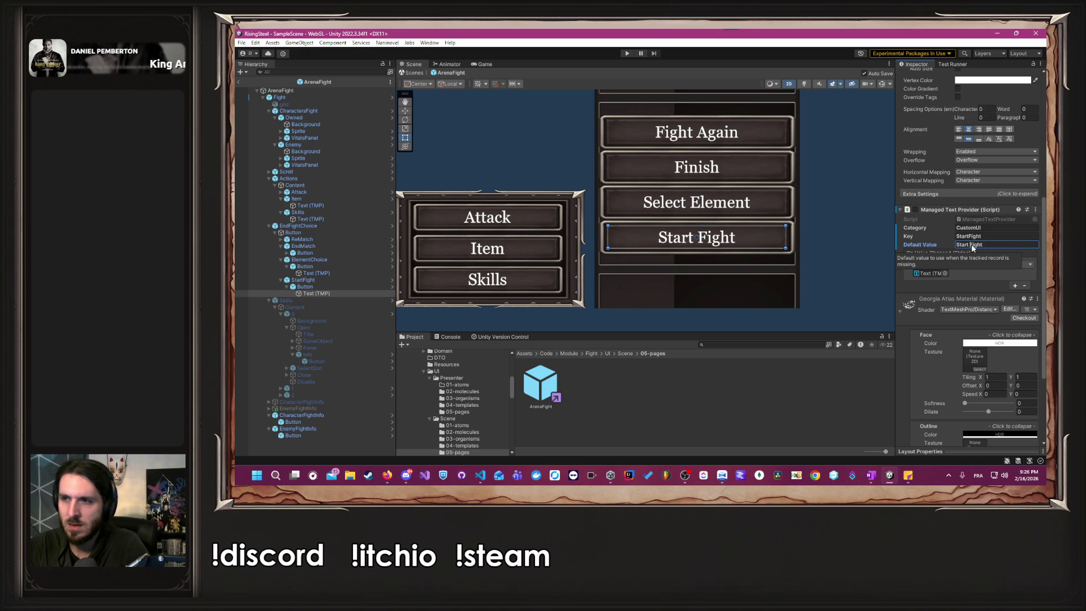
key(alt+Tab)
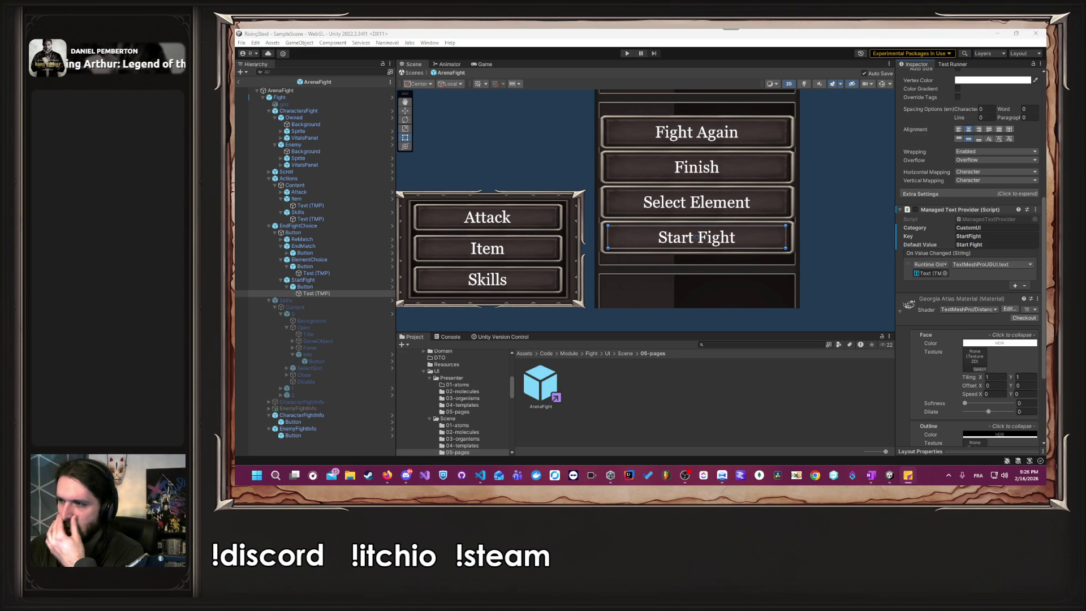
key(alt+Tab)
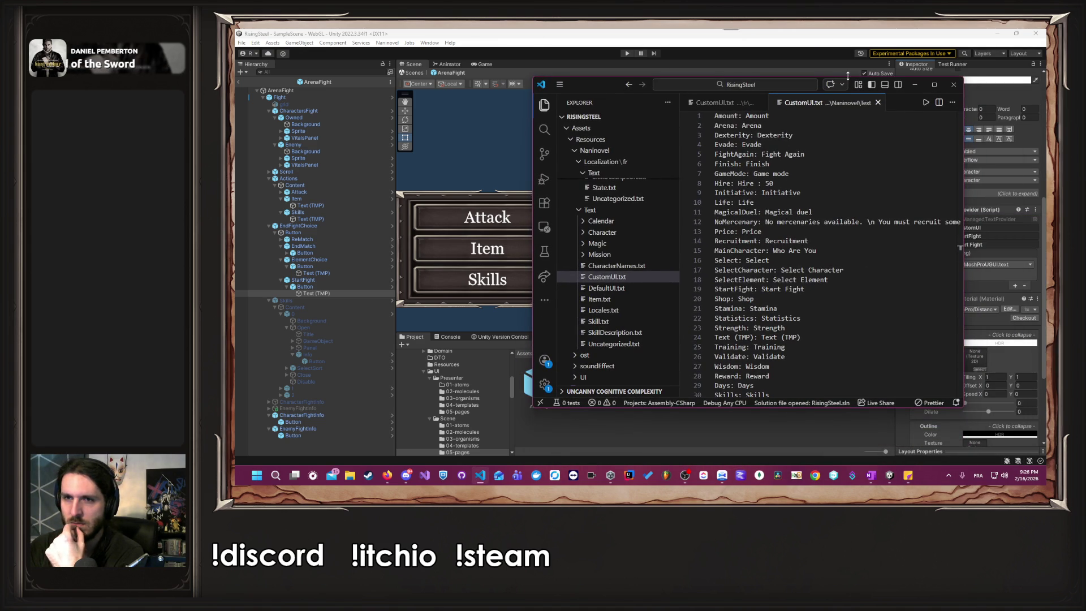
drag(963, 236, 1044, 235)
scroll(908, 210, down, 2)
scroll(908, 210, up, 2)
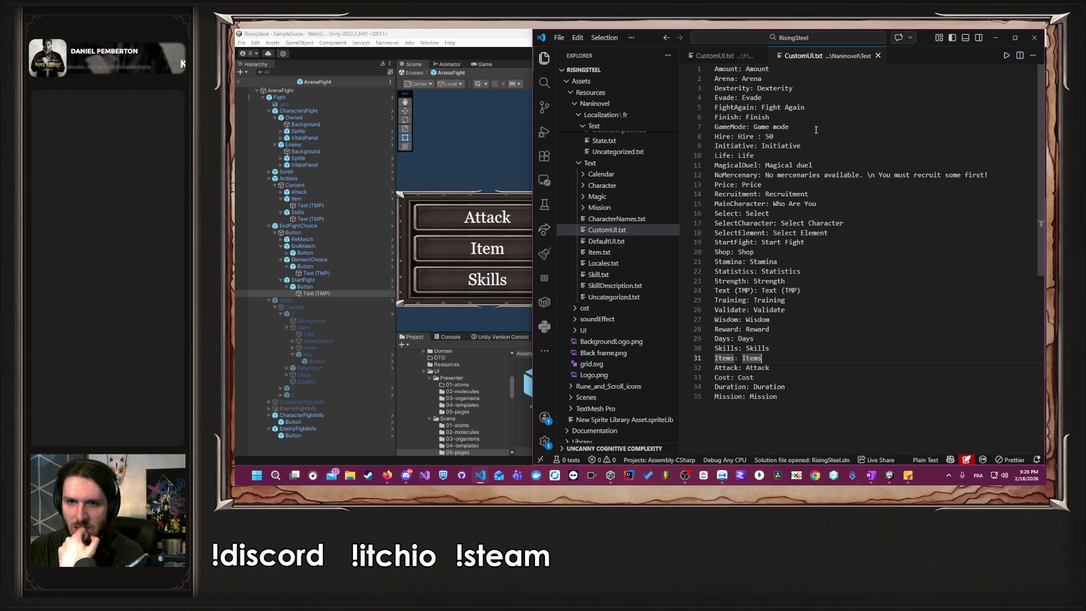
click(456, 147)
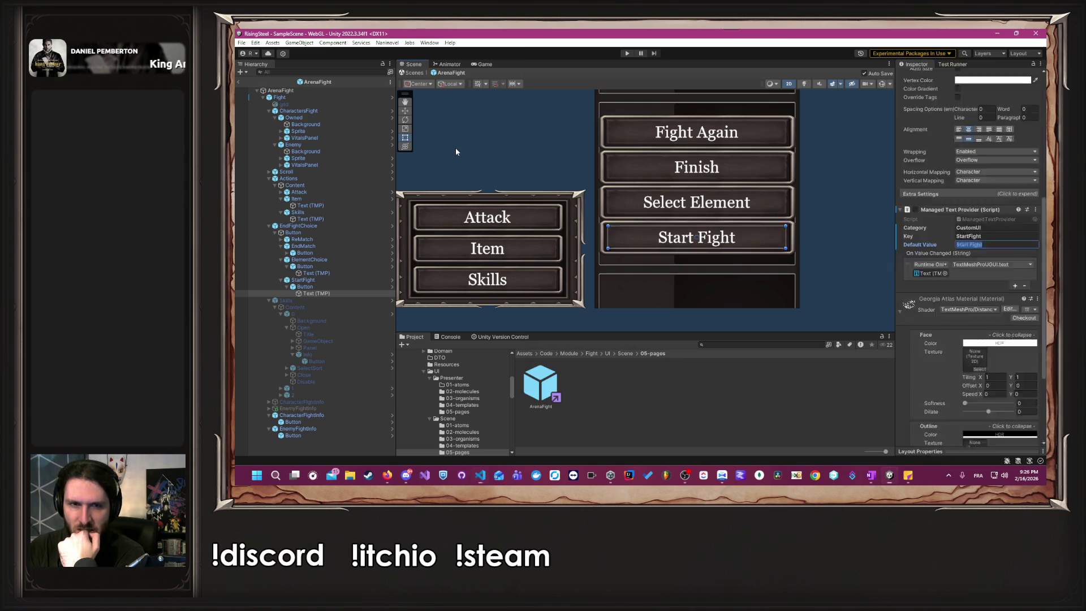
click(319, 293)
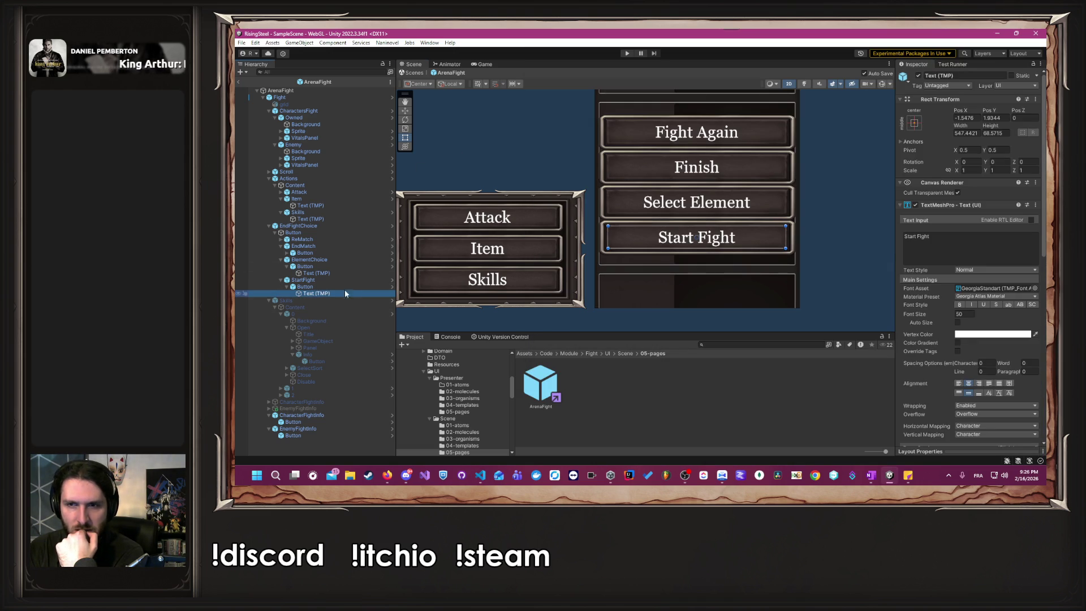
scroll(1007, 229, down, 5)
click(987, 216)
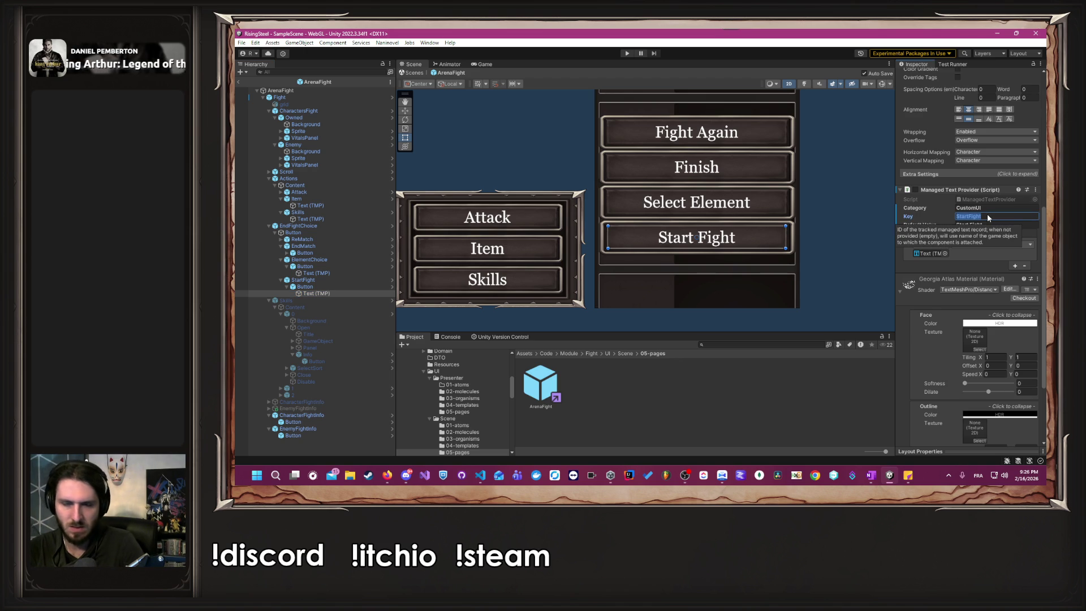
key(alt+Tab)
double_click(731, 242)
key(ctrl+Tab)
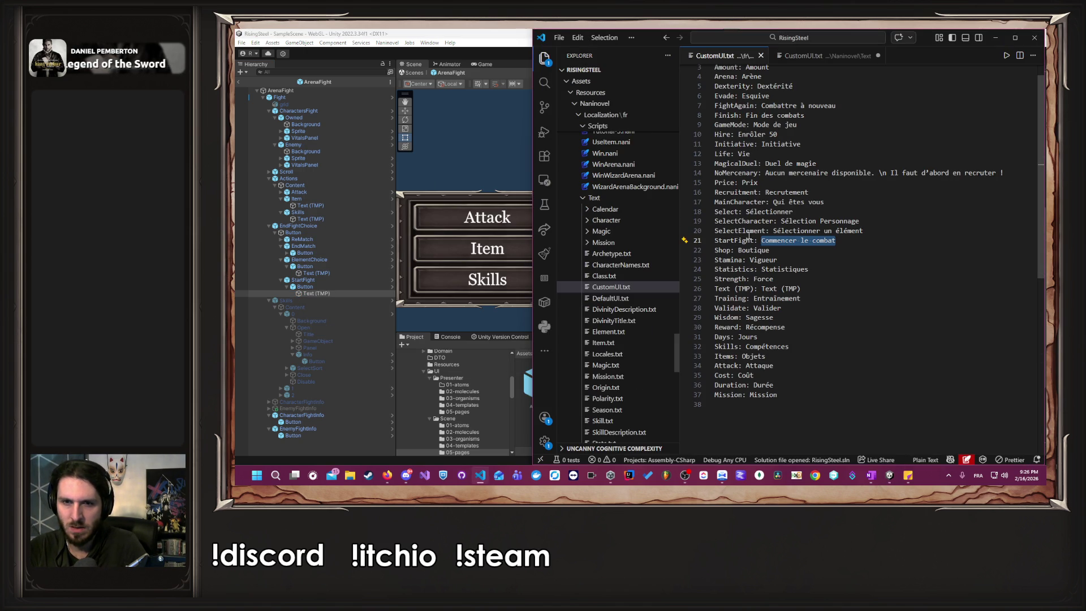
click(755, 241)
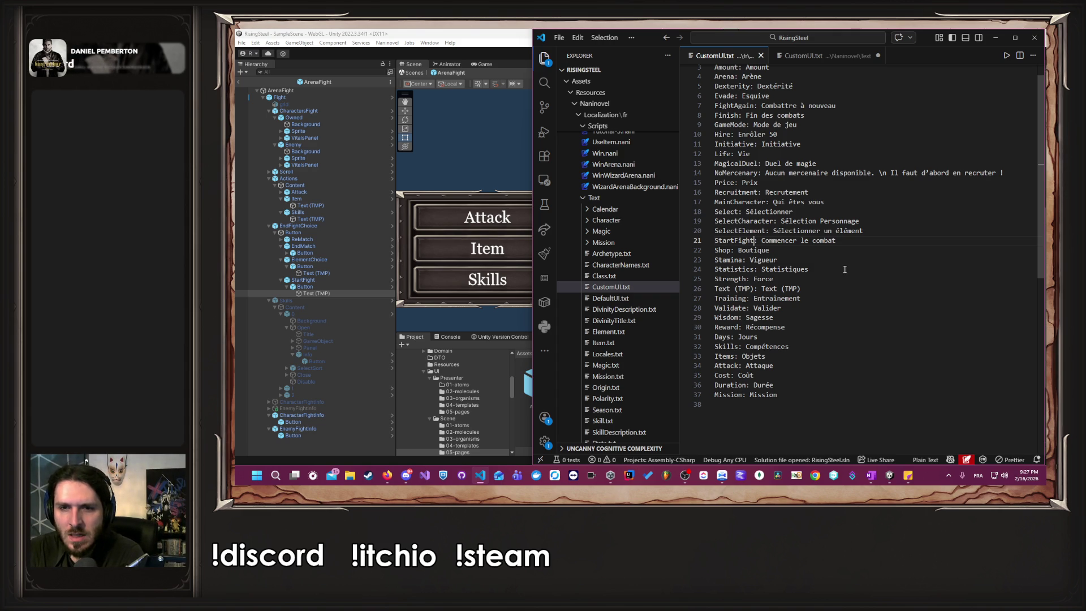
scroll(844, 269, up, 1)
key(alt+Tab)
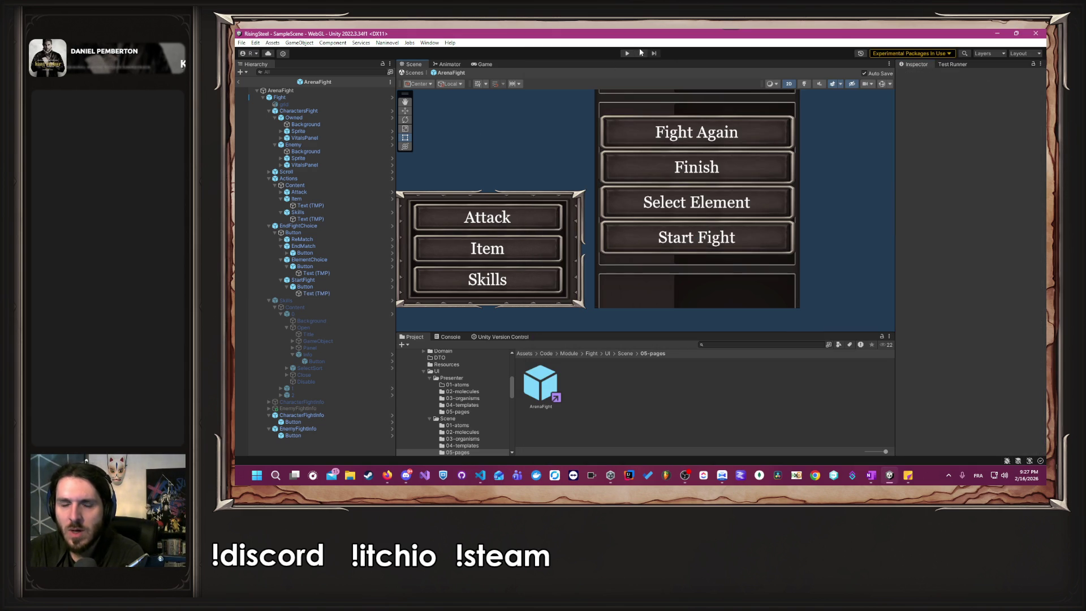
click(628, 52)
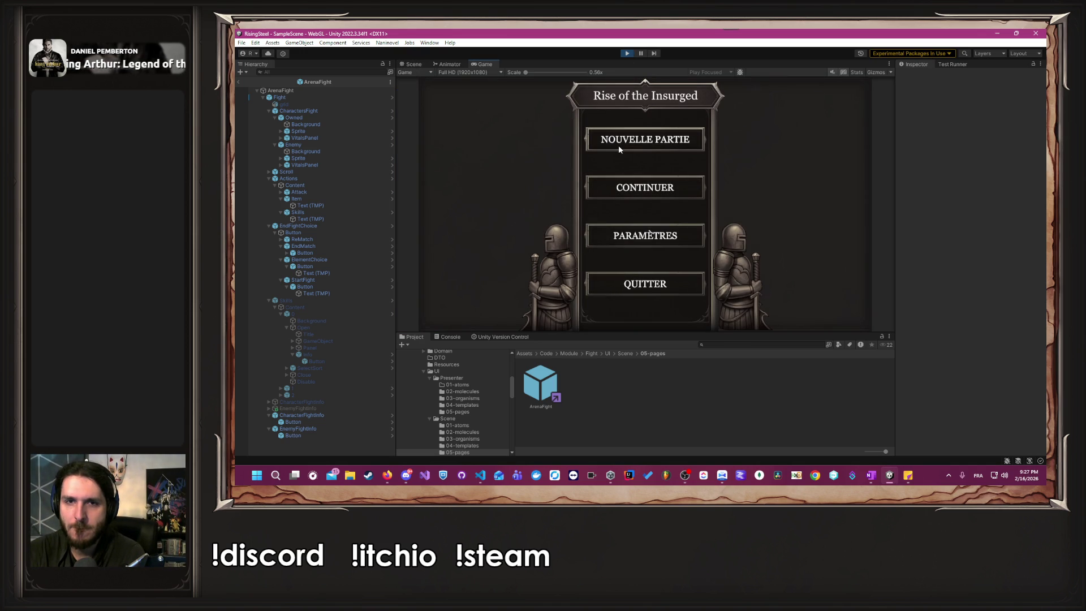
click(619, 197)
click(612, 194)
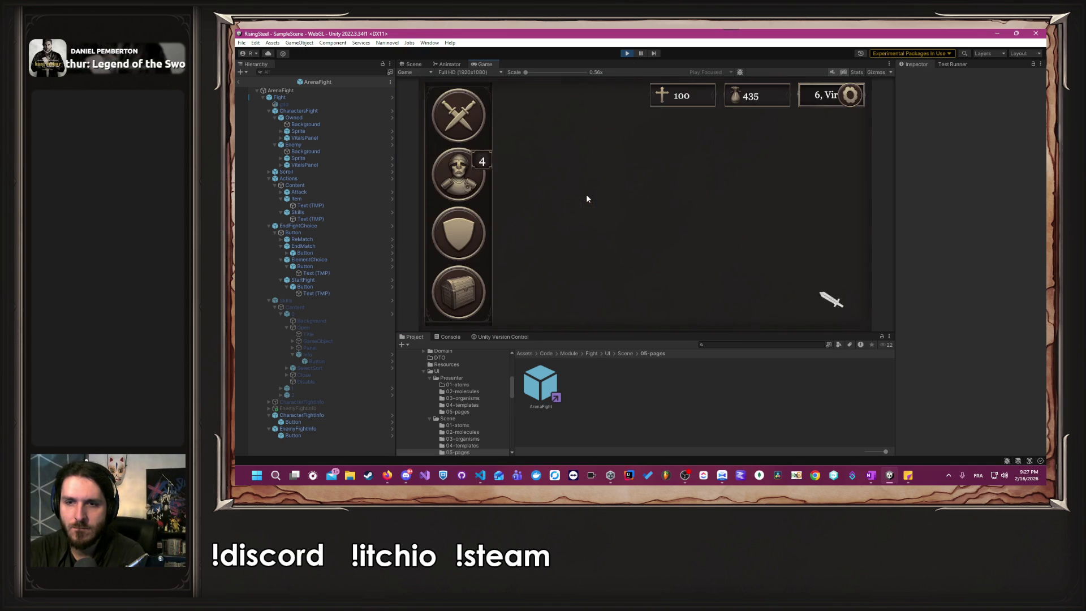
click(462, 124)
click(468, 129)
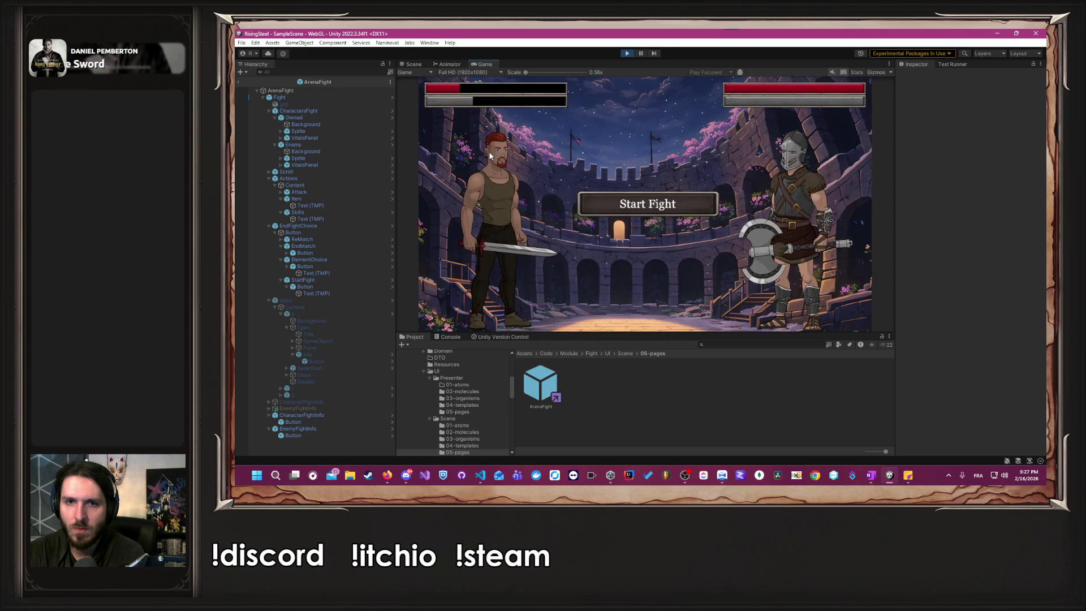
click(605, 209)
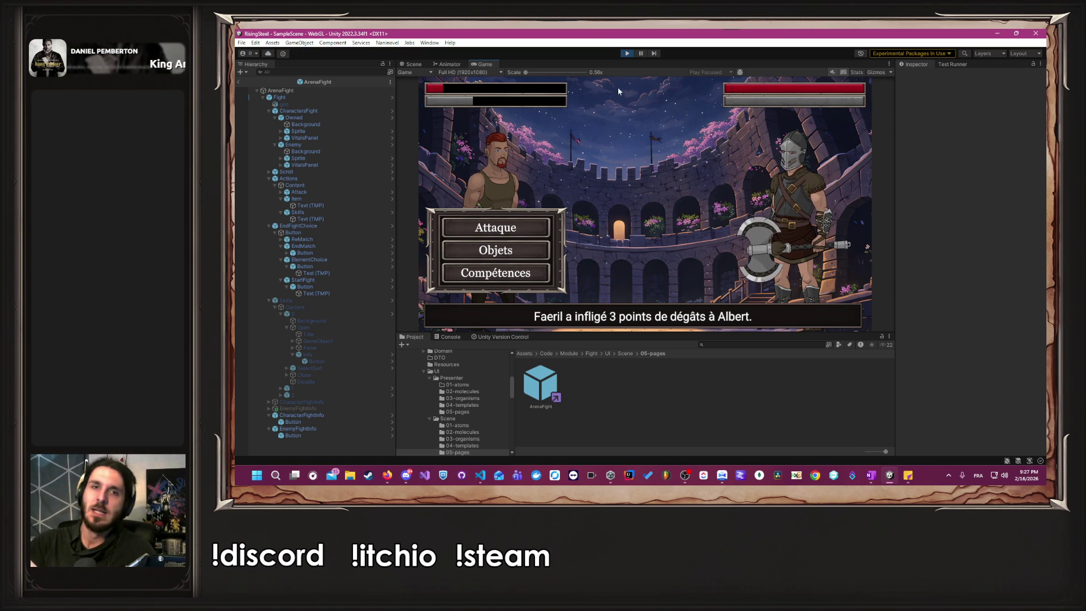
click(625, 54)
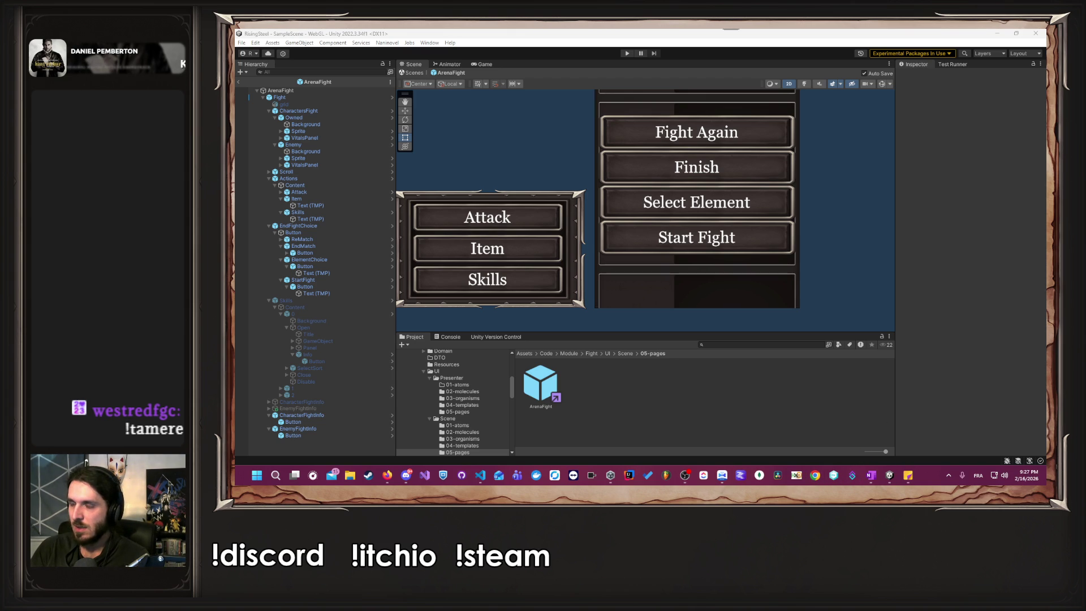
click(855, 478)
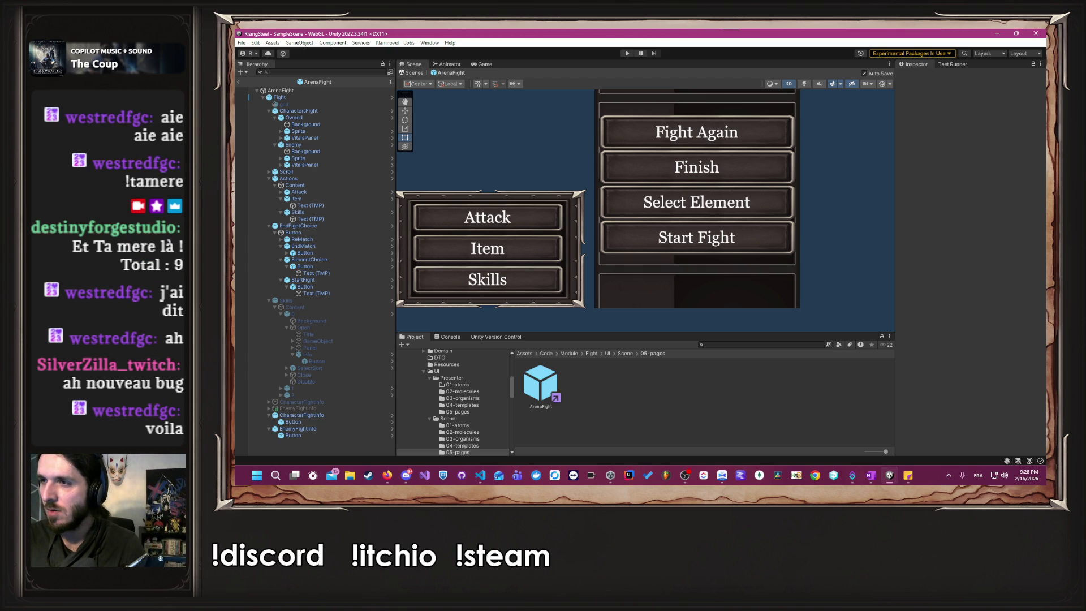
scroll(833, 140, down, 3)
scroll(785, 202, up, 3)
scroll(714, 135, up, 6)
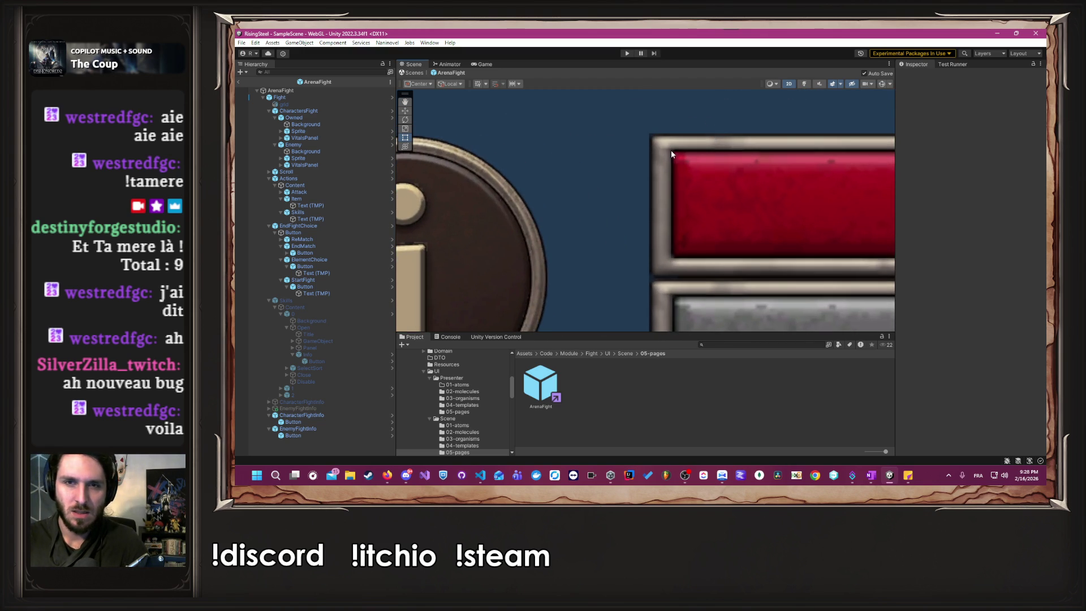
scroll(616, 176, down, 8)
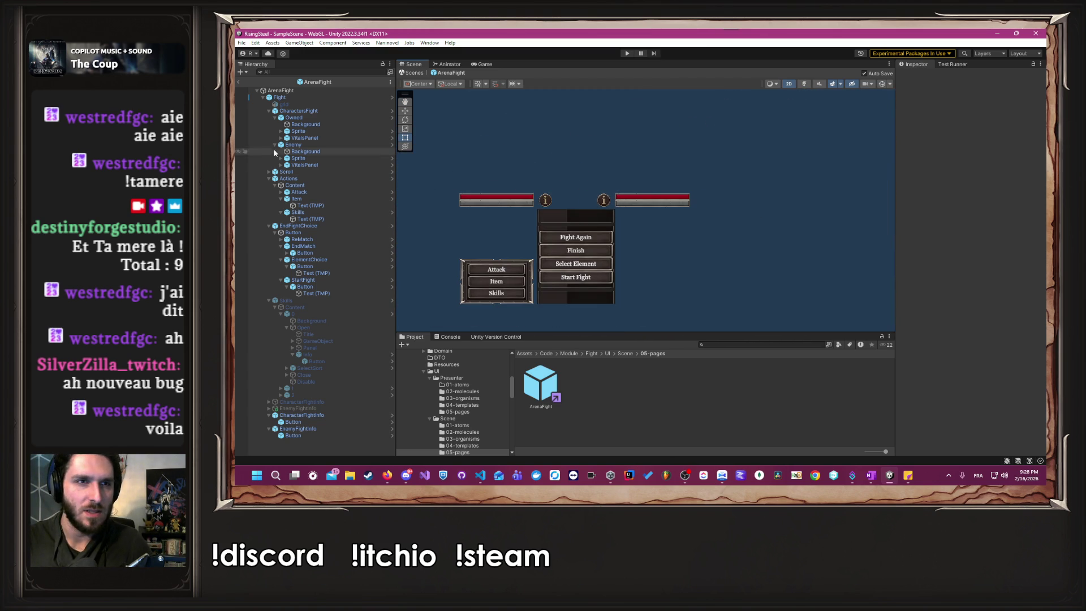
click(268, 111)
Step: Collapse the Actions, EndFightChoice and Fight branches and add a UI Image under ArenaFight
click(269, 124)
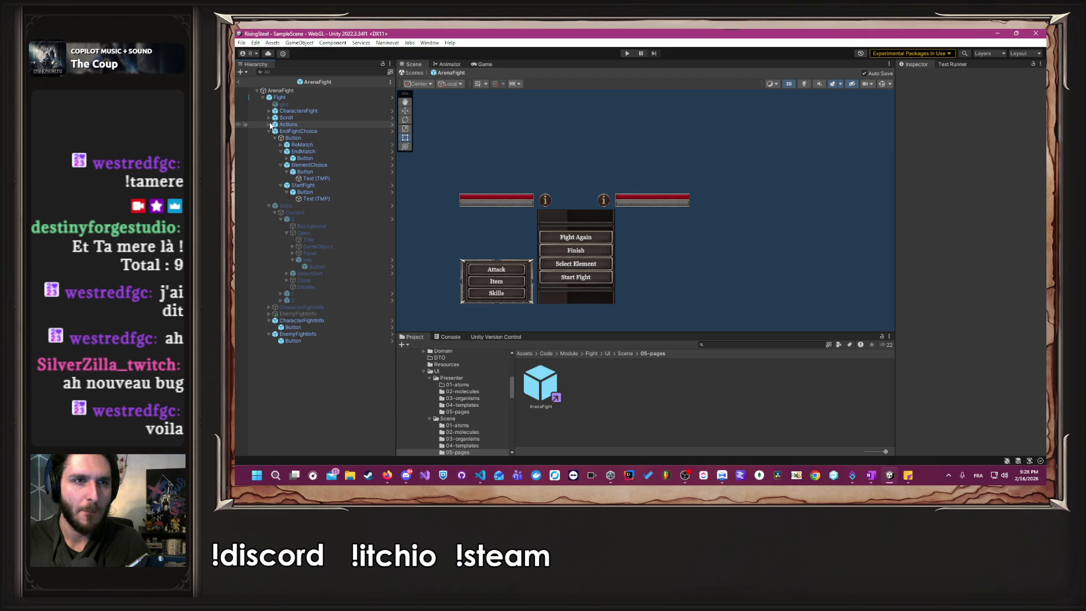
click(268, 131)
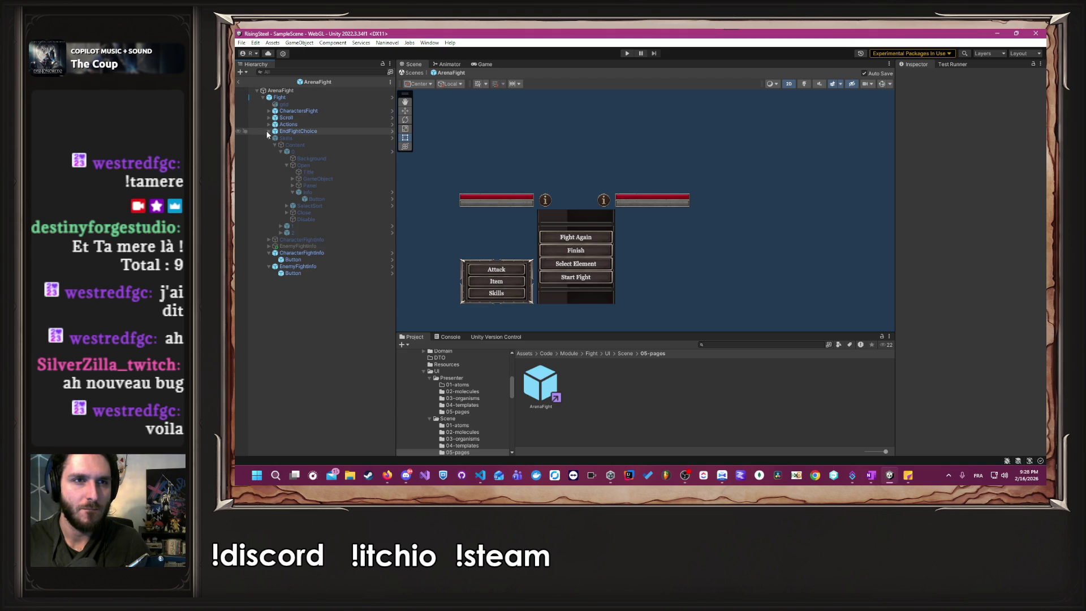
click(260, 91)
click(262, 97)
right_click(277, 95)
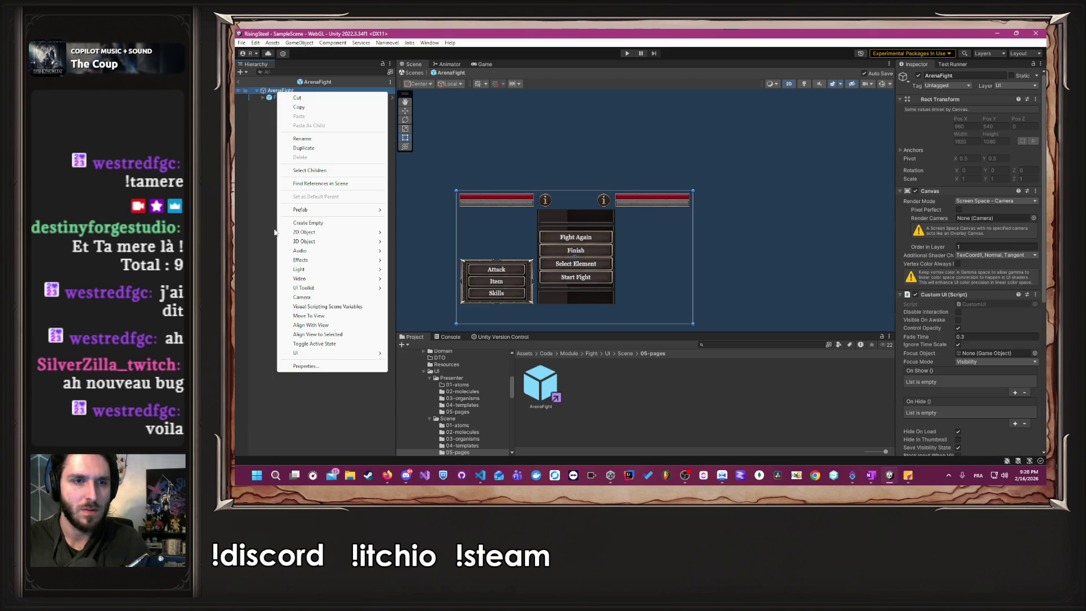
mouse_move(316, 352)
click(412, 211)
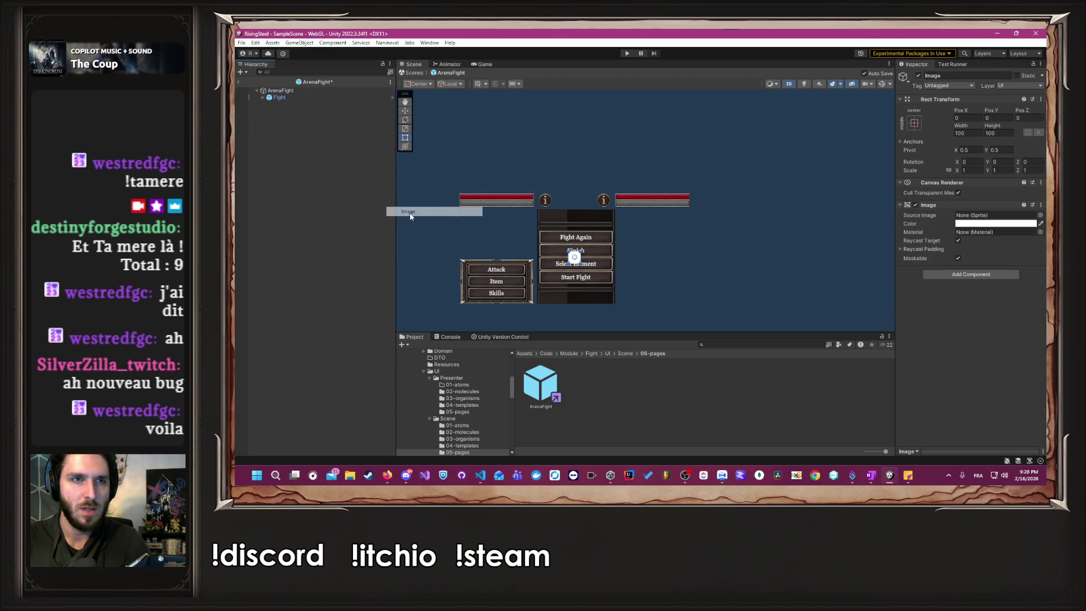
Step: Stretch the Image's anchors to full screen with Left, Top, Right and Bottom offsets of 0
click(910, 124)
click(1006, 250)
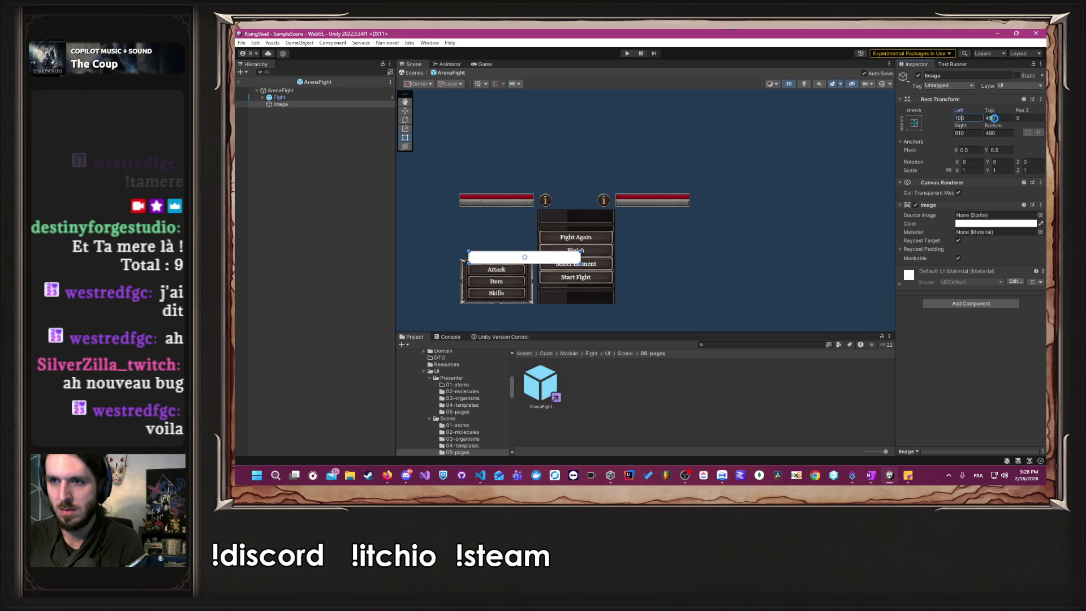
text(0)
key(Tab)
text(0)
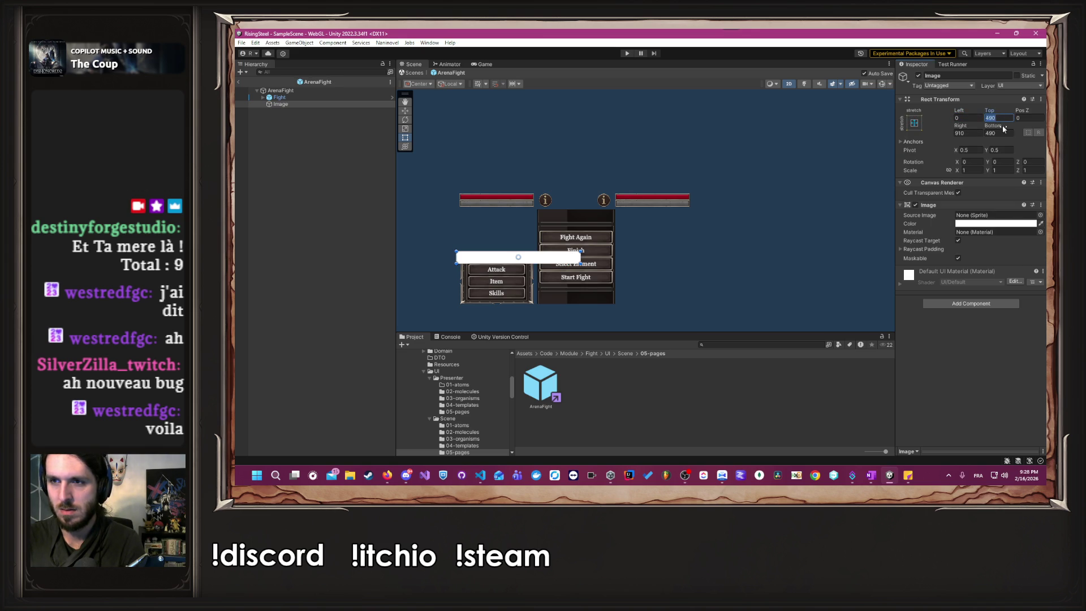
click(998, 133)
text(0)
click(967, 133)
text(0)
key(Return)
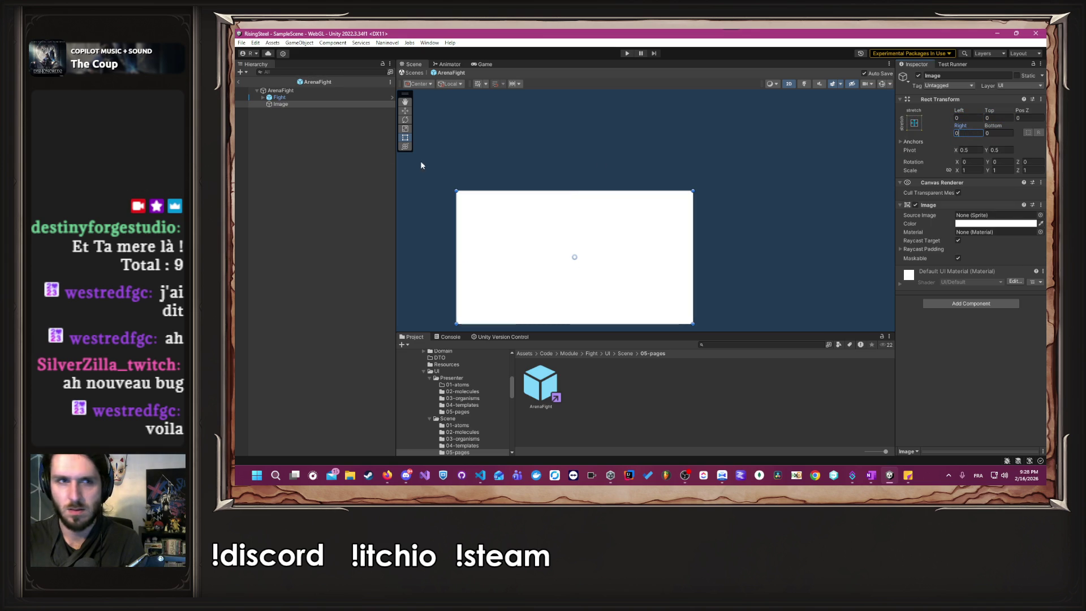
Step: Move the Image above Fight in the Hierarchy so it renders as the background
click(326, 105)
drag(326, 110, 327, 94)
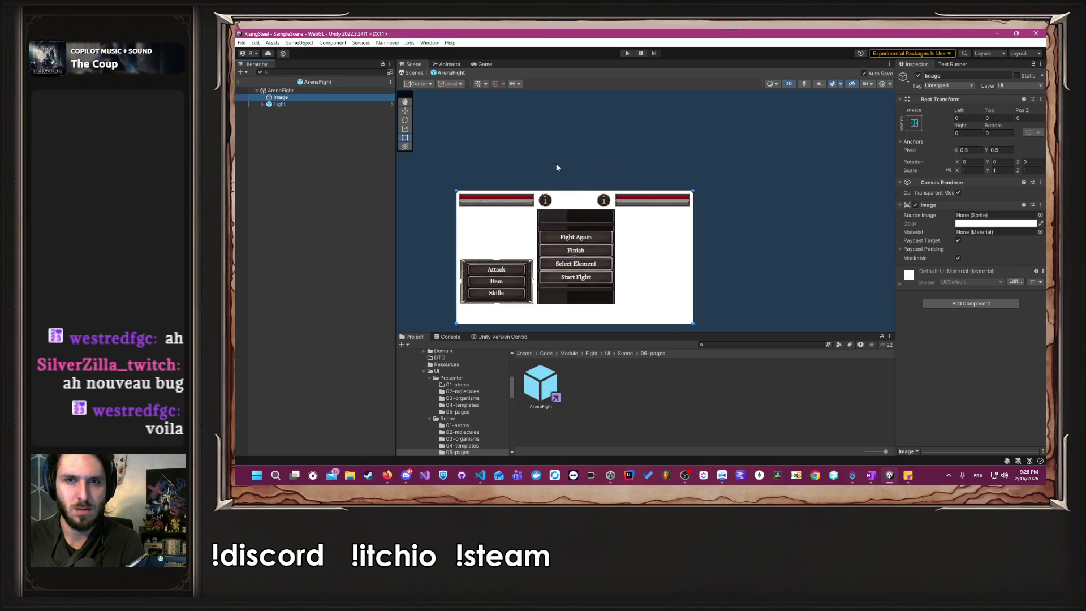
key(f)
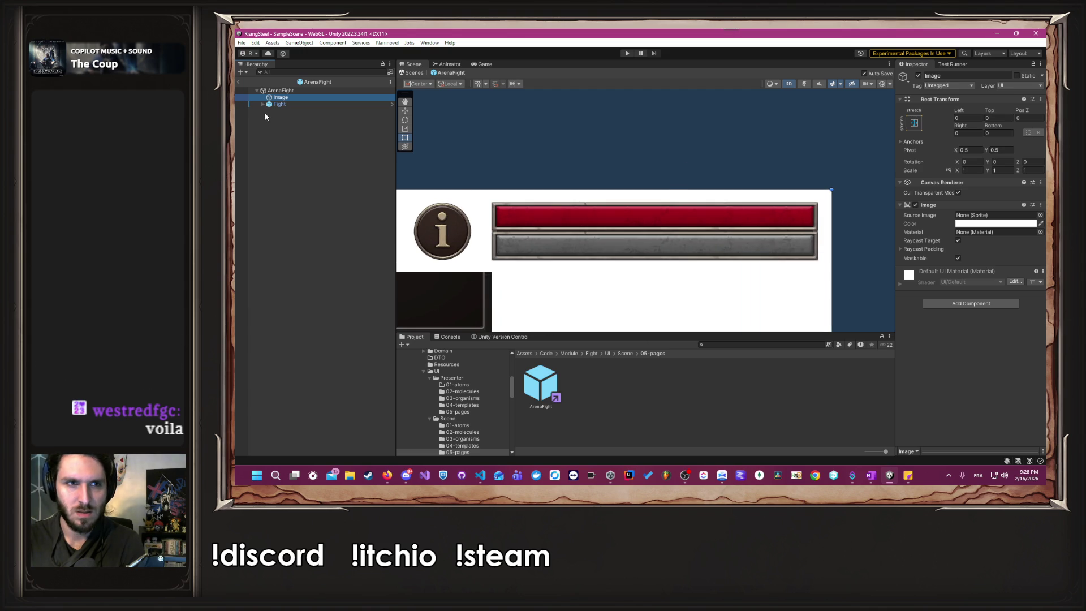
click(263, 106)
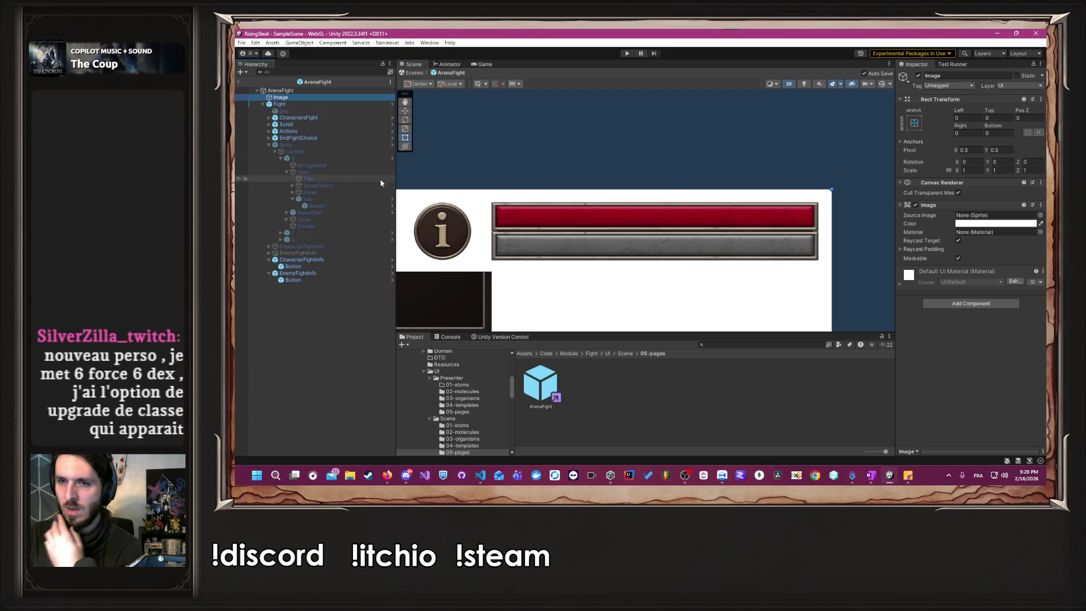
scroll(441, 219, up, 4)
scroll(549, 204, up, 3)
mouse_move(588, 188)
mouse_down()
mouse_move(620, 155)
mouse_move(696, 191)
mouse_move(618, 206)
mouse_up()
drag(841, 204, 543, 197)
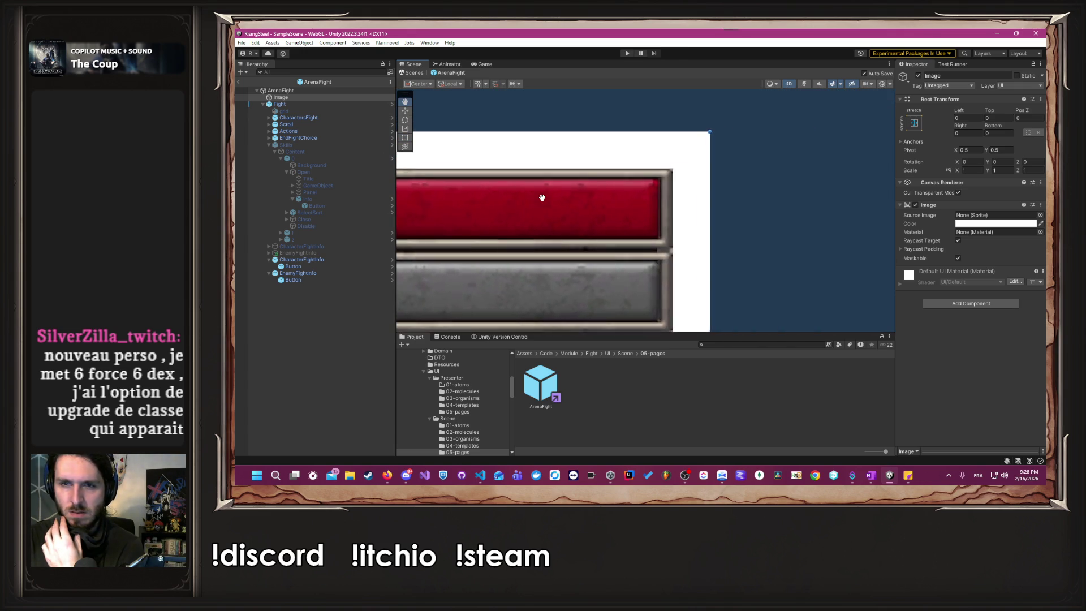
scroll(497, 170, up, 3)
mouse_move(623, 237)
mouse_down()
mouse_move(618, 167)
mouse_move(600, 112)
mouse_up()
scroll(684, 202, up, 4)
scroll(726, 220, up, 2)
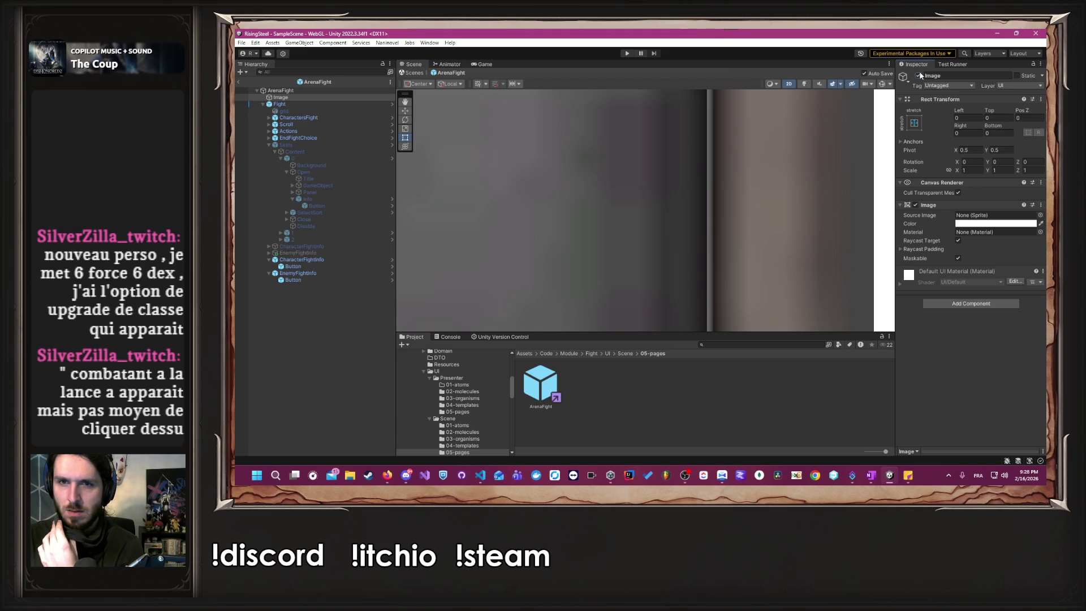
click(919, 75)
click(919, 76)
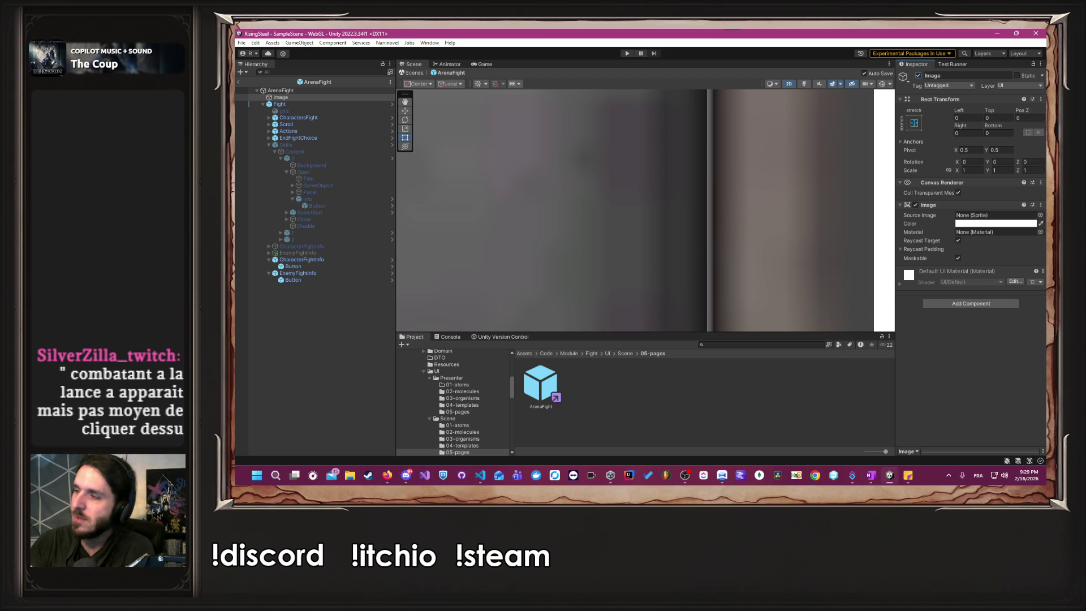
scroll(678, 277, down, 10)
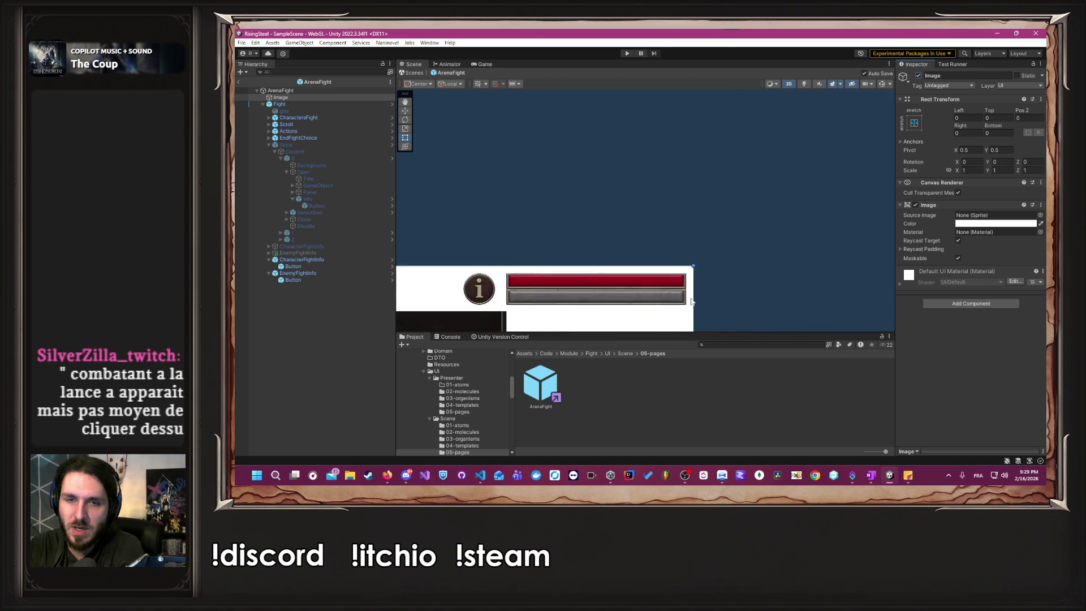
drag(726, 296, 789, 197)
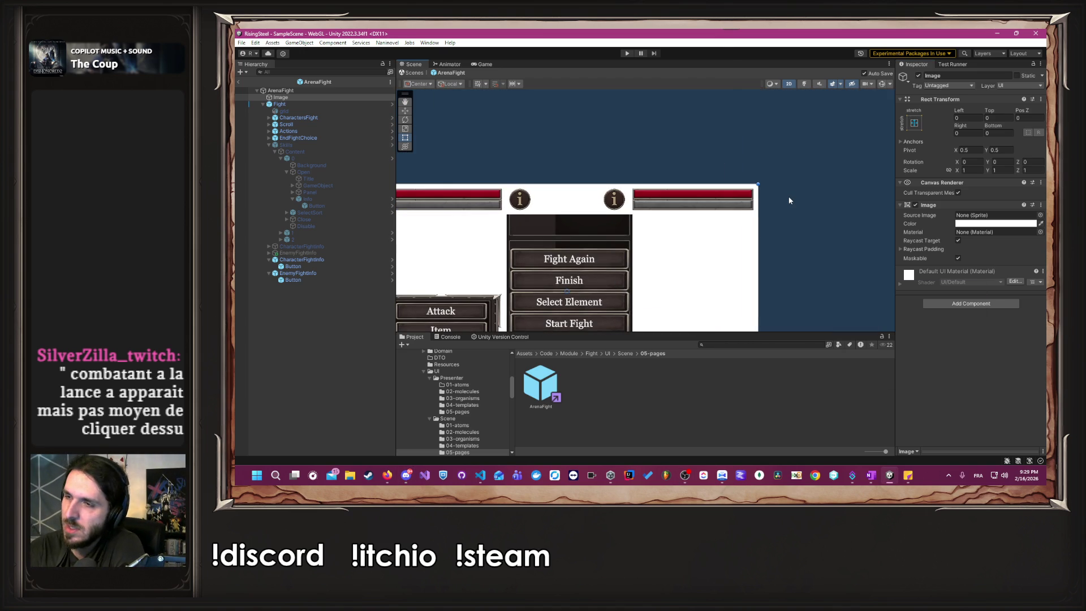
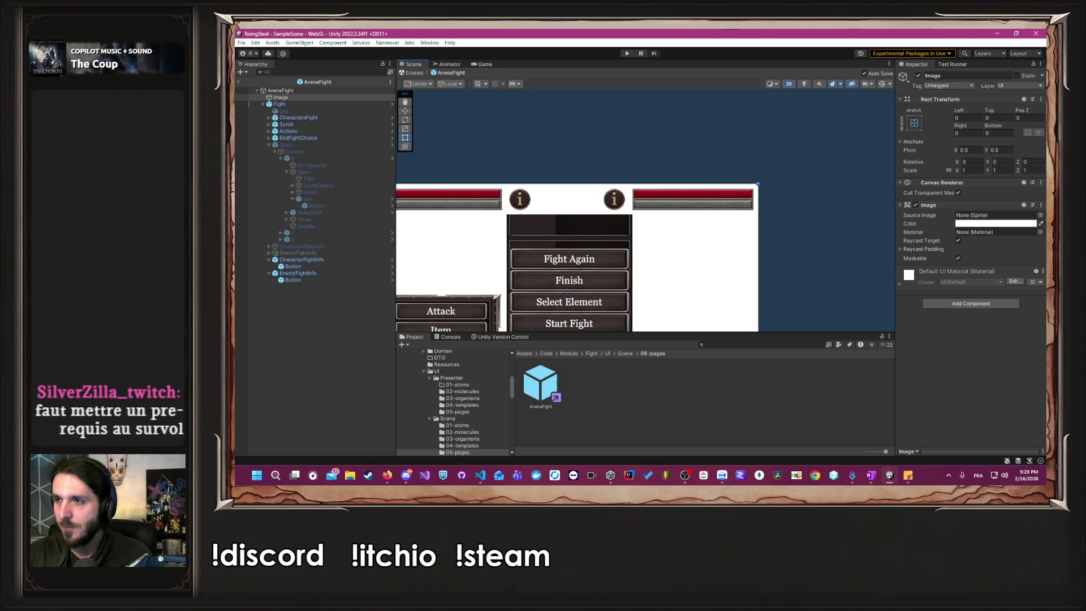
Step: Switch back to Unity and select CharactersFight in the ArenaFight Hierarchy
key(alt+Tab)
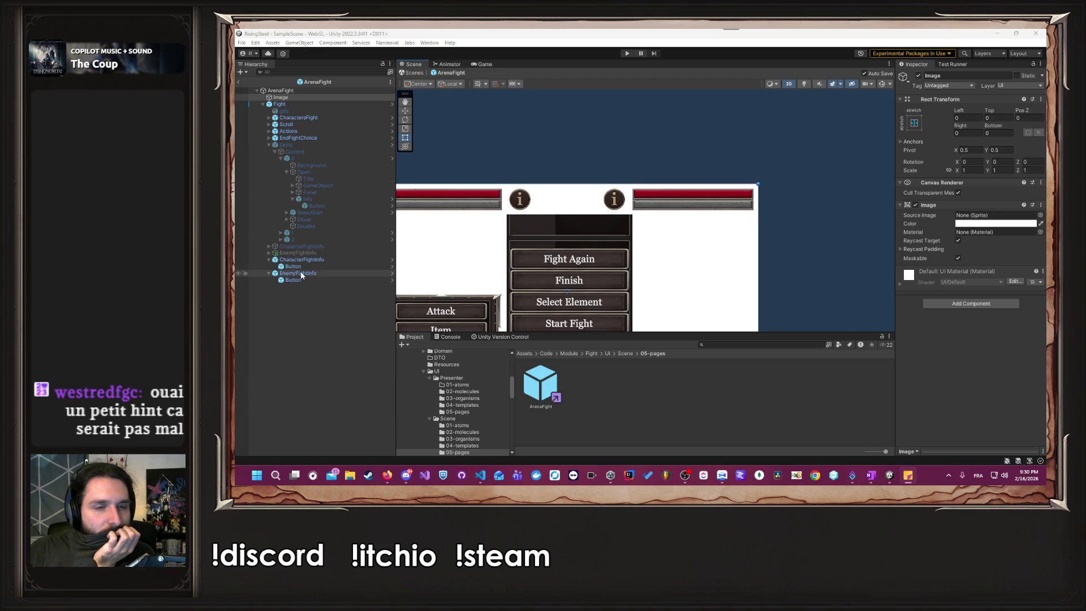
click(267, 117)
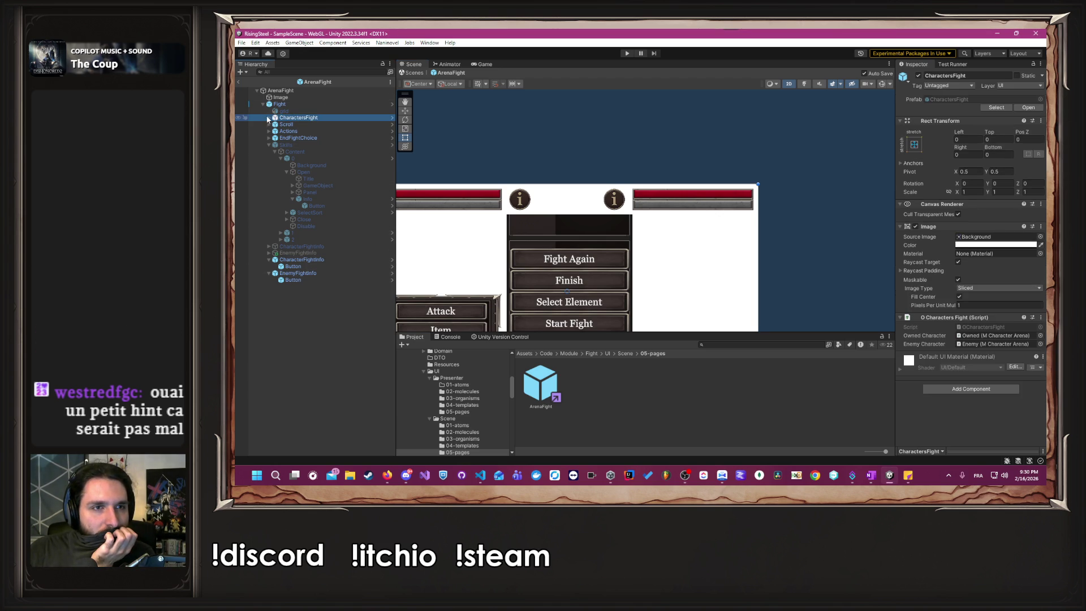
Step: Expand CharactersFight, look inside the VitalsPanel prefab, return, and expand Owned's VitalsPanel
click(268, 118)
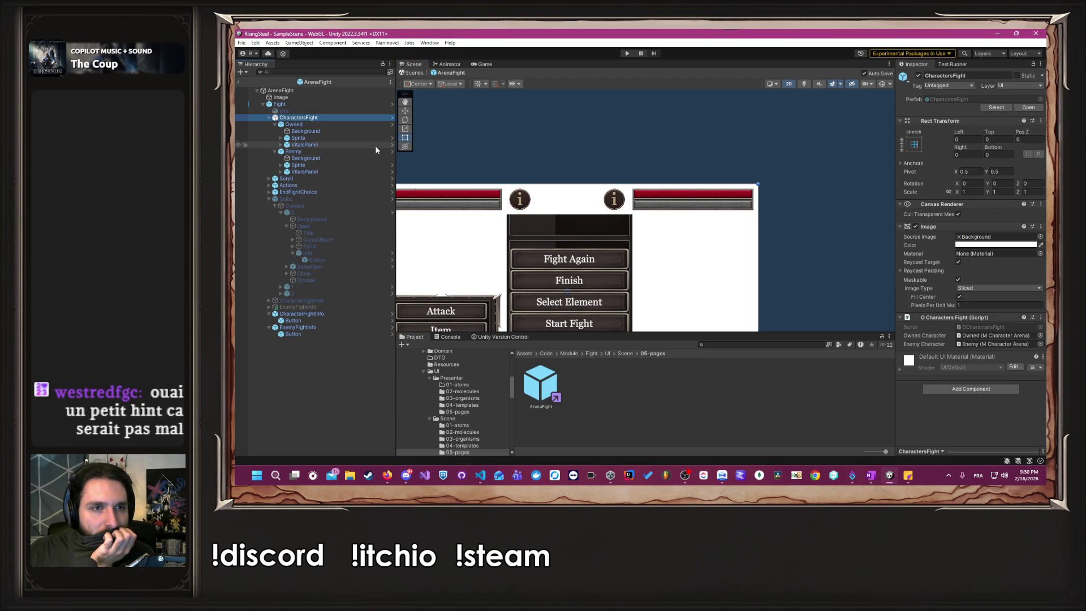
click(392, 145)
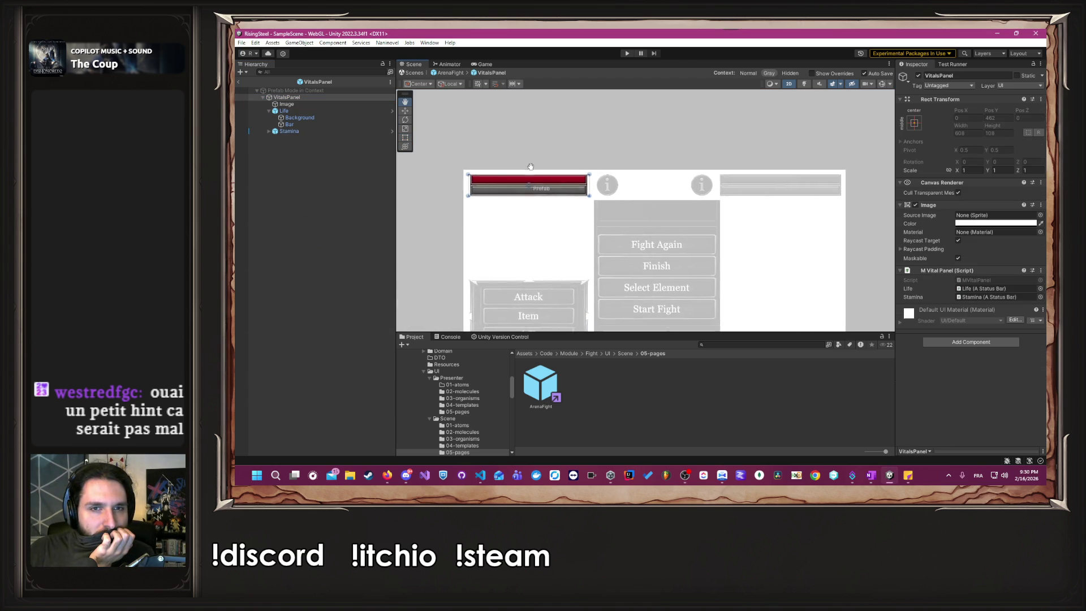
scroll(760, 226, up, 10)
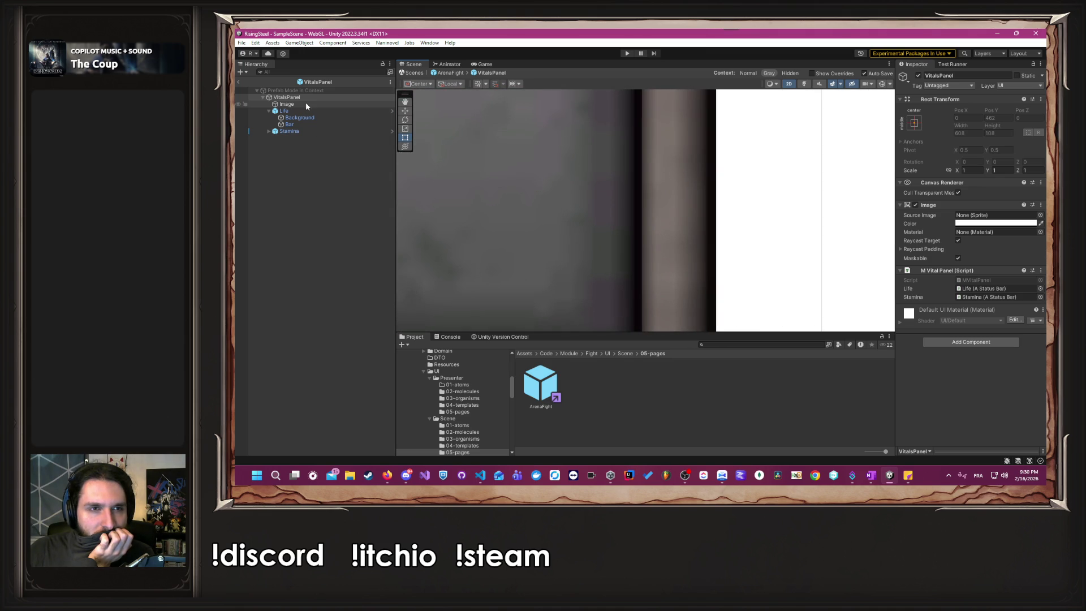
scroll(567, 195, down, 6)
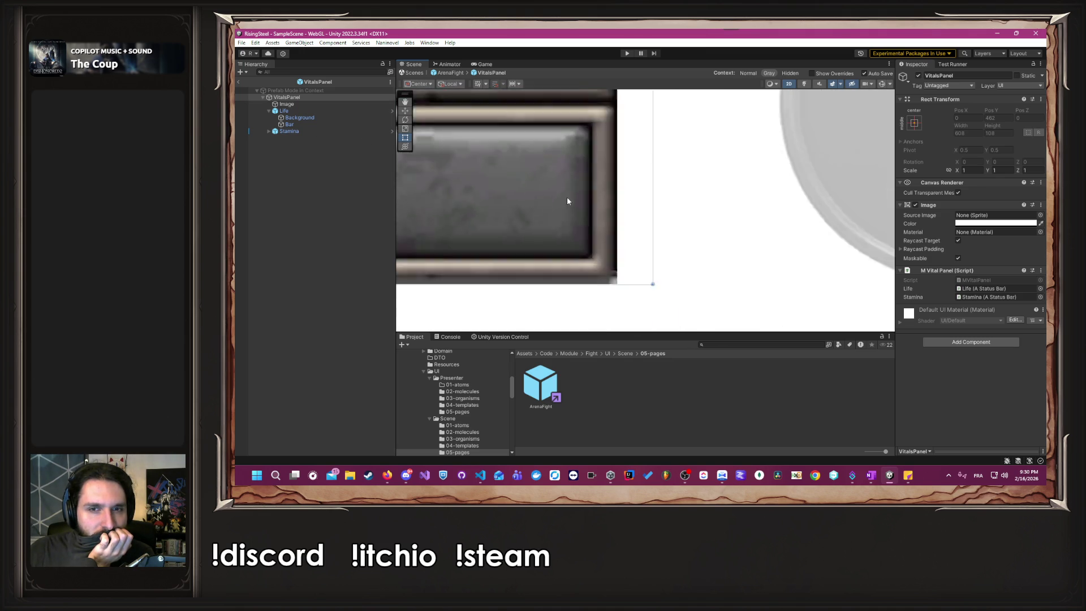
click(457, 74)
scroll(550, 213, up, 5)
scroll(549, 213, up, 5)
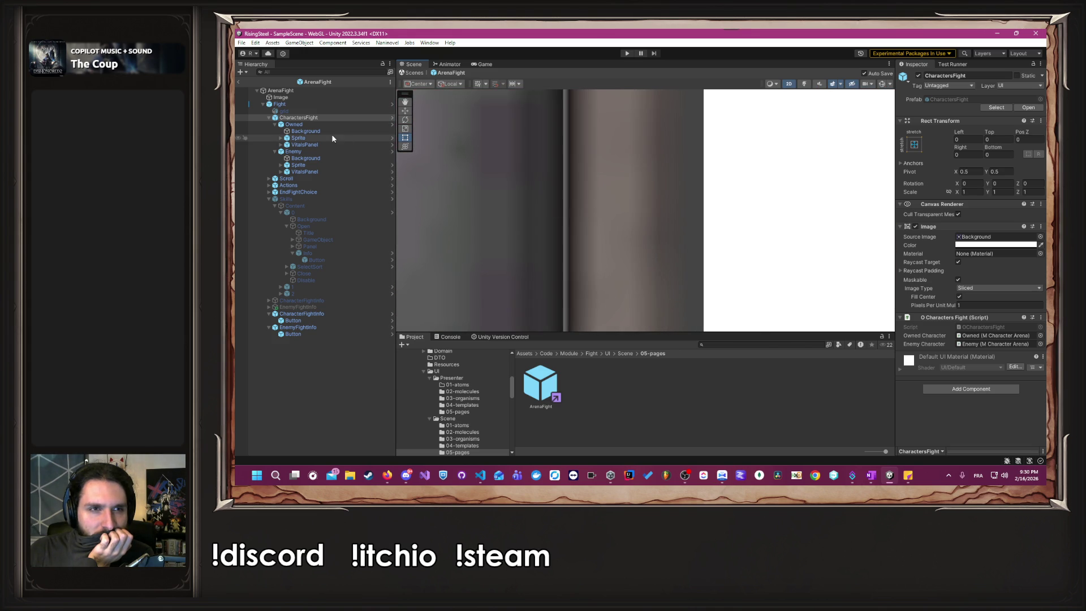
click(280, 145)
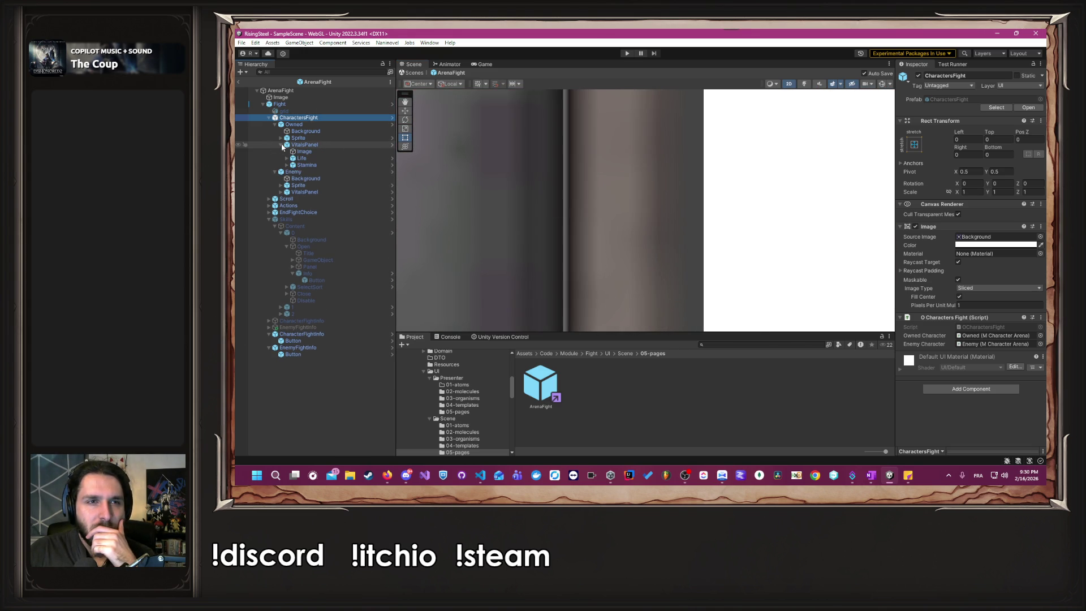
Step: Nudge the Owned stamina Bar's left edge rightward, then hide the bar
click(286, 165)
click(308, 178)
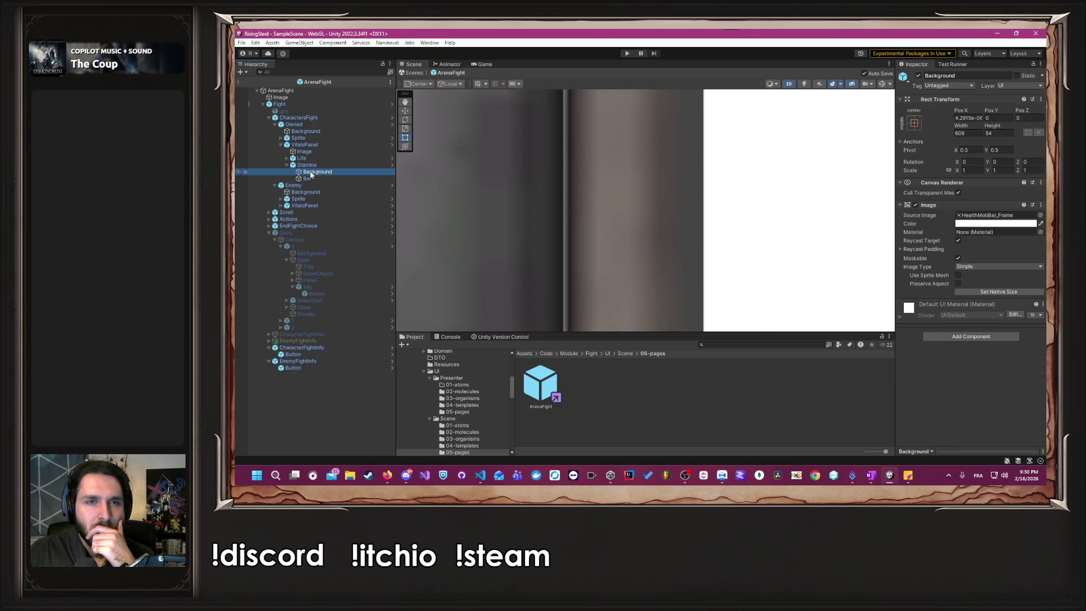
drag(563, 200, 567, 198)
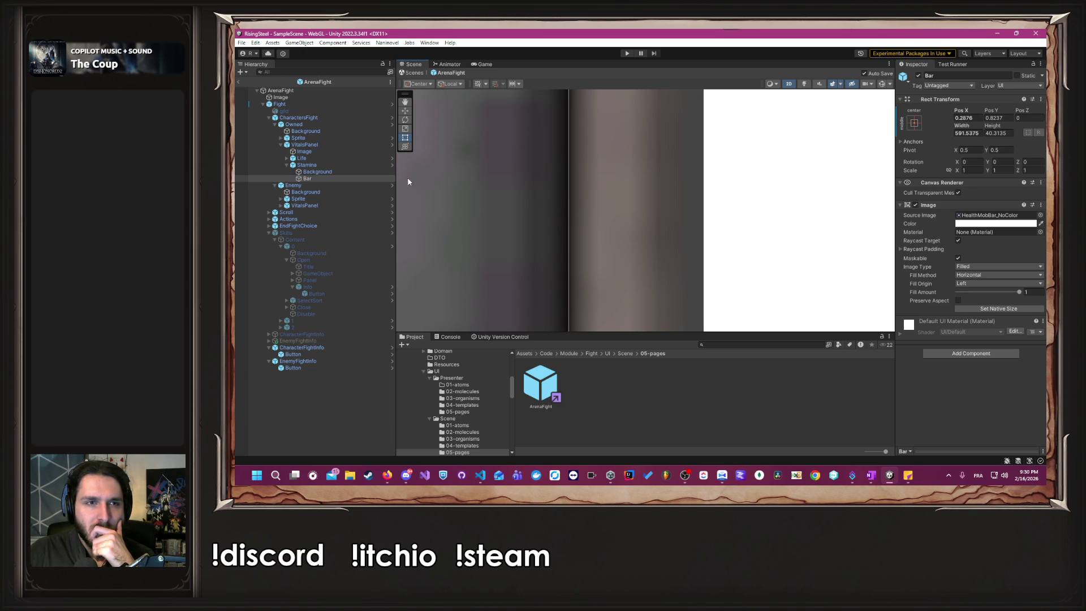
click(919, 75)
Step: Try shifting the stamina Background's edge right, then undo that change
click(347, 172)
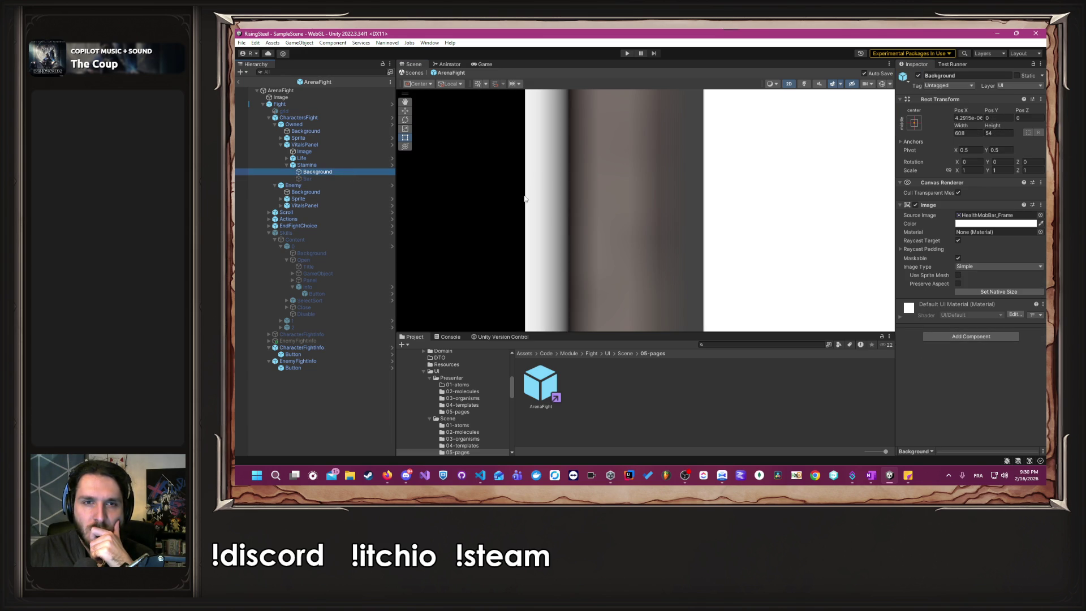
scroll(519, 191, down, 5)
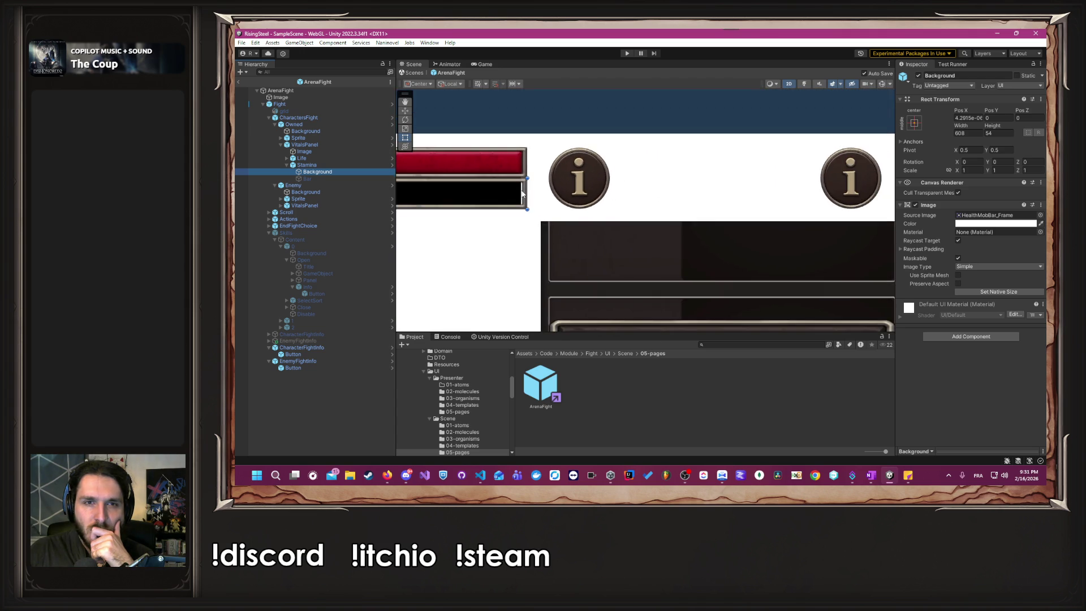
scroll(523, 190, up, 3)
scroll(522, 189, up, 1)
click(338, 164)
click(340, 172)
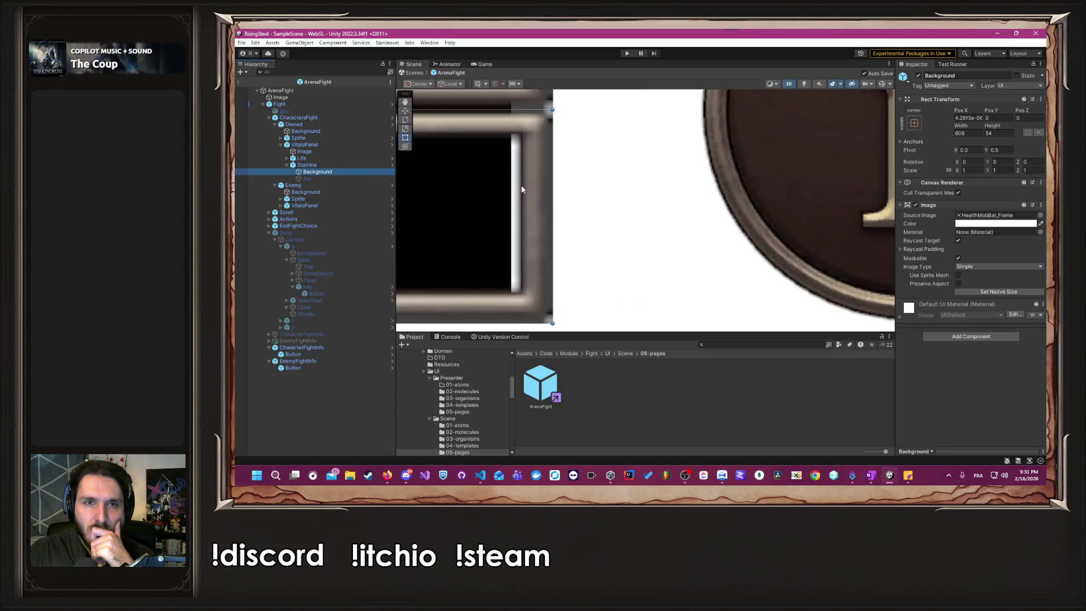
scroll(521, 185, up, 3)
drag(565, 197, 569, 198)
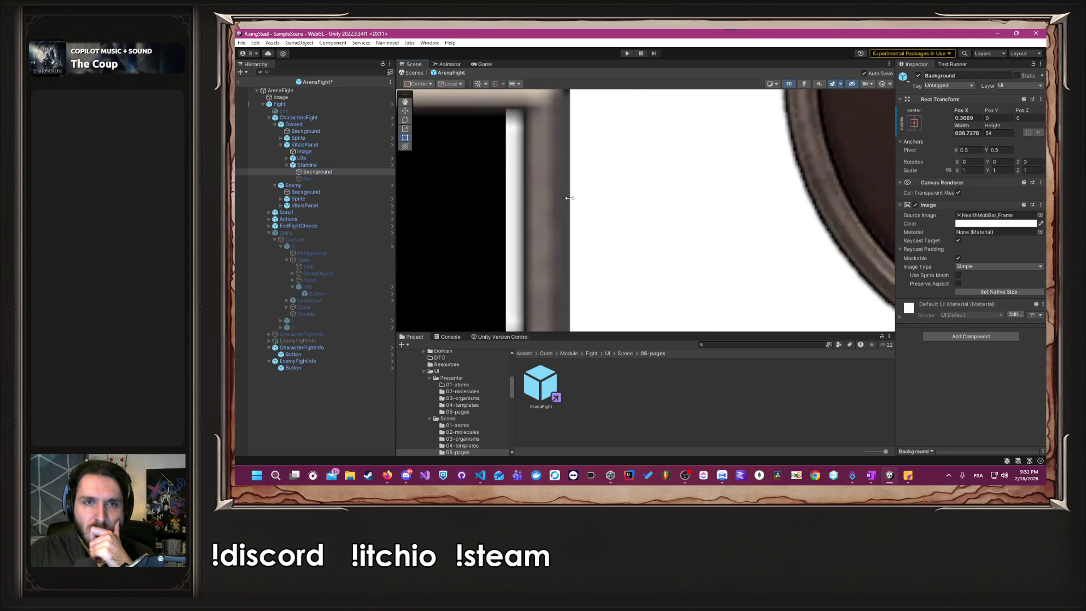
key(ctrl+z)
click(354, 165)
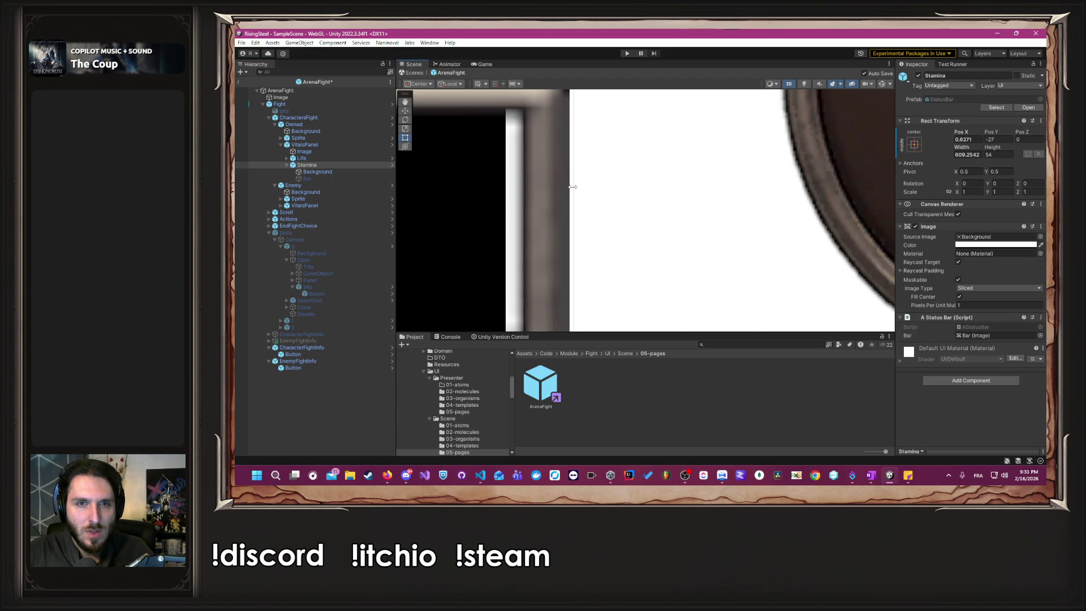
click(360, 172)
Step: Widen the vitals panel's backing Image to the right and toggle the stamina bar to compare
click(357, 152)
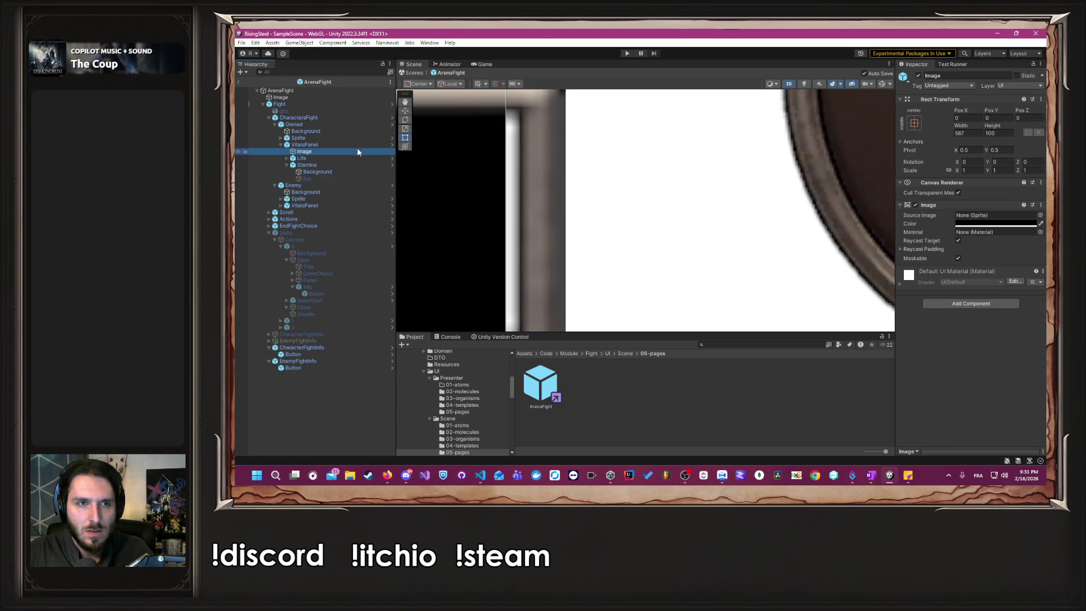
drag(506, 175, 521, 174)
click(335, 178)
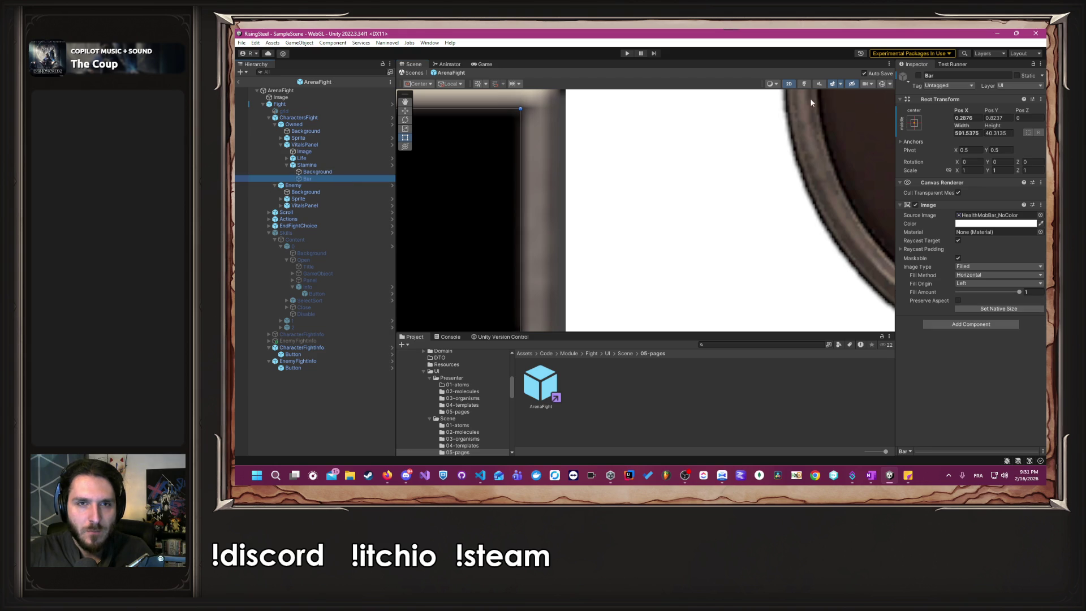
click(918, 76)
click(918, 76)
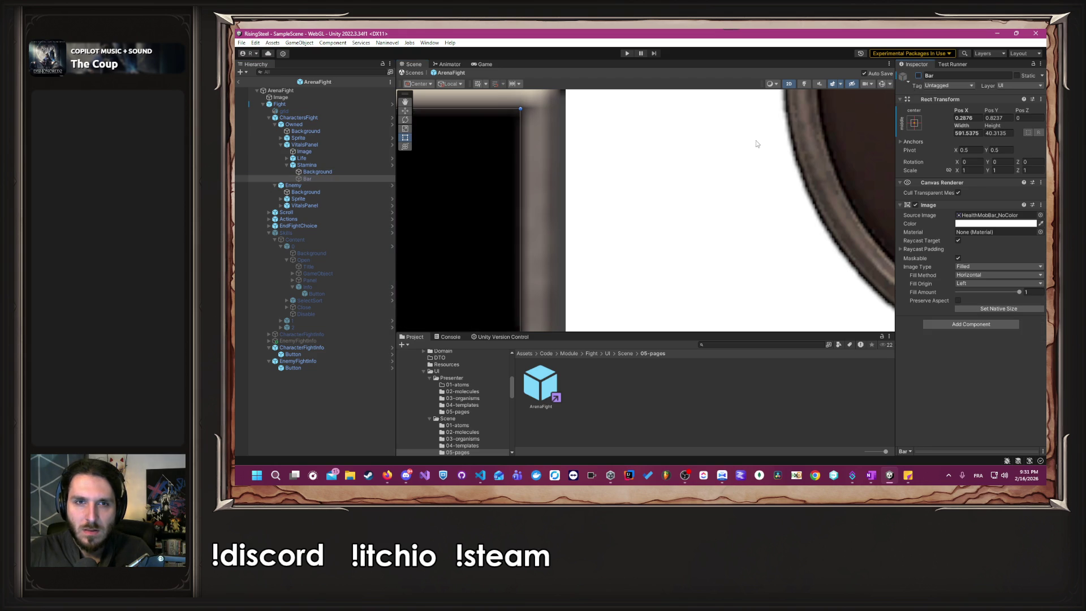
scroll(822, 118, down, 5)
scroll(494, 158, up, 5)
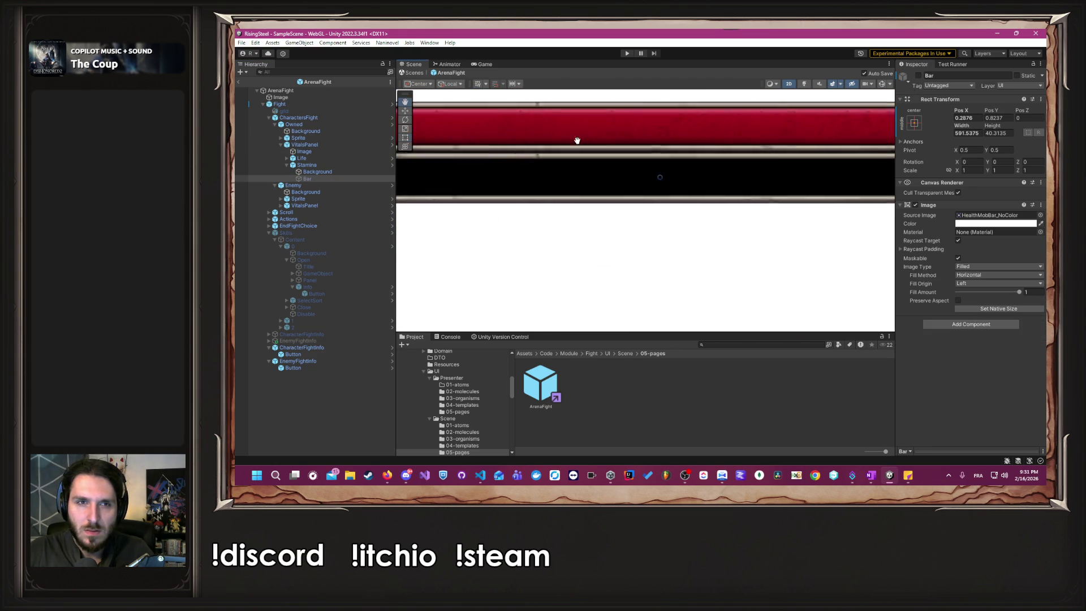
drag(551, 138, 696, 141)
scroll(519, 189, up, 2)
scroll(516, 198, up, 3)
Step: Extend the backing Image's left edge outward, preview the bars, and expand Life
click(294, 152)
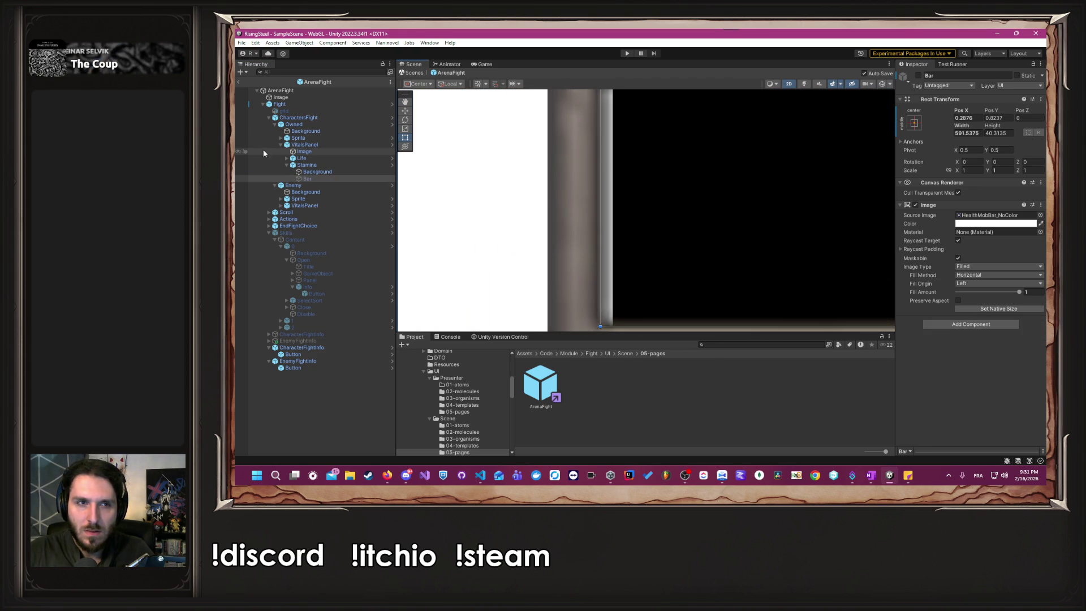
drag(615, 181, 597, 182)
scroll(588, 192, down, 5)
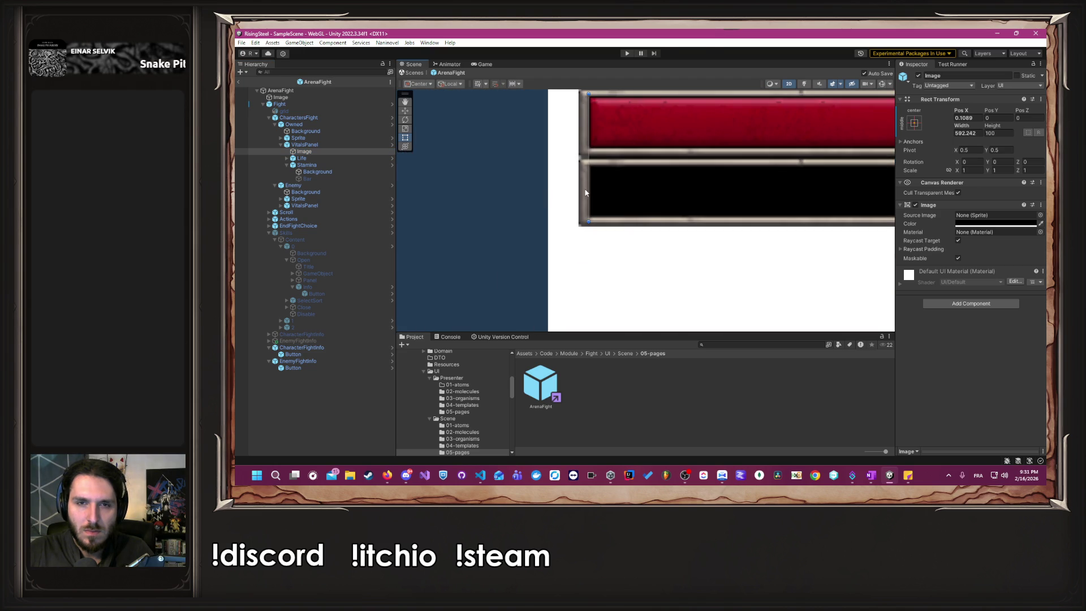
click(331, 178)
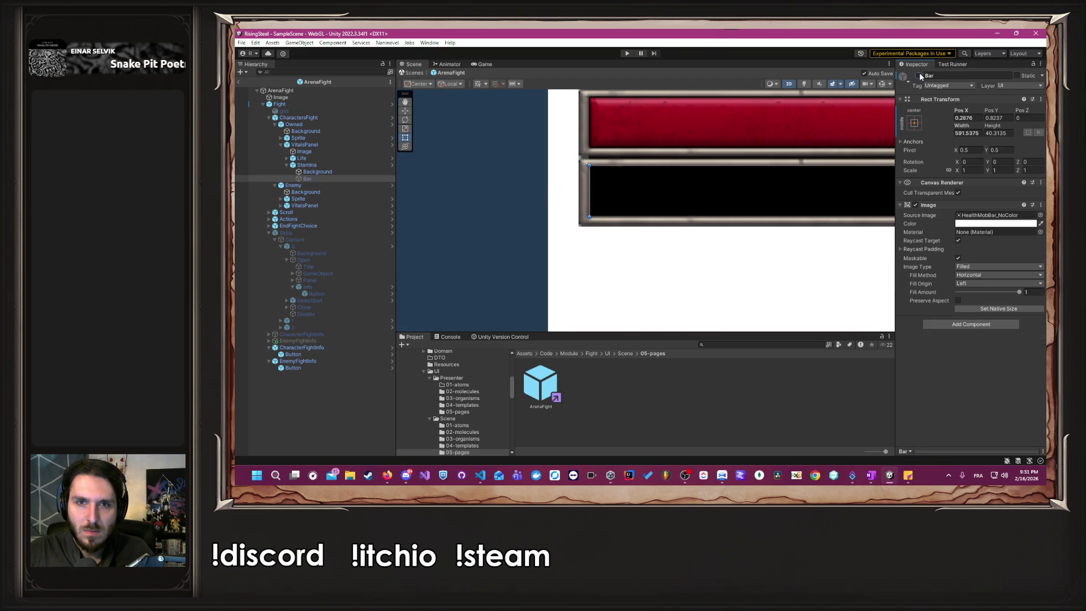
click(497, 209)
scroll(565, 206, down, 2)
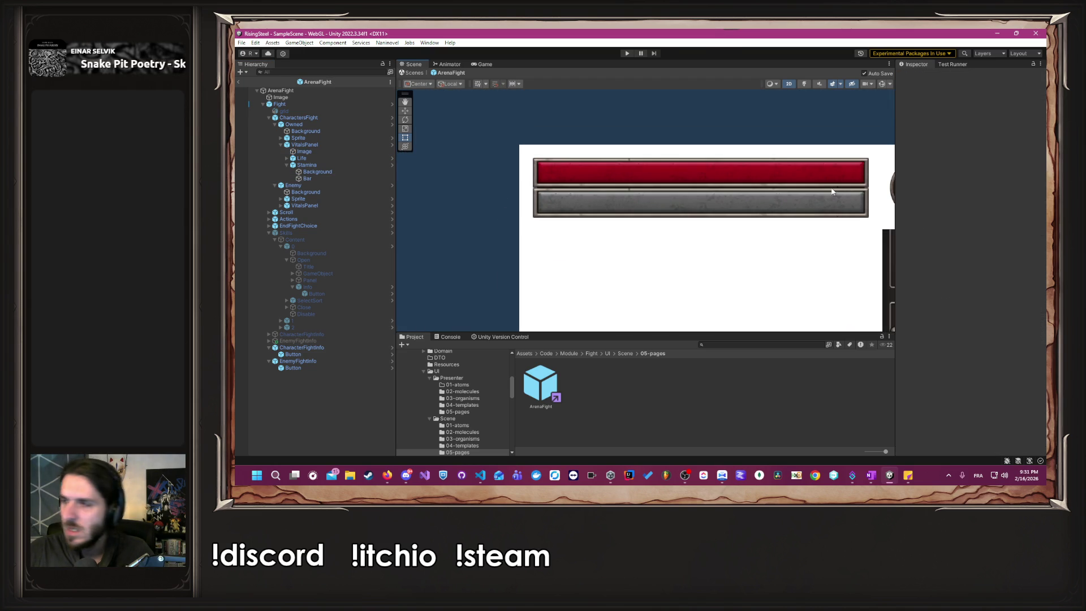
scroll(543, 164, up, 2)
scroll(543, 164, up, 6)
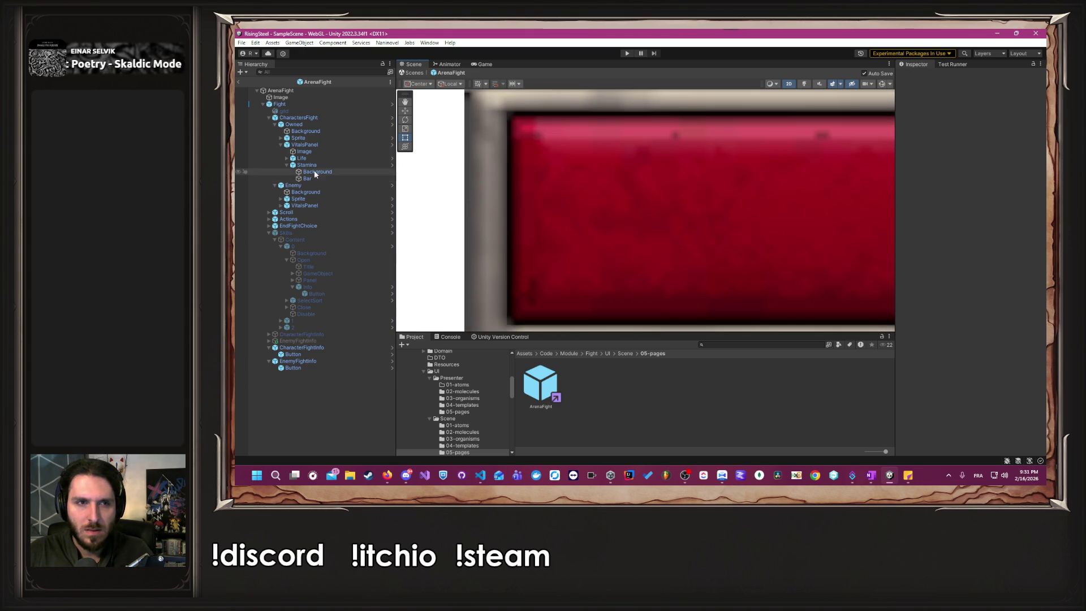
click(287, 164)
click(288, 158)
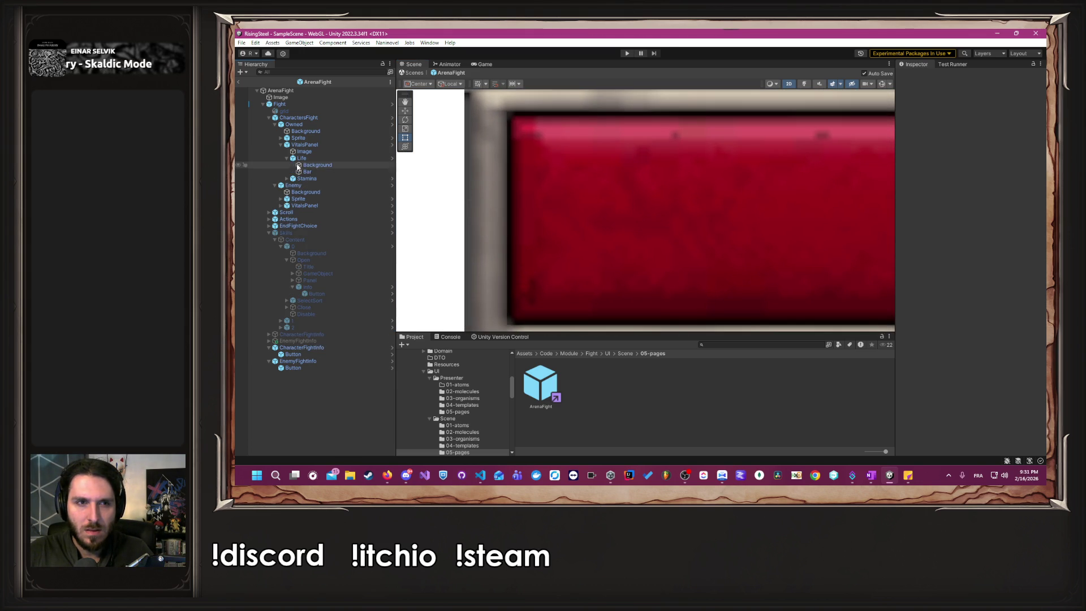
Step: Select the Owned health Bar and re-enable it so it shows red
click(307, 172)
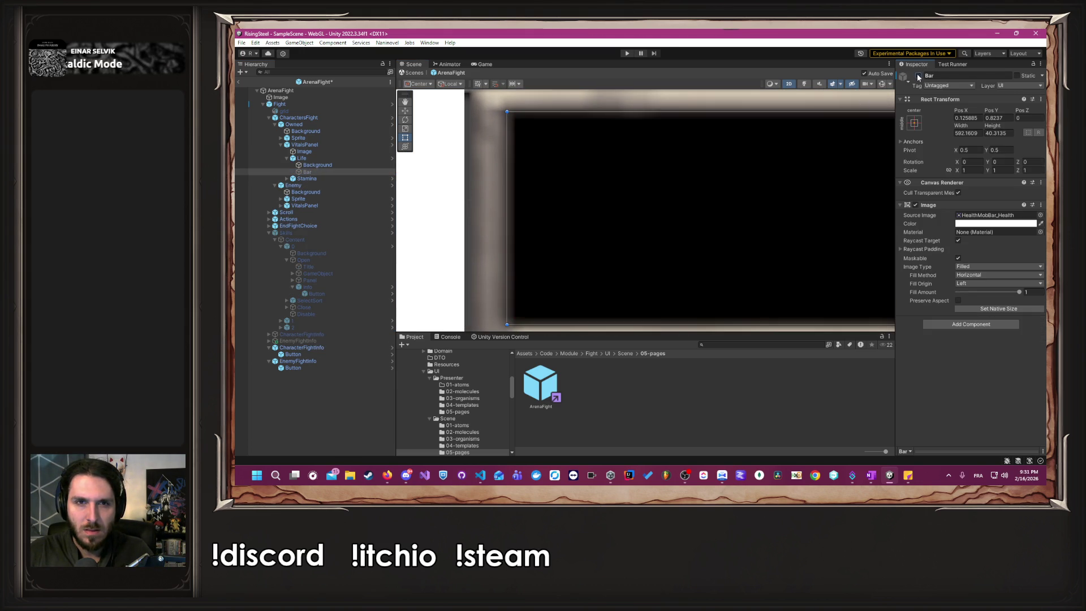
scroll(775, 165, down, 5)
mouse_move(538, 198)
mouse_down()
mouse_move(654, 175)
mouse_move(841, 170)
mouse_move(524, 175)
mouse_move(706, 181)
mouse_up()
scroll(659, 177, up, 5)
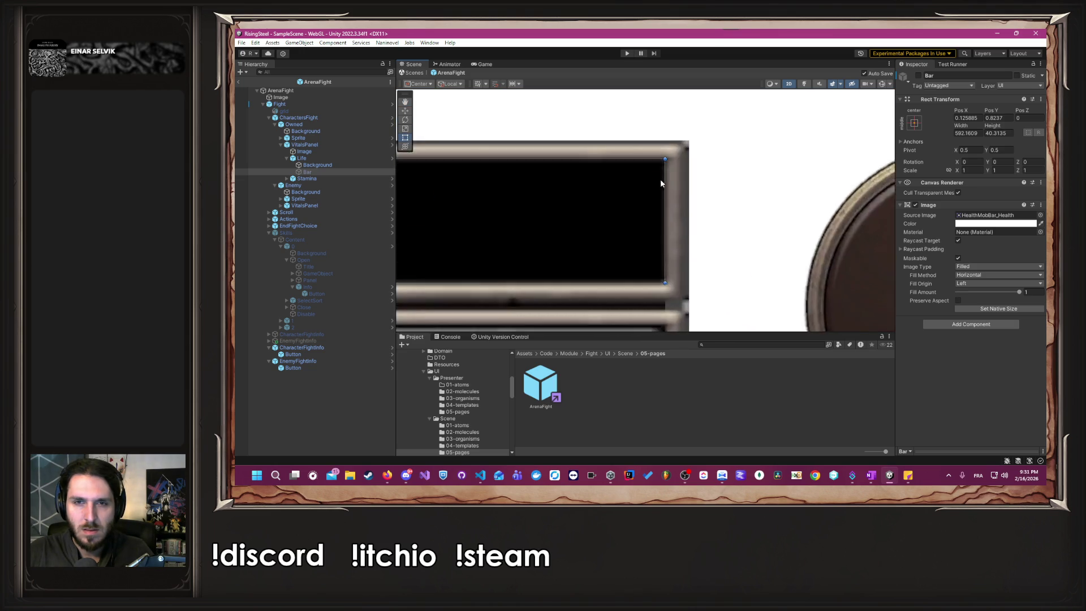
scroll(694, 208, down, 4)
scroll(694, 211, down, 3)
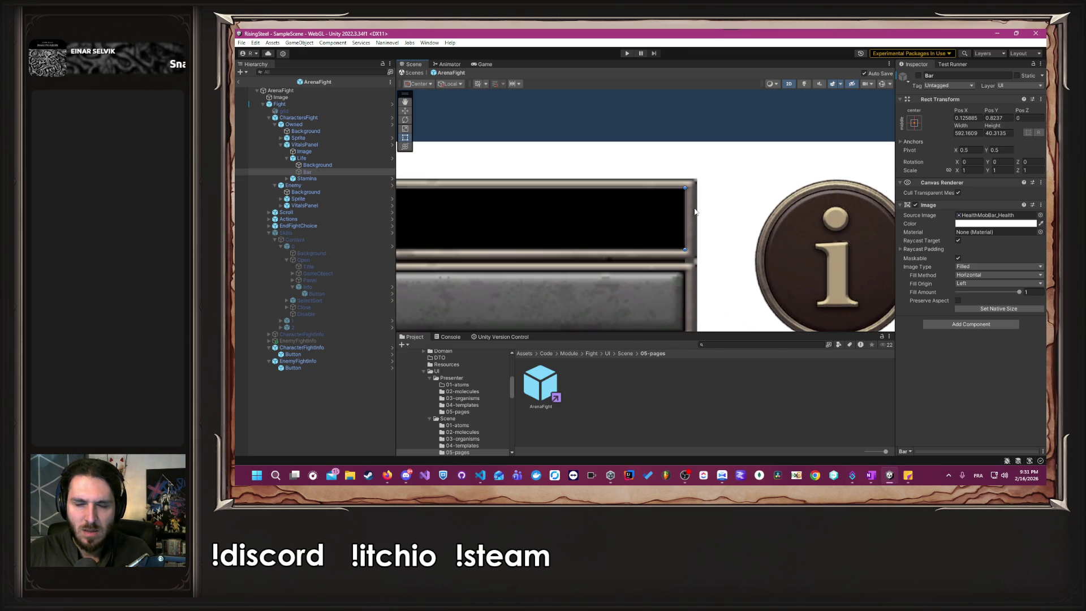
click(917, 76)
scroll(805, 156, down, 3)
scroll(735, 158, up, 3)
Step: Expand the Enemy's VitalsPanel and its Life entry
drag(819, 146, 630, 145)
scroll(600, 174, up, 4)
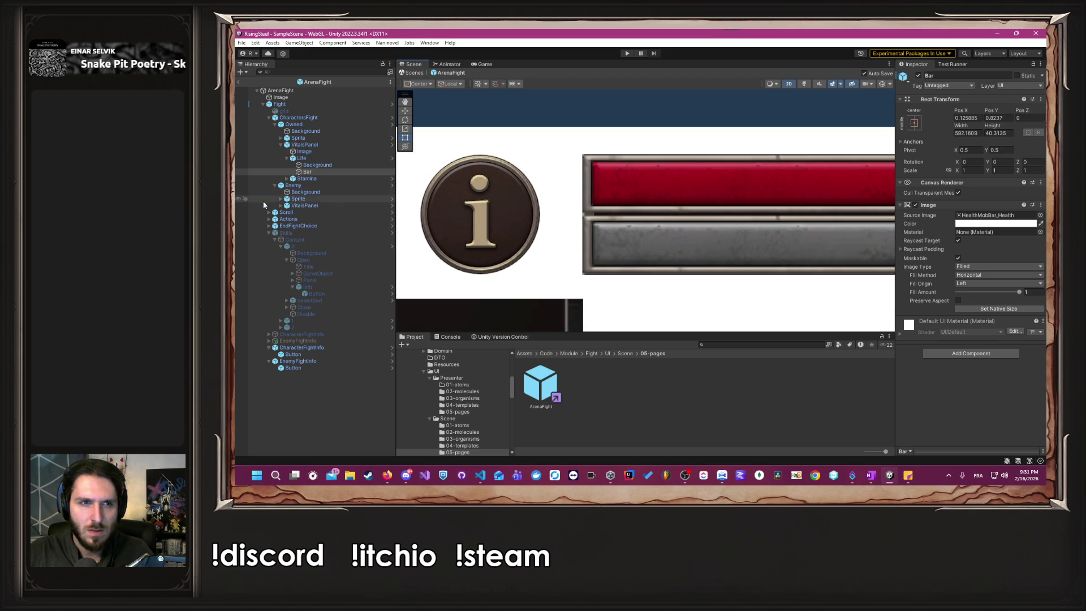
click(280, 206)
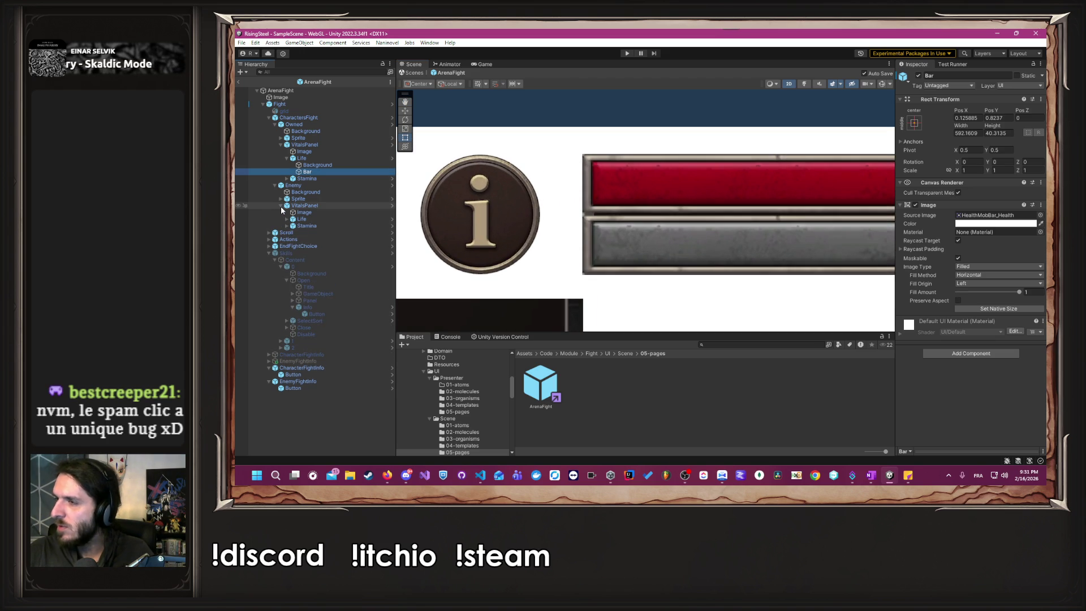
click(286, 220)
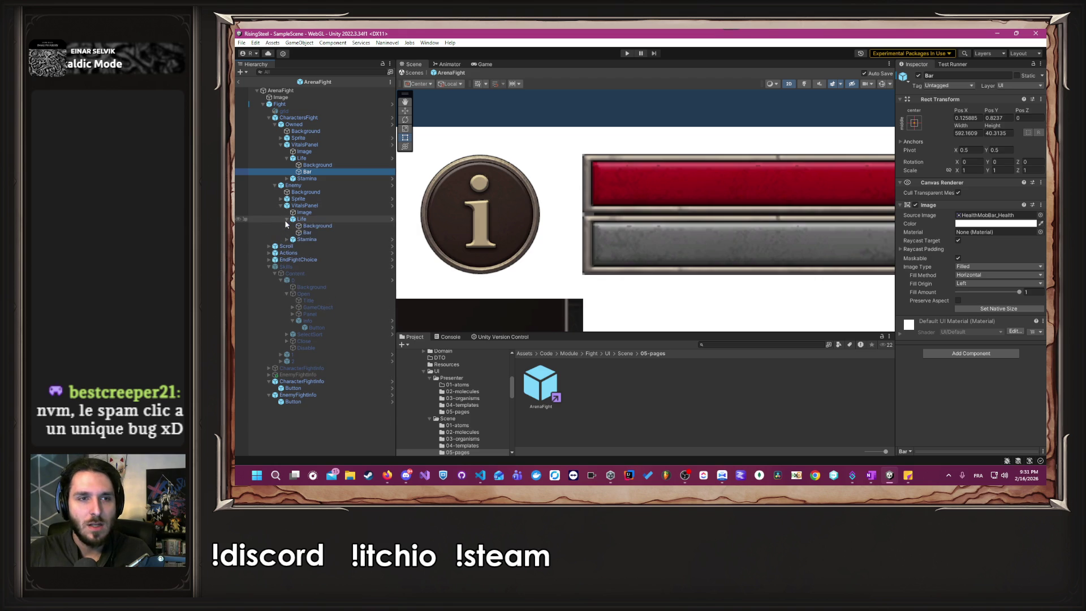
Step: Hide the enemy health bar, extend the frame Image's left edge to match, then restore the bar
click(307, 232)
scroll(678, 204, up, 3)
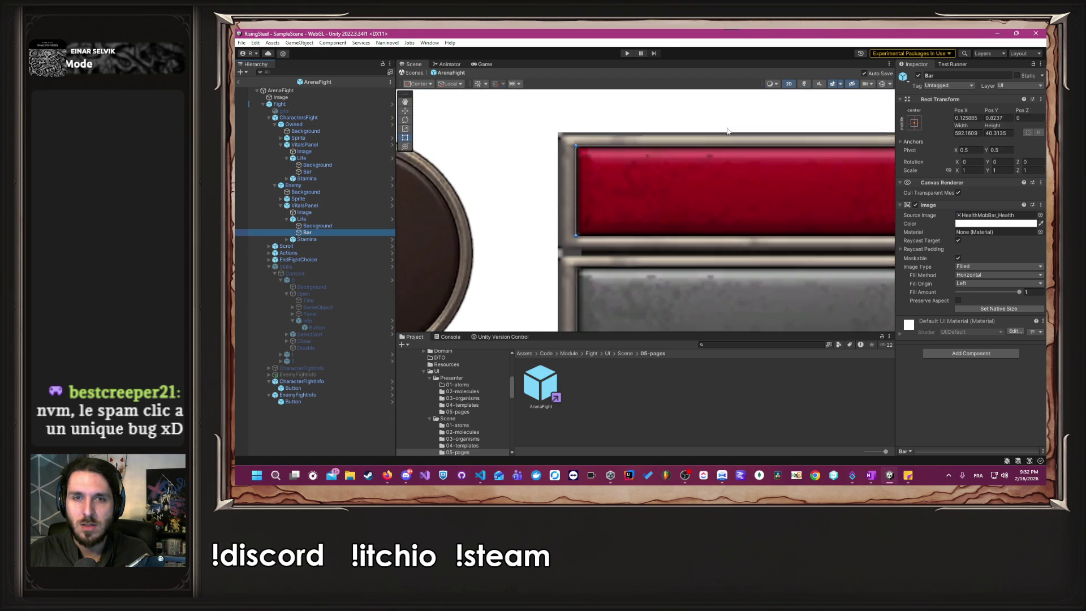
key(alt+shift+a)
scroll(503, 204, up, 2)
scroll(503, 204, up, 1)
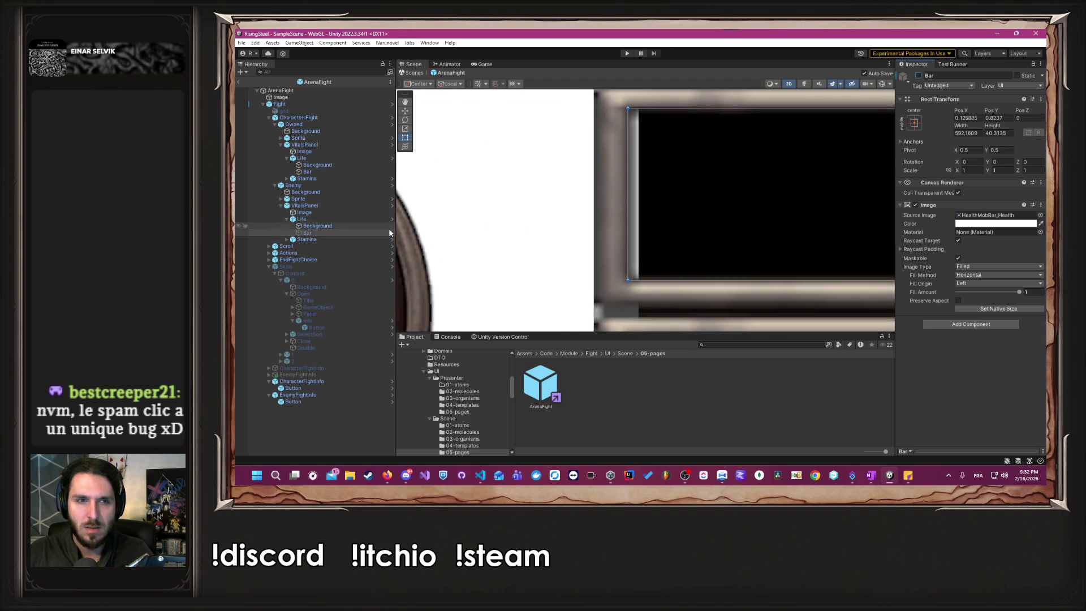
click(619, 194)
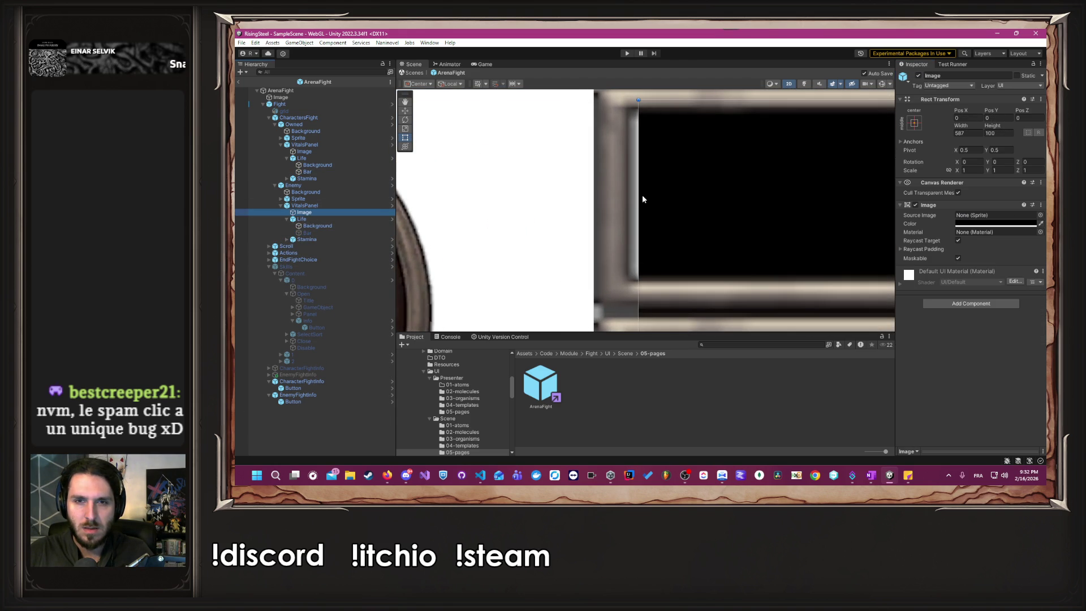
drag(638, 197, 629, 197)
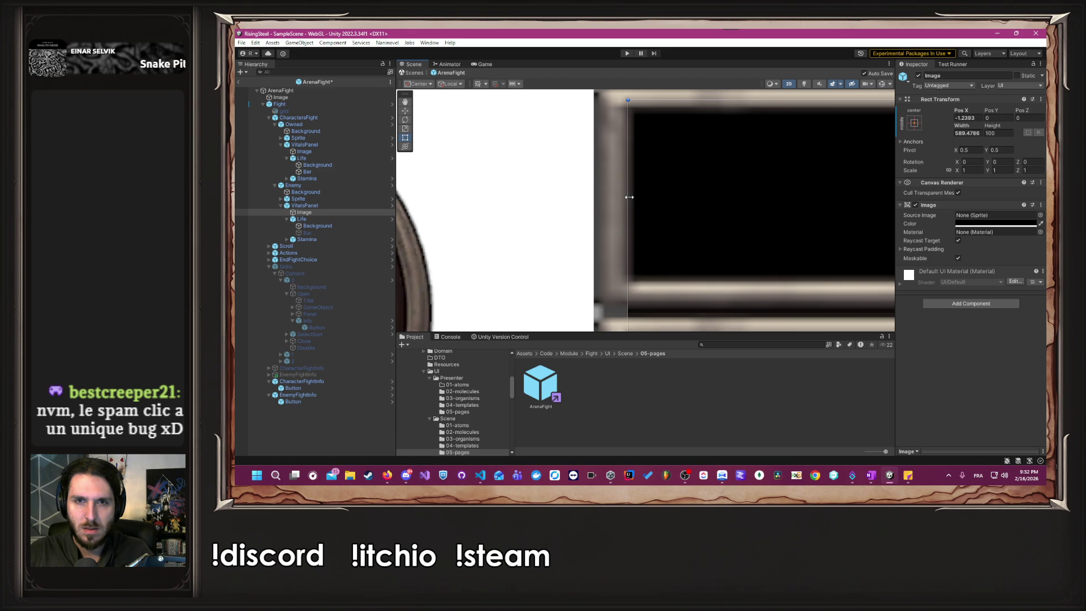
scroll(628, 197, down, 4)
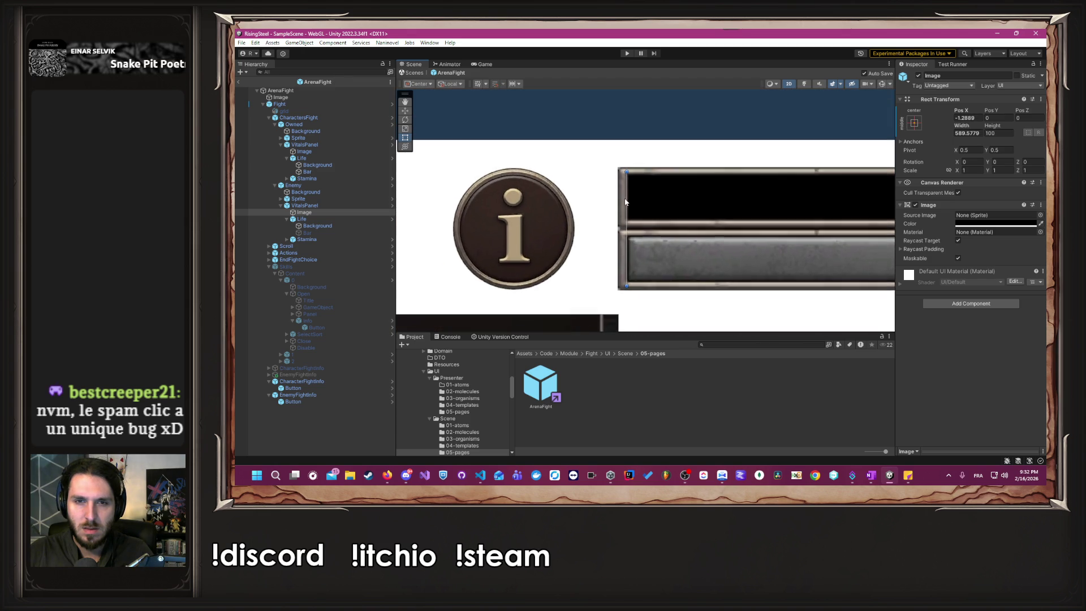
click(334, 233)
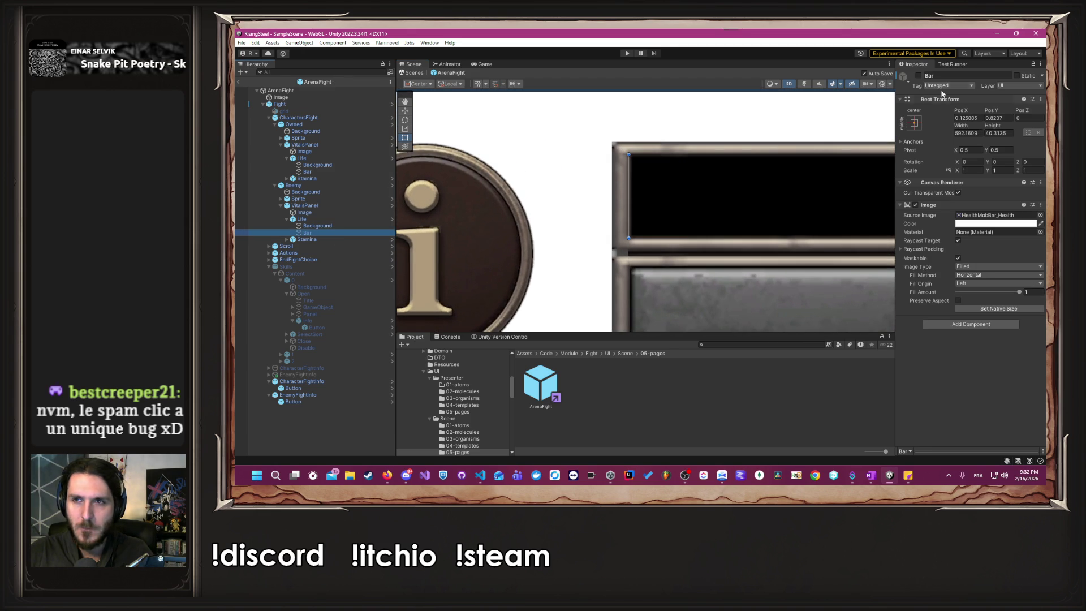
Step: Expand the enemy's Stamina entry to list its Background and Bar
scroll(846, 134, down, 3)
scroll(792, 170, up, 3)
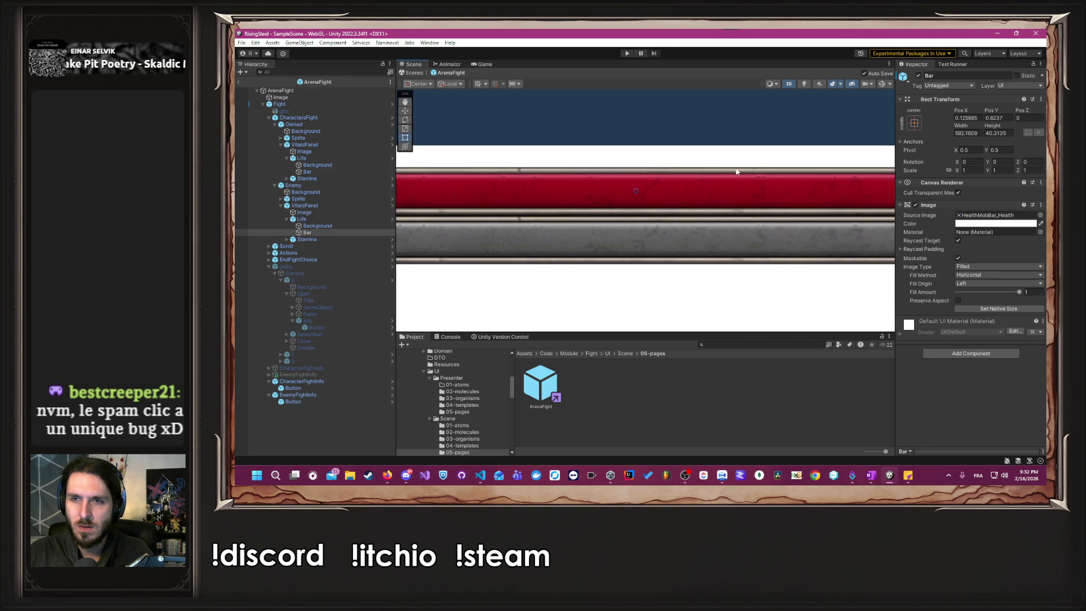
scroll(759, 194, up, 5)
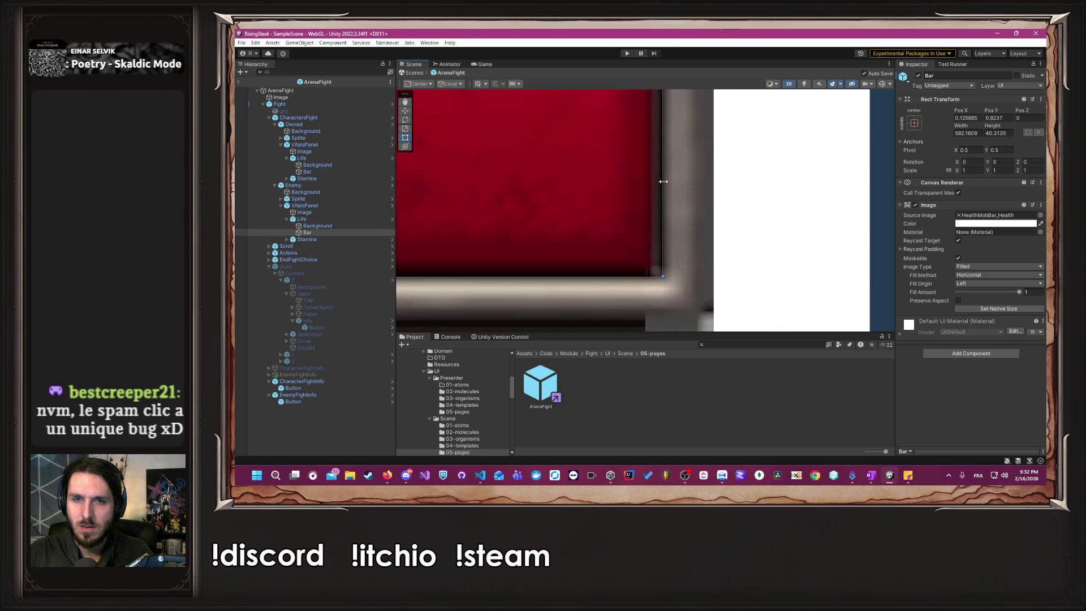
scroll(724, 266, up, 5)
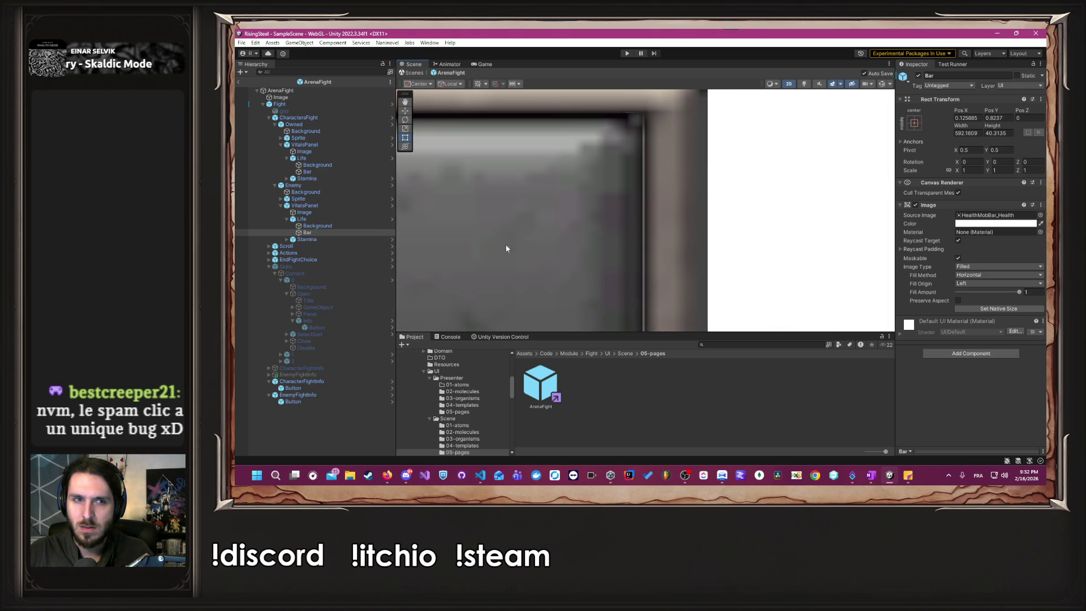
click(287, 239)
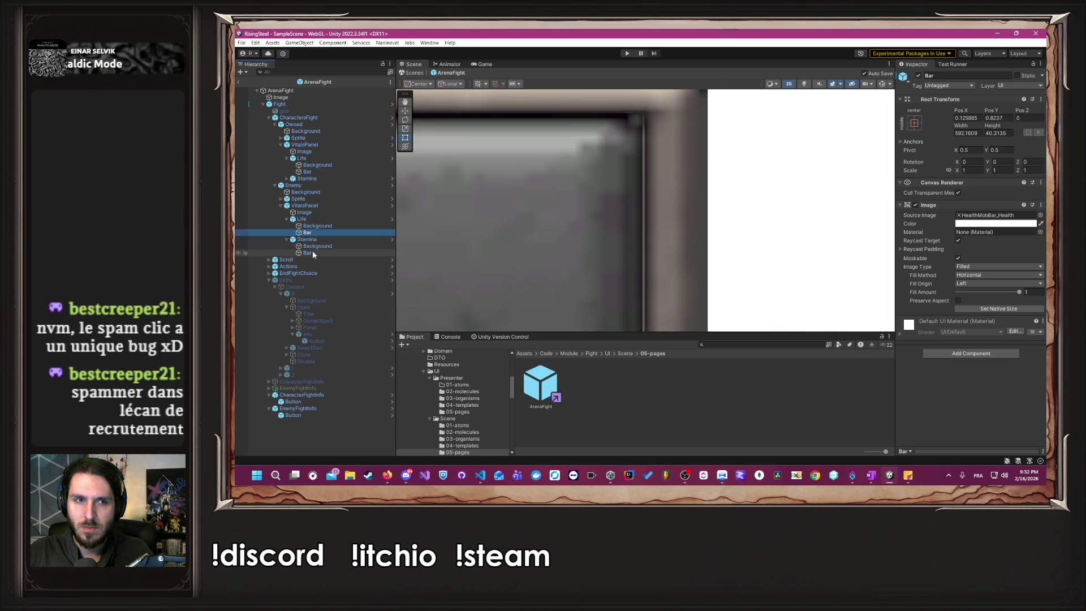
Step: Stretch the enemy frame Image's right edge and widen the stamina bar to match it
click(311, 252)
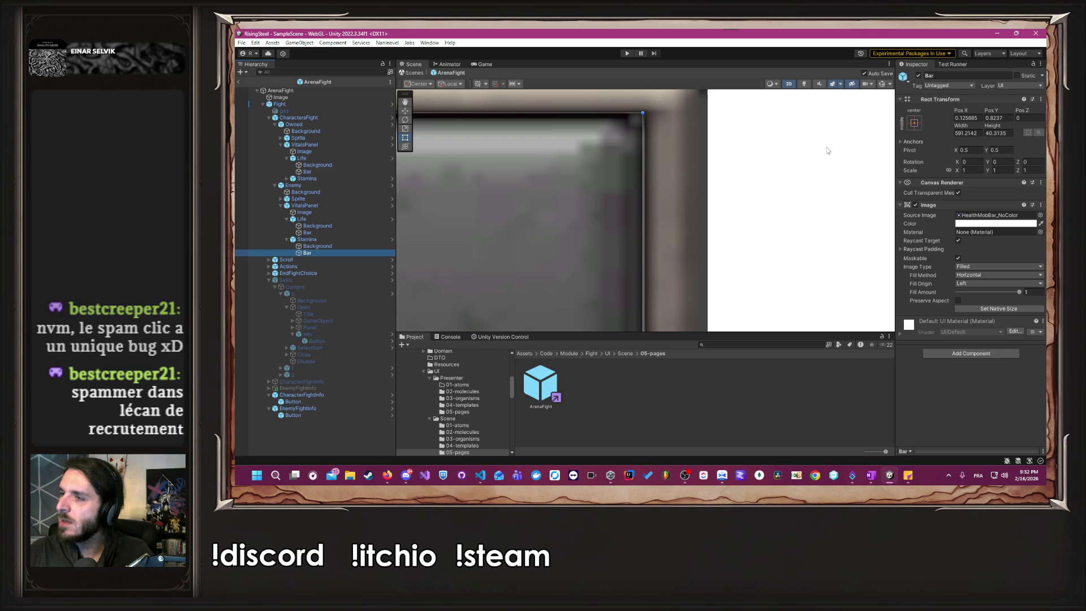
click(918, 76)
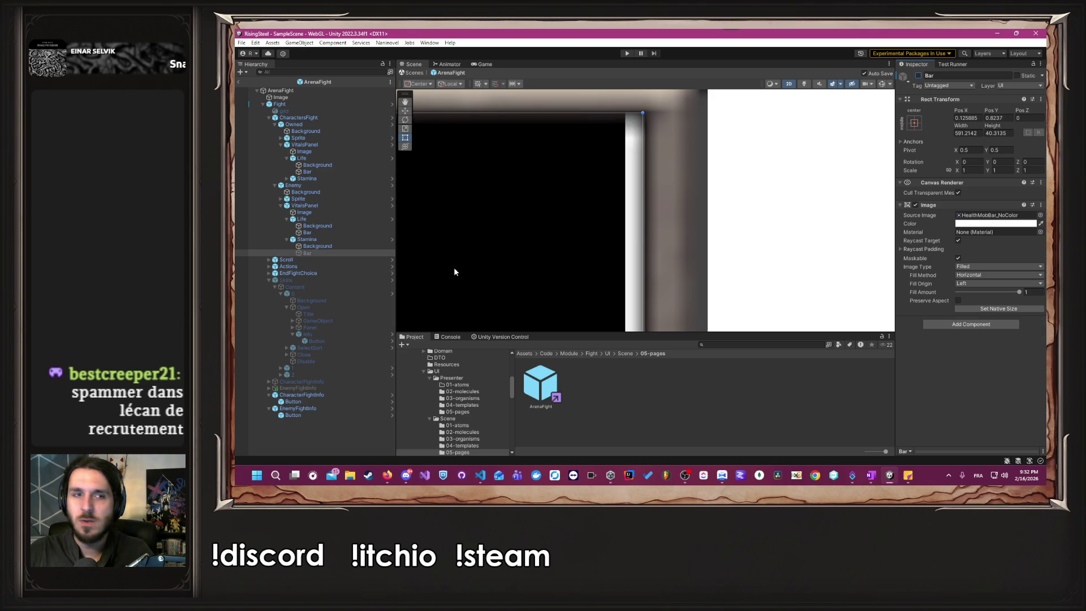
click(330, 212)
drag(625, 197, 644, 196)
click(328, 252)
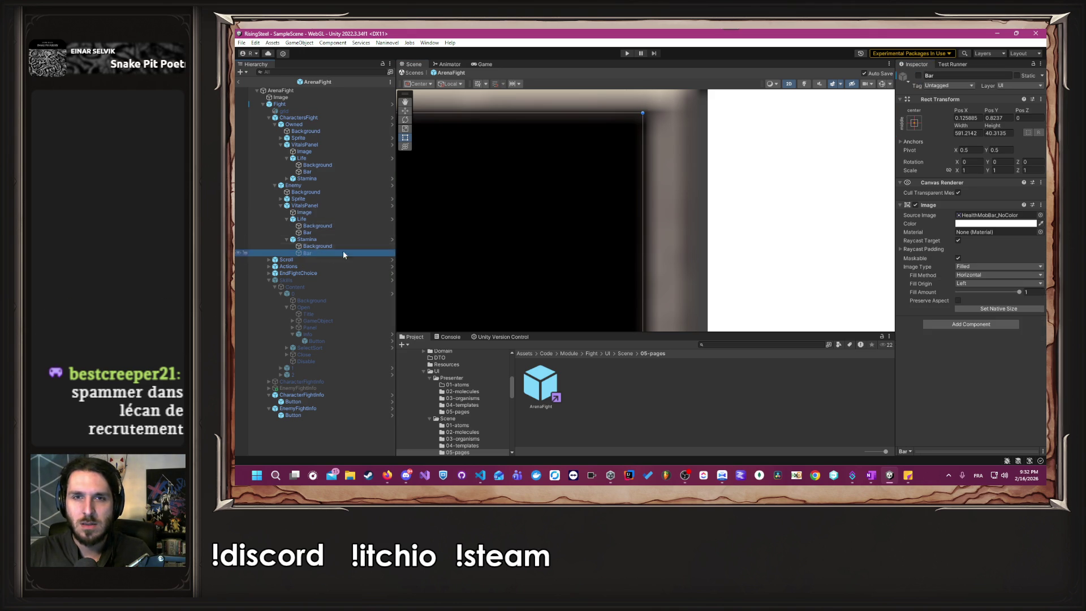
click(918, 75)
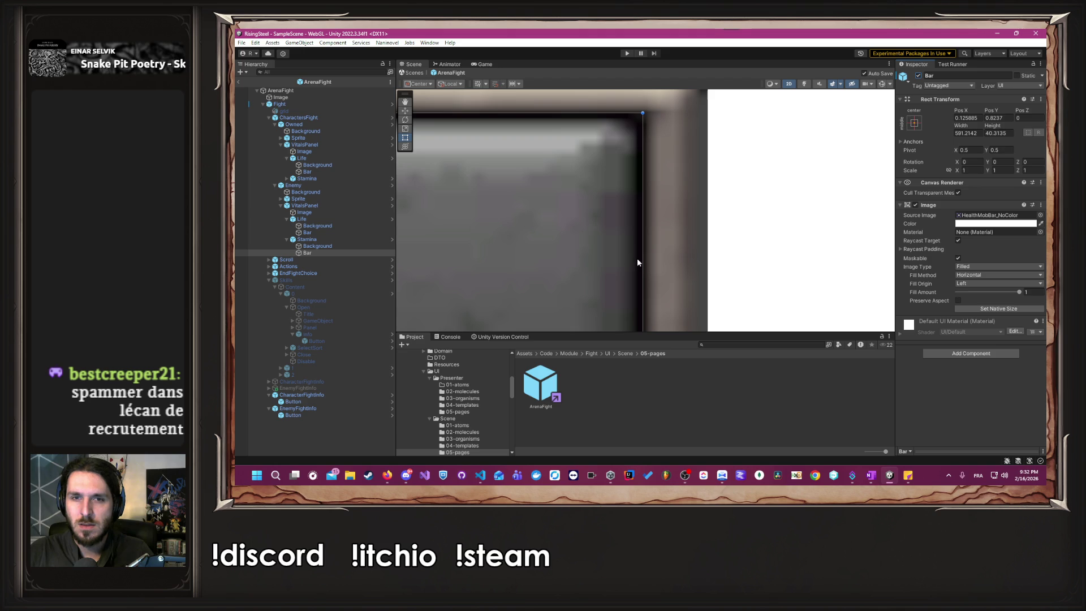
drag(641, 258, 645, 259)
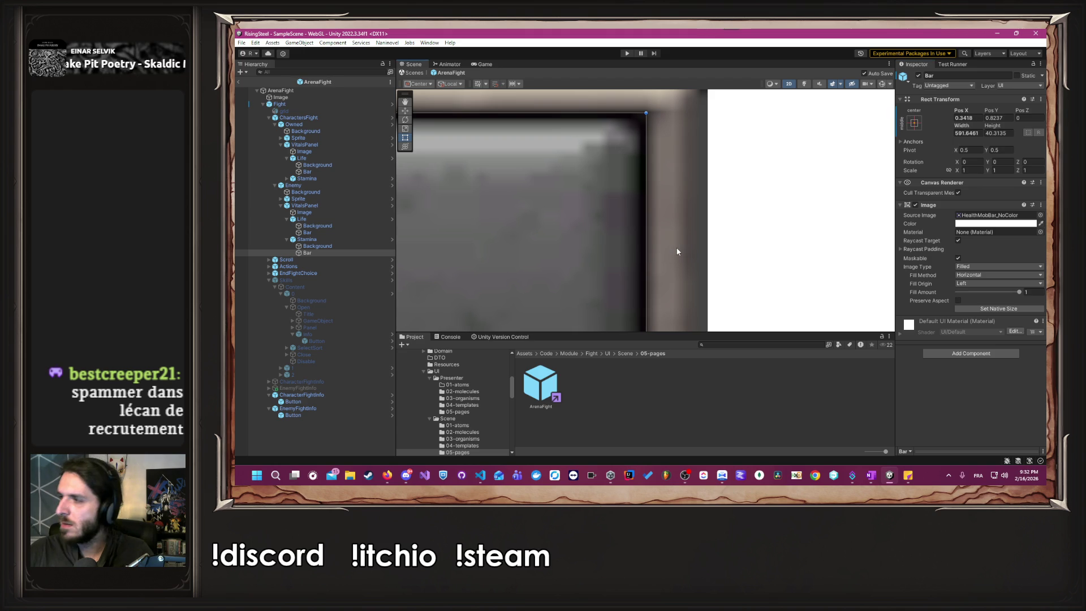
scroll(678, 252, down, 5)
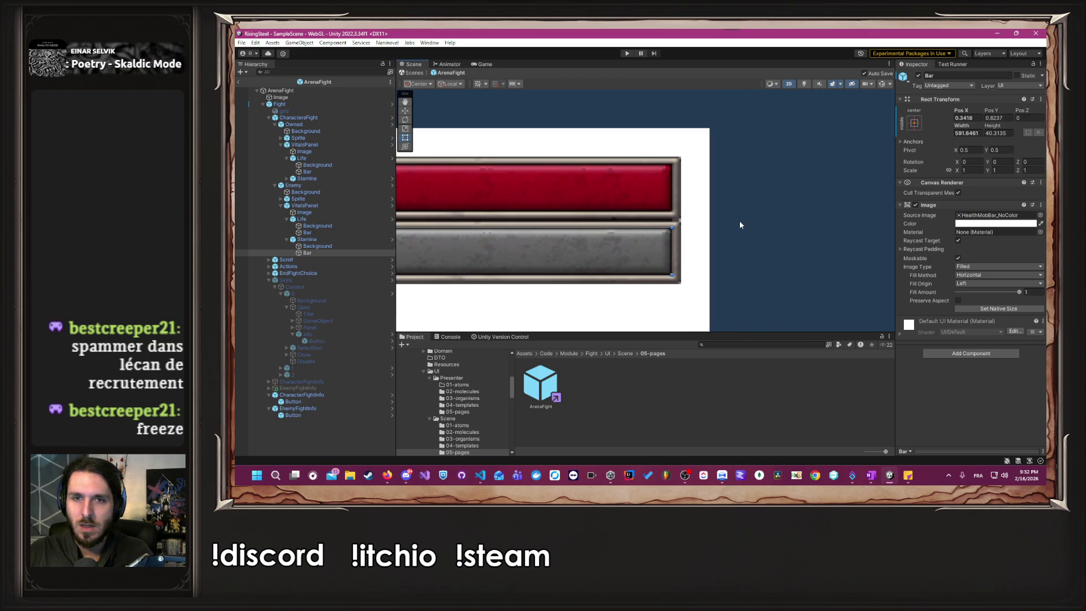
click(739, 225)
scroll(739, 225, down, 5)
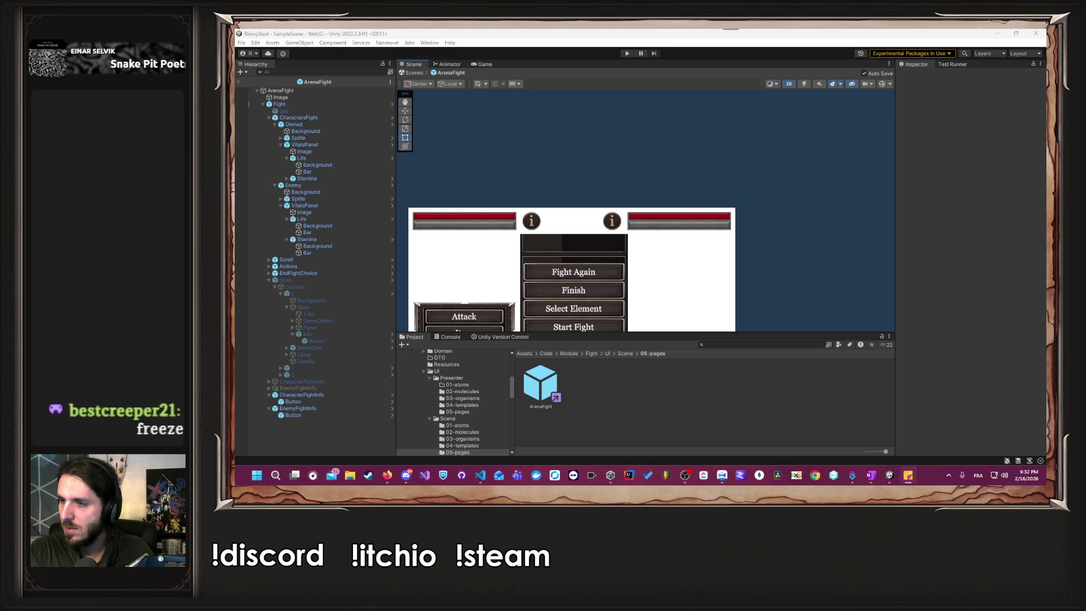
Step: Delete the top-level white background Image from the arena canvas
click(694, 174)
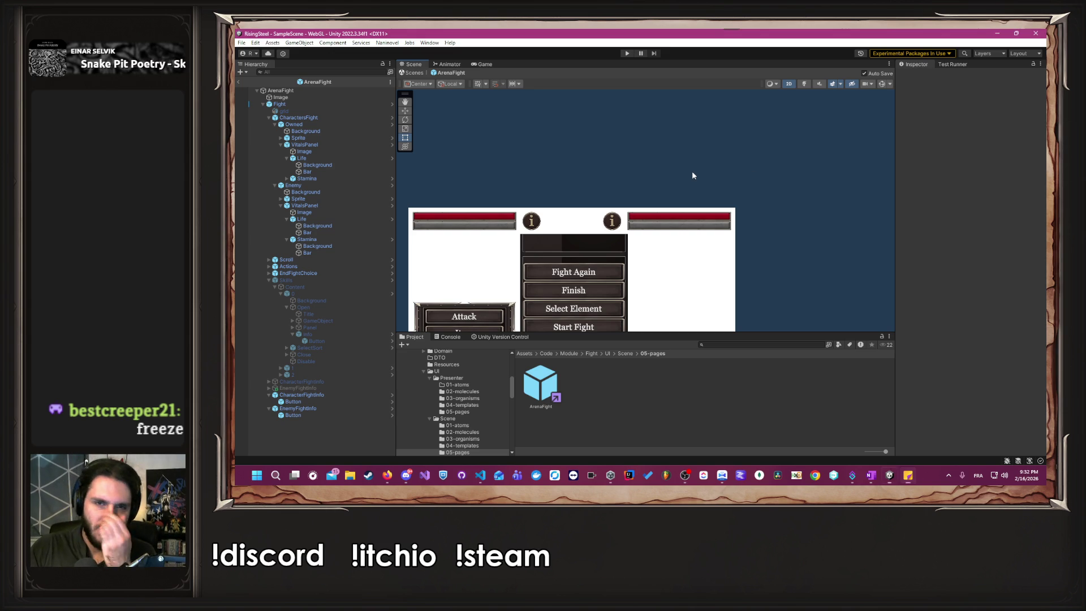
click(304, 151)
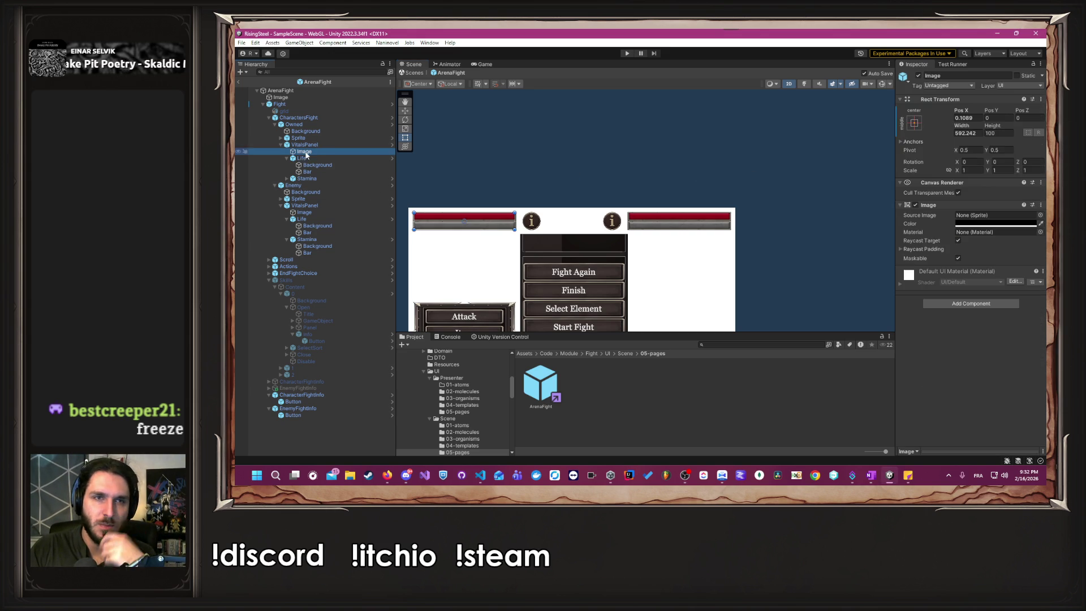
click(919, 75)
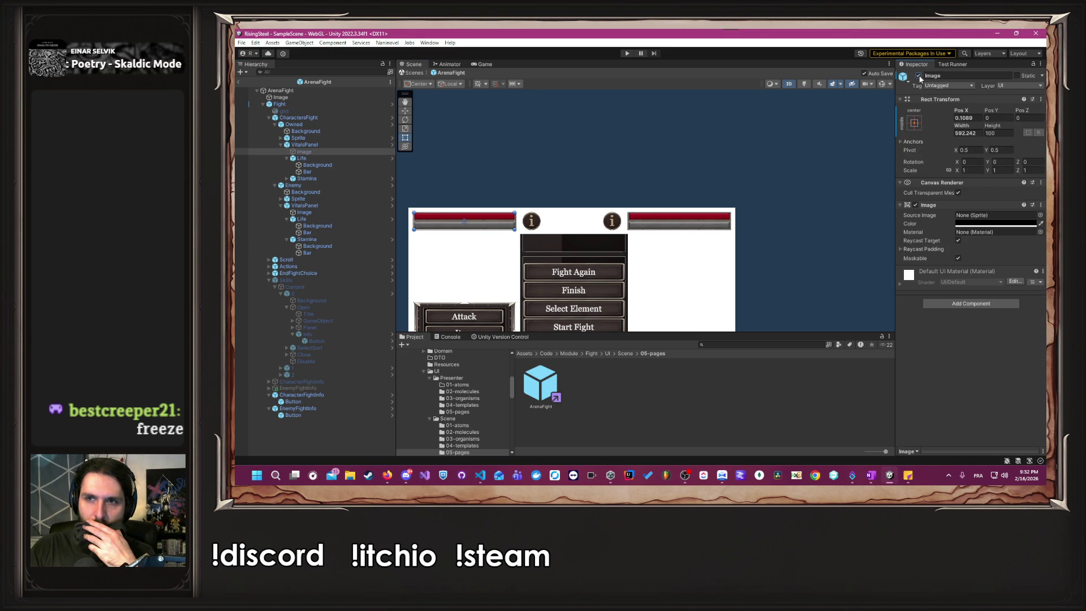
click(310, 97)
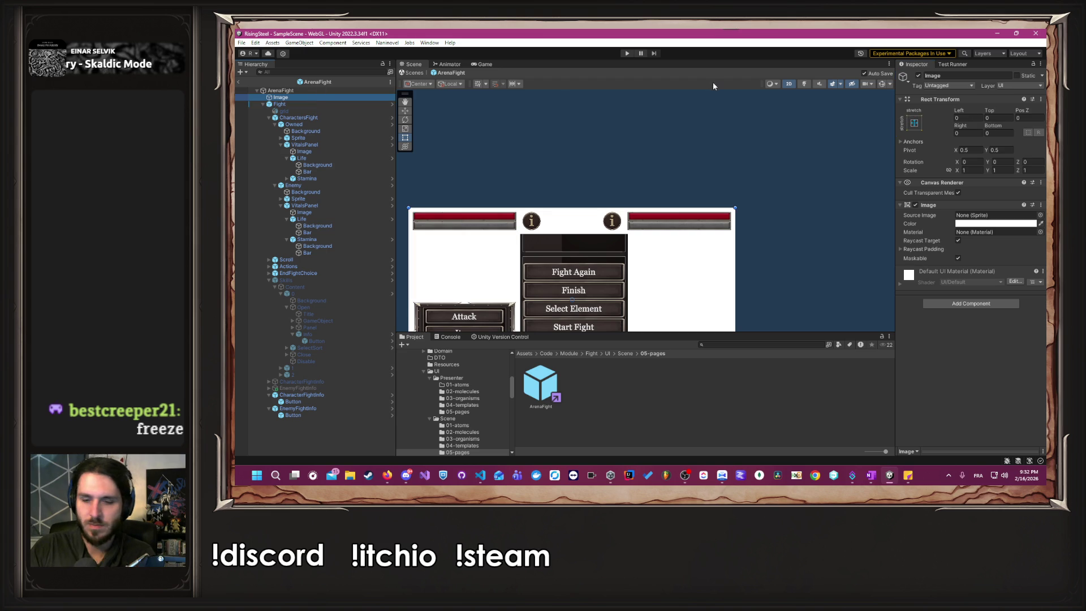
key(Delete)
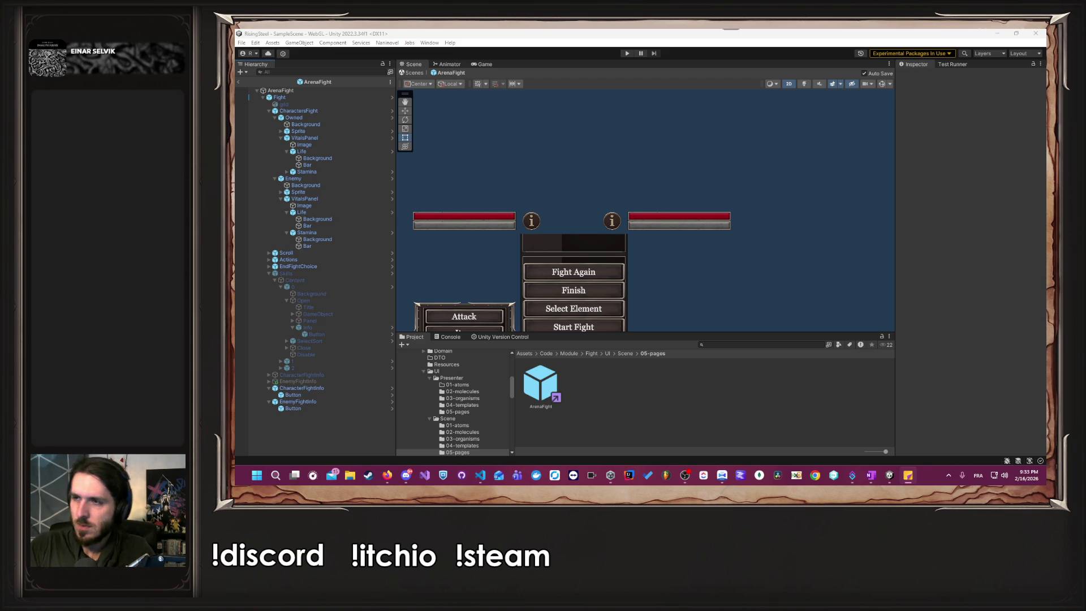
Step: Show the Sticky Notes to-do list with its Fix and Amélioration items over Unity
key(super+alt+s)
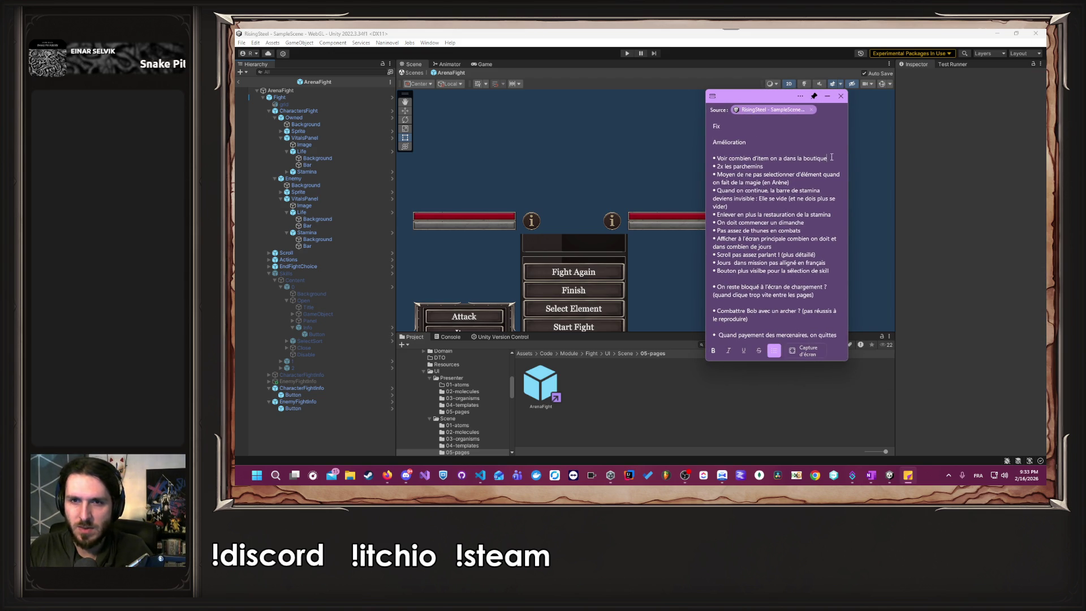
Step: Move the shop item-count line under Amélioration as a bullet item
drag(827, 159, 717, 159)
click(733, 159)
drag(827, 159, 707, 158)
key(ctrl+x)
click(730, 150)
key(ctrl+v)
click(731, 158)
click(774, 350)
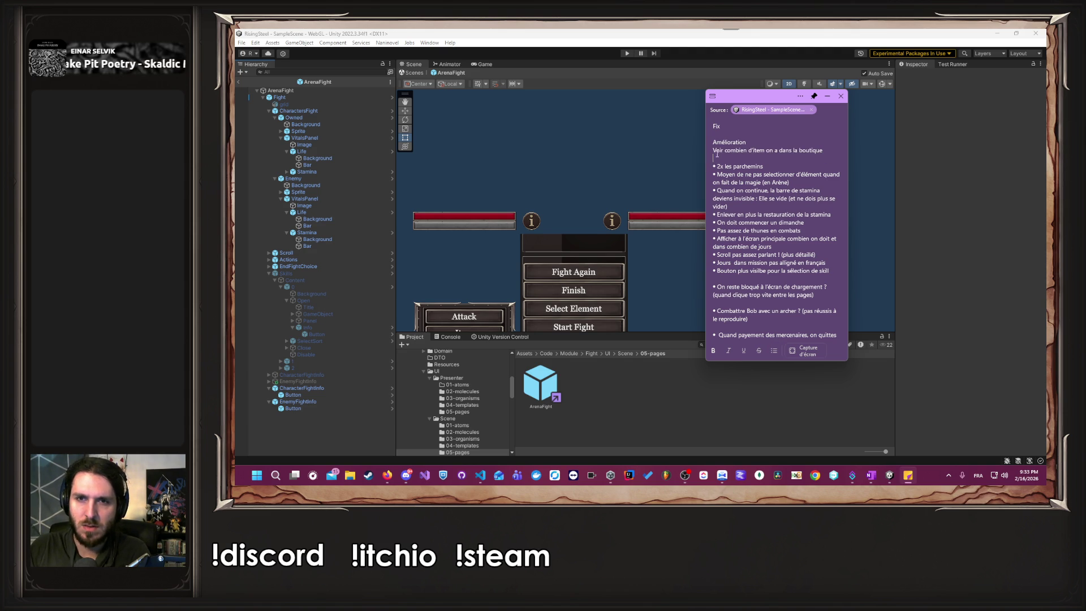
click(773, 350)
Step: Move '2x les parchemins' under Fix and tidy the blank lines around the headings
click(781, 163)
key(shift+Home)
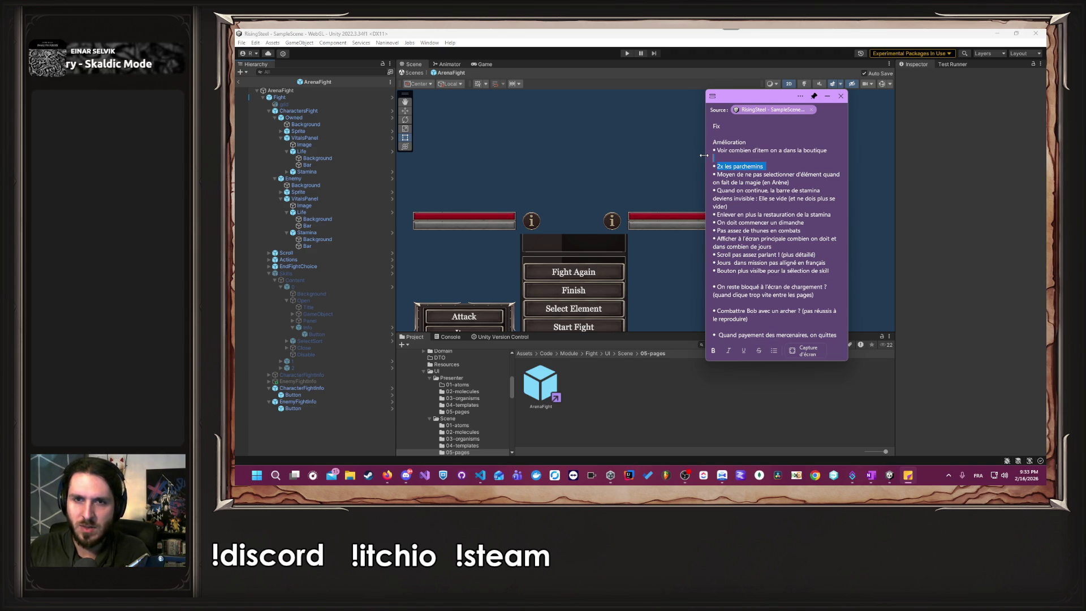
key(ctrl+x)
click(744, 134)
key(ctrl+v)
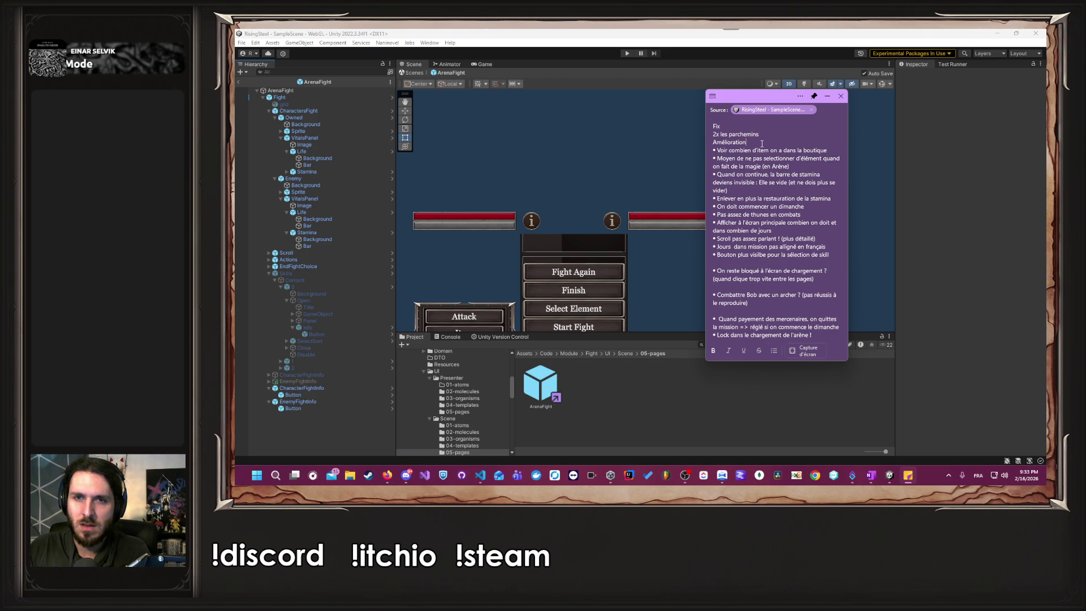
key(Down)
key(Return)
key(Return)
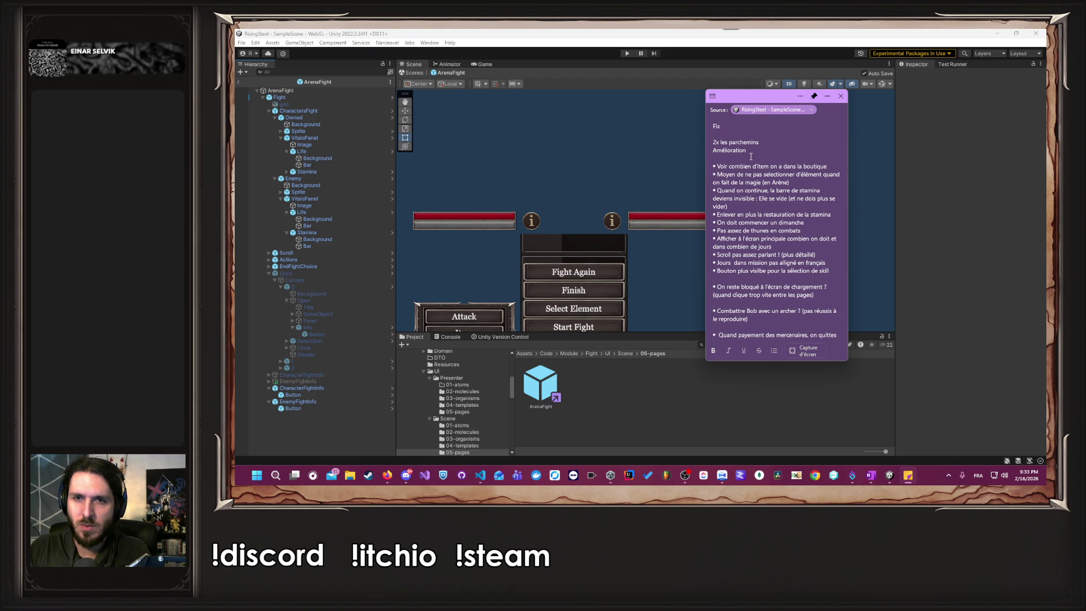
key(ctrl+z)
key(ctrl+z)
key(ctrl+z)
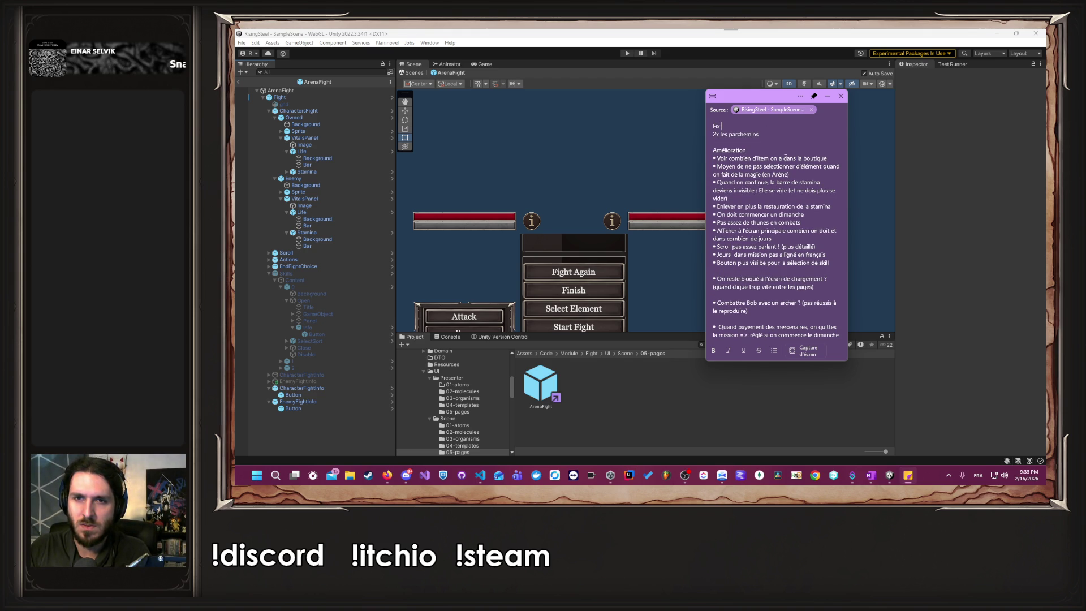
Step: Move the magic element-selection note into the Fix list and remove the empty bullet
drag(827, 173, 691, 161)
key(BackSpace)
click(769, 142)
key(ctrl+v)
click(748, 174)
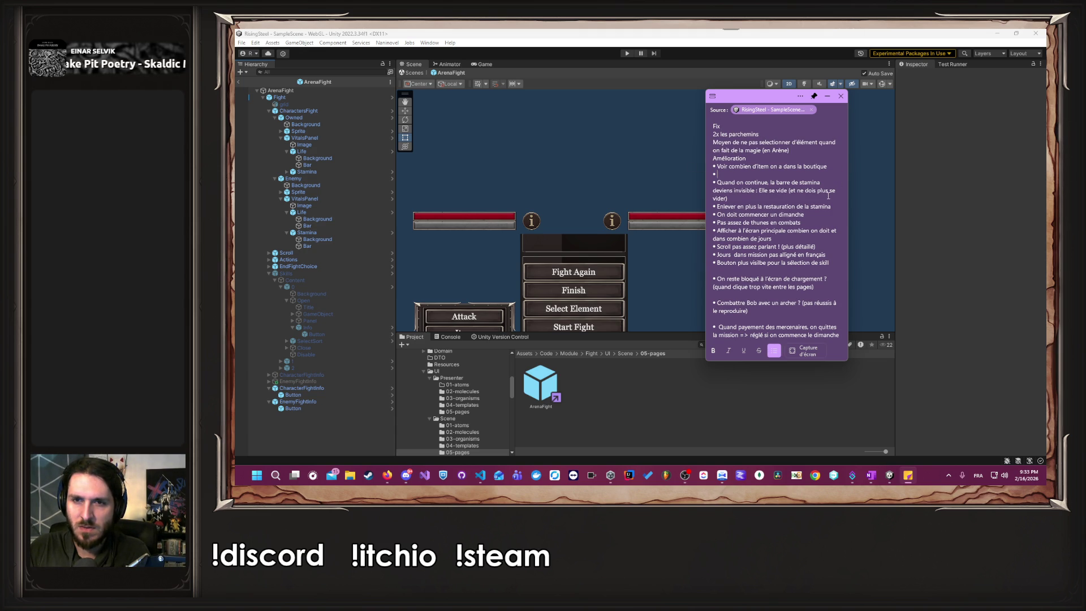
key(BackSpace)
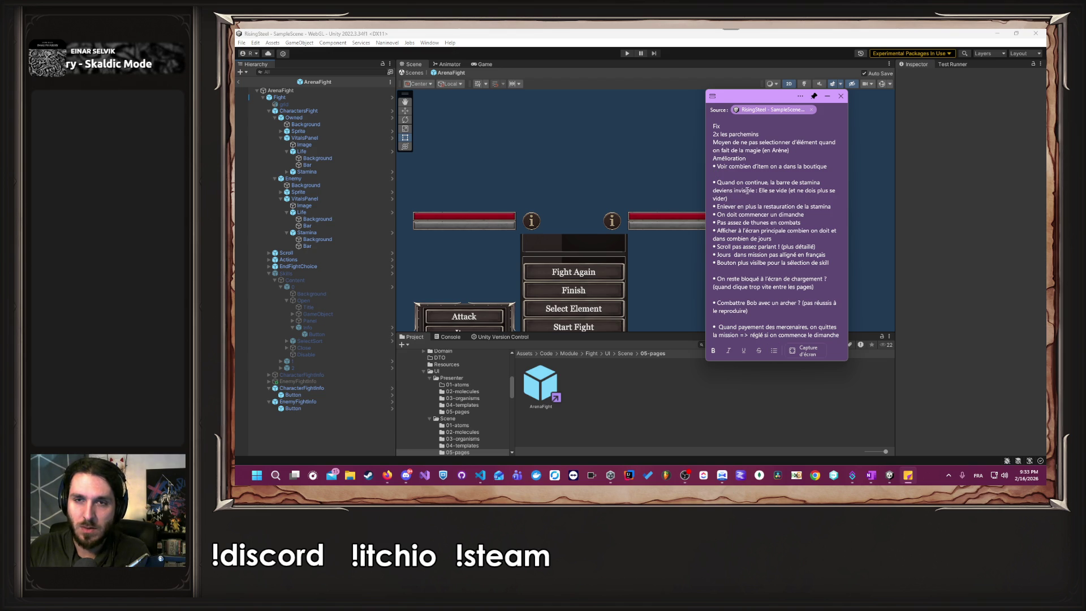
Step: Bullet the first two Fix items and move the stamina-bar paragraph under them as a bullet
click(789, 150)
shift+click(703, 131)
click(774, 351)
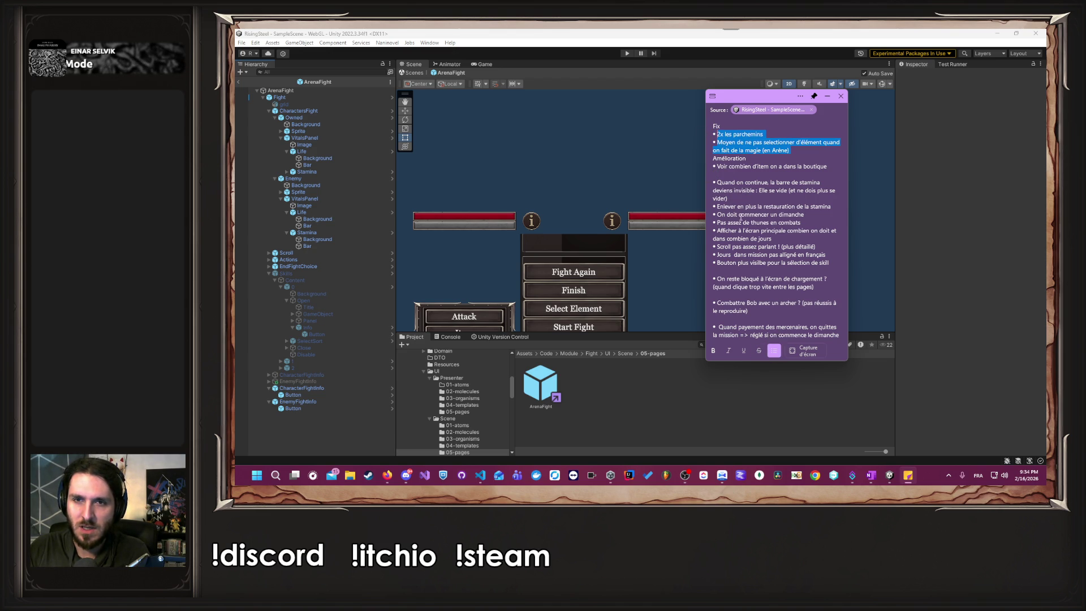
drag(744, 201, 706, 177)
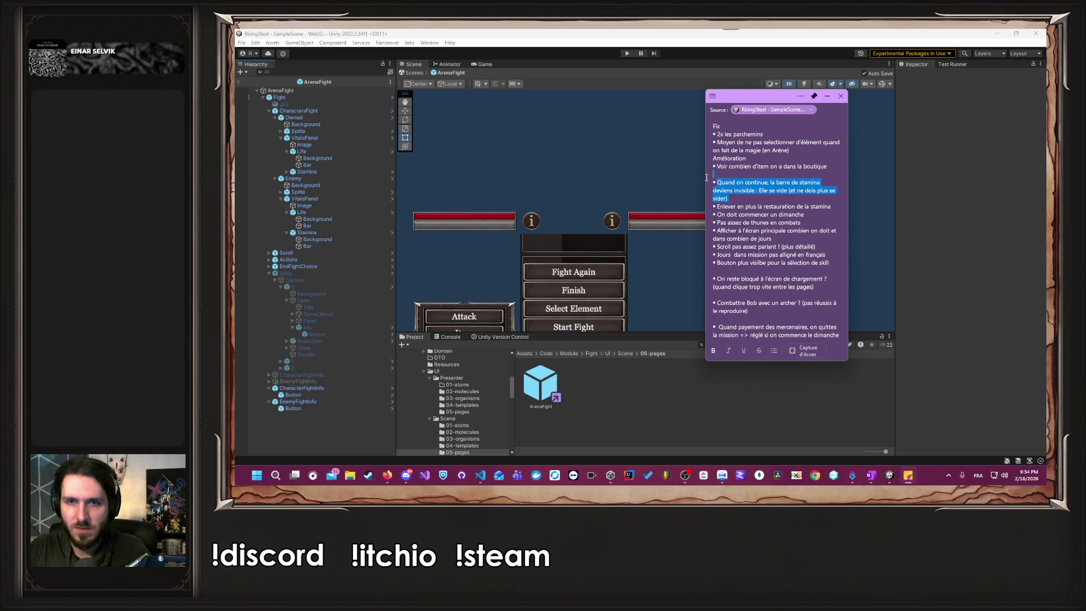
key(Delete)
key(ctrl+v)
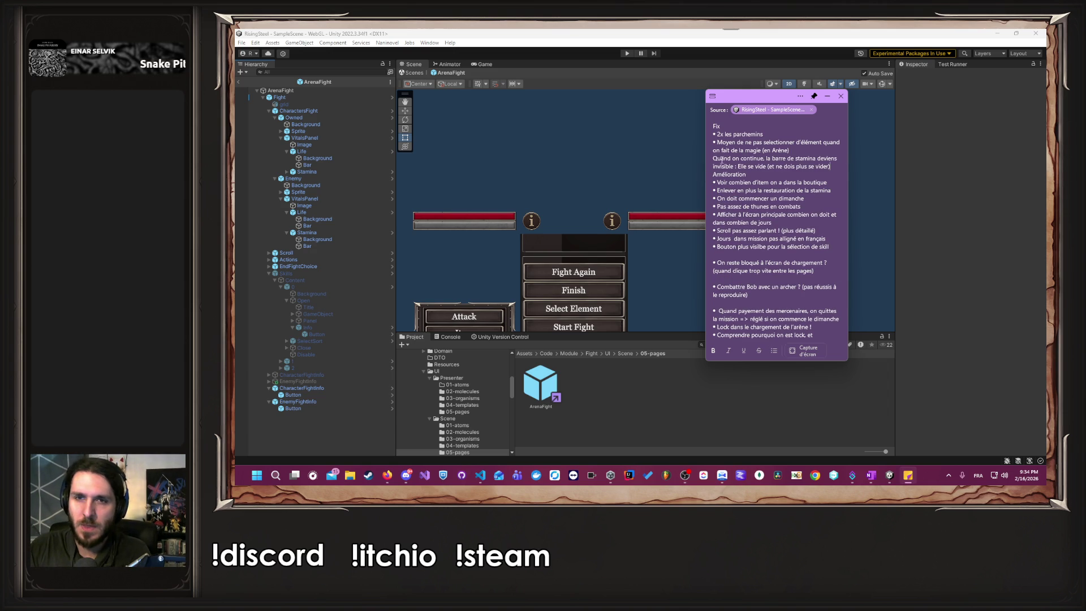
click(774, 350)
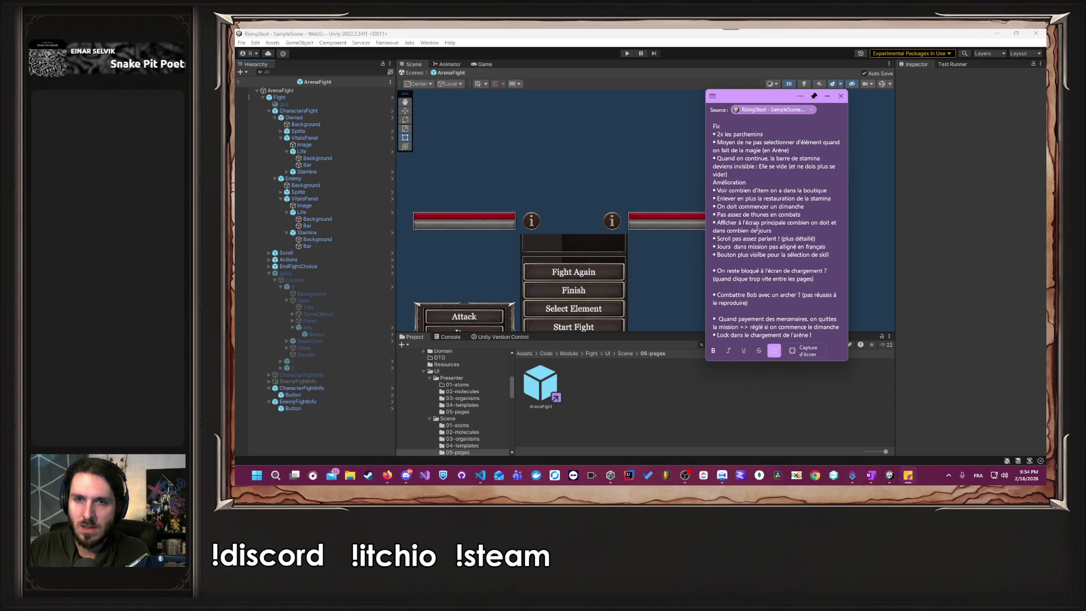
Step: Move the stamina restoration line into Fix below the stamina-bar item
mouse_move(717, 199)
mouse_down()
mouse_move(830, 199)
mouse_move(715, 199)
mouse_up()
key(BackSpace)
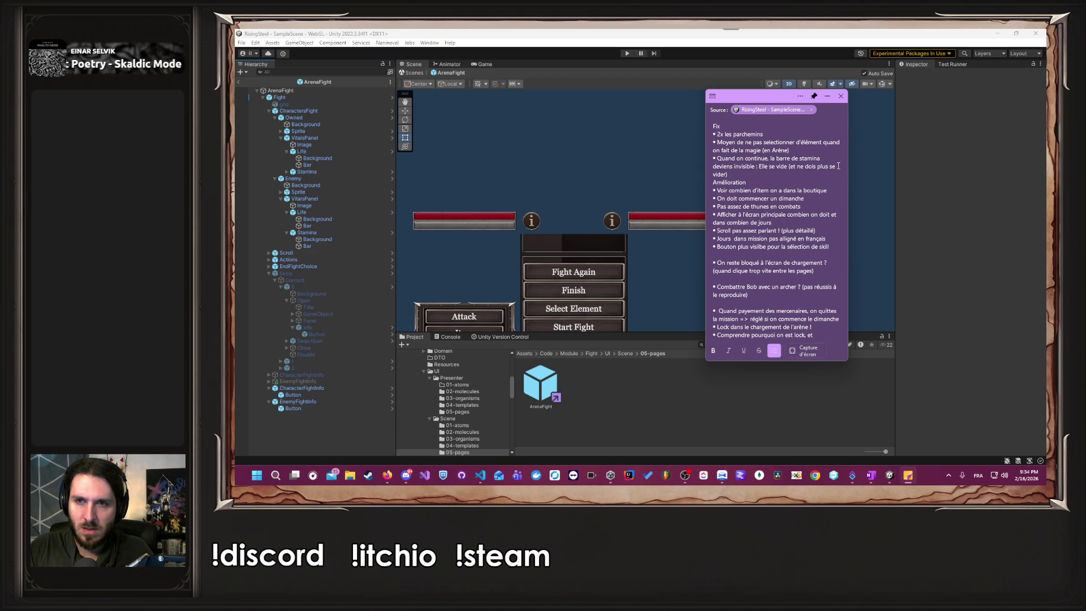
click(799, 177)
key(Return)
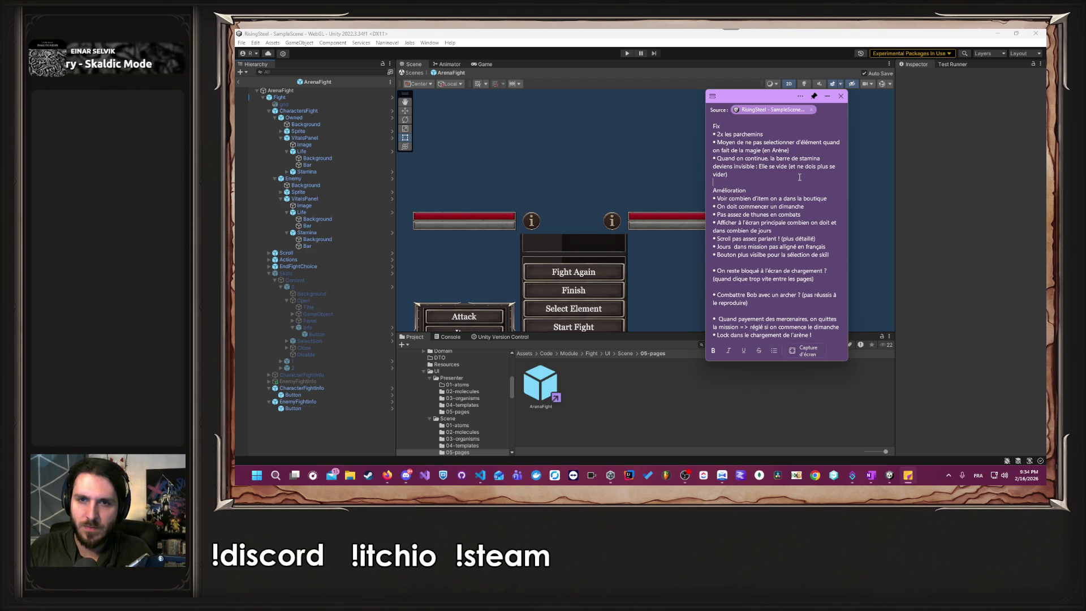
key(ctrl+v)
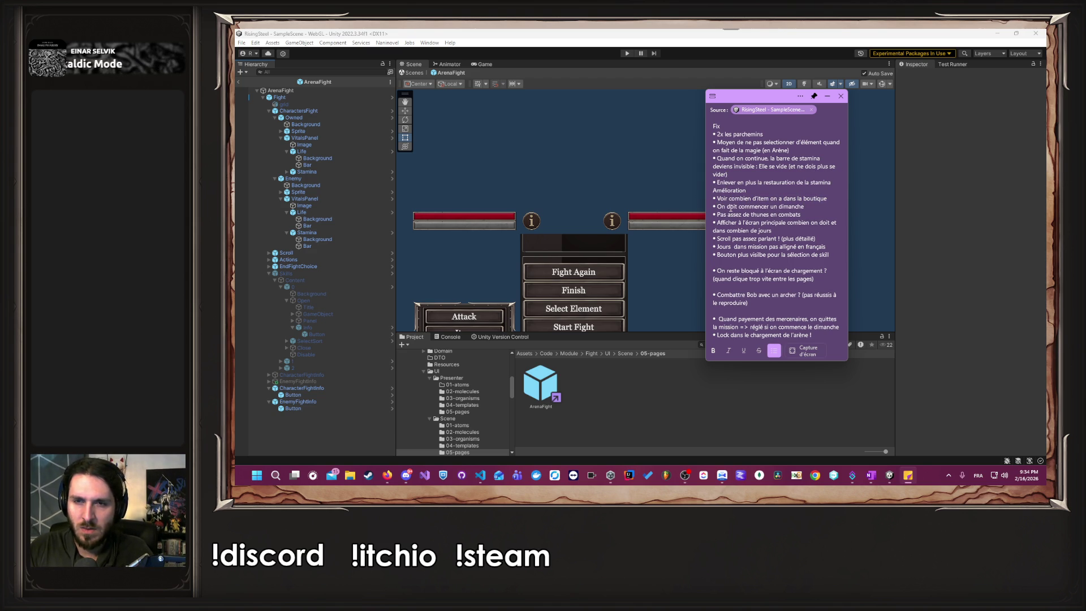
Step: Delete the 'Jours dans mission pas aligné en français' item and add a blank Fix line
drag(733, 207, 804, 207)
click(798, 207)
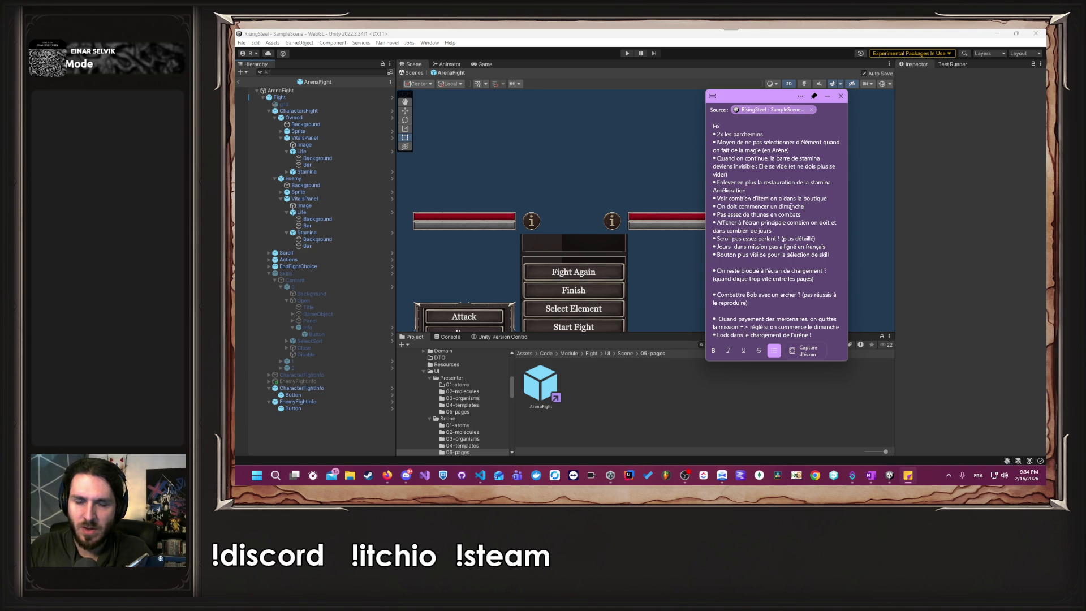
drag(720, 215, 809, 215)
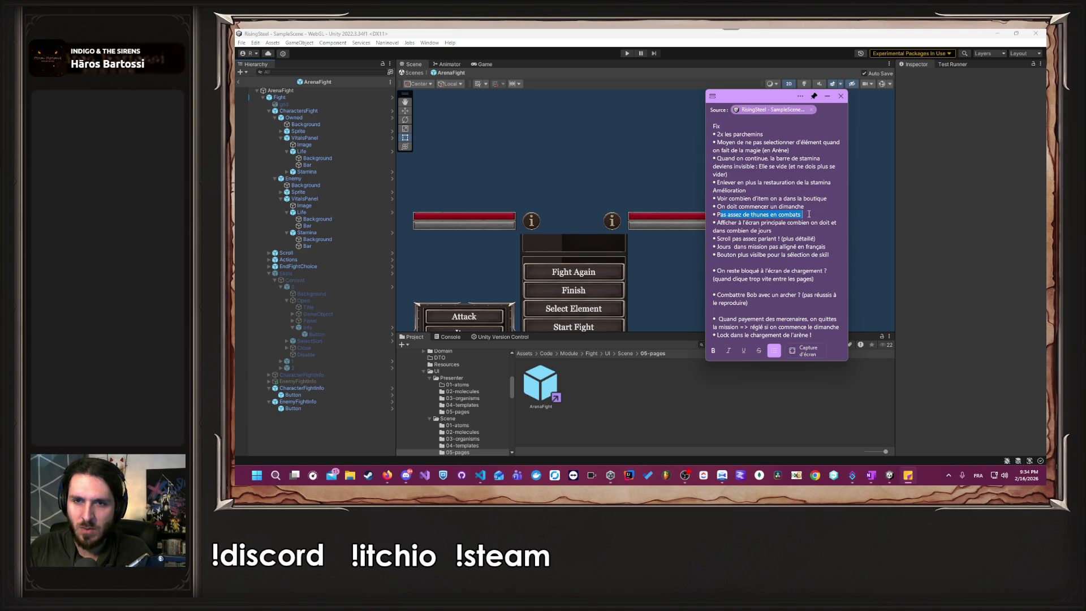
click(712, 224)
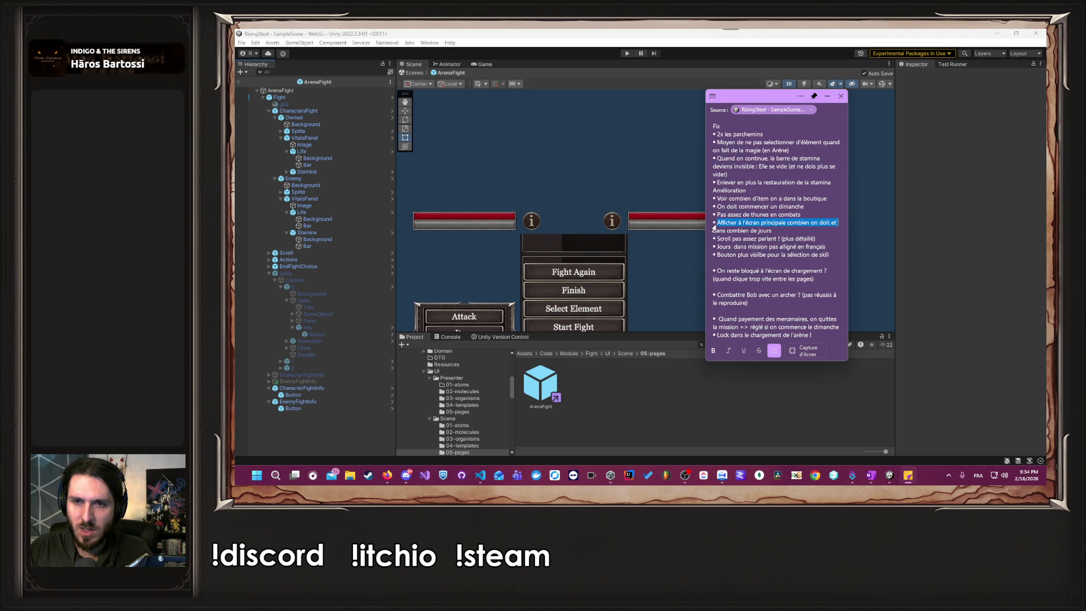
click(721, 227)
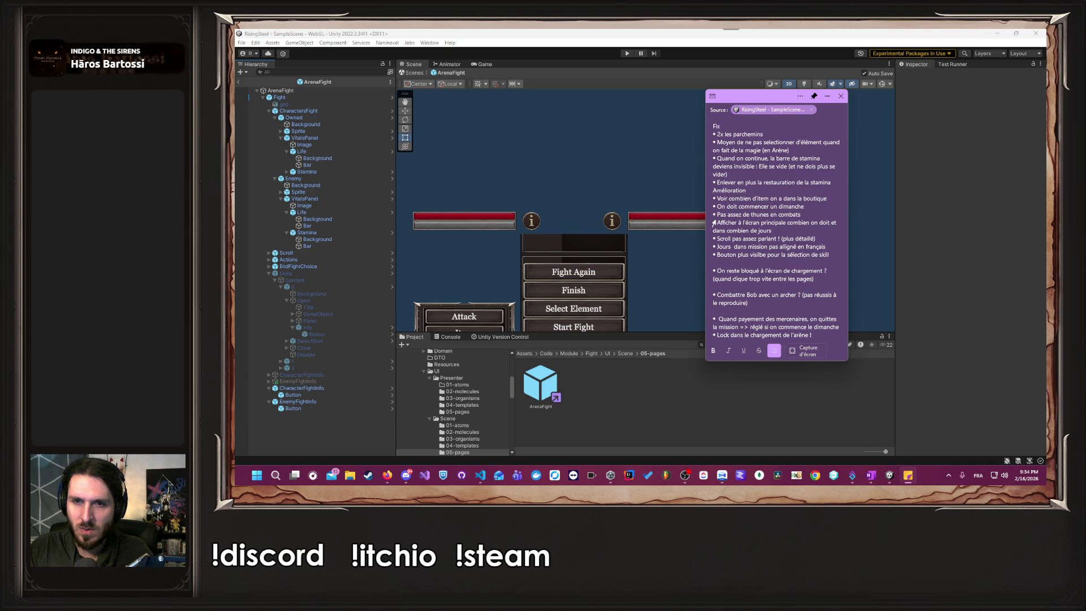
click(713, 240)
click(734, 242)
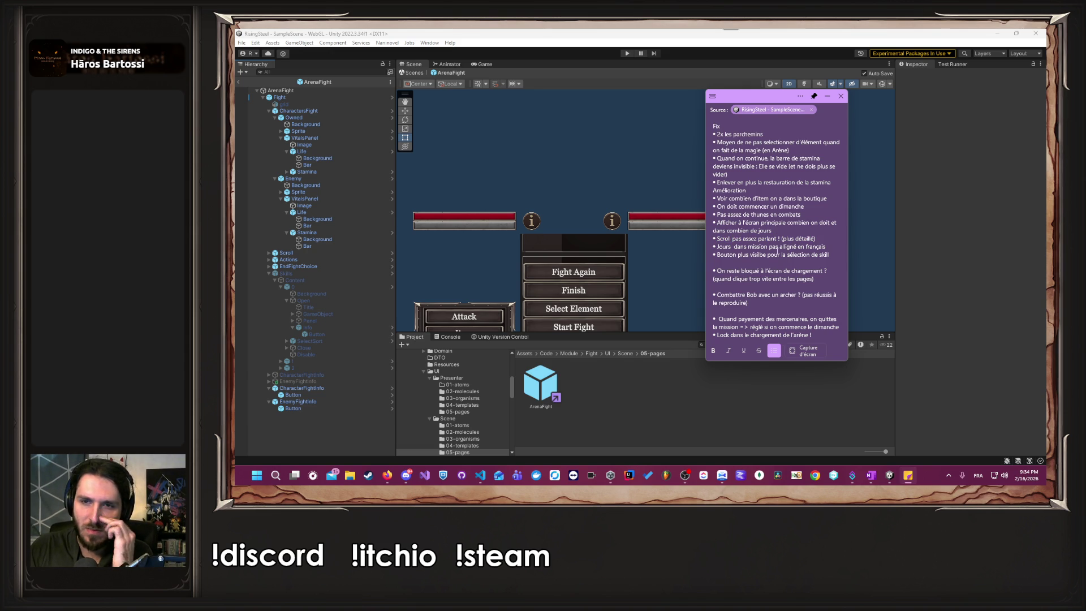
drag(826, 247, 707, 249)
key(BackSpace)
key(BackSpace)
key(Return)
key(Return)
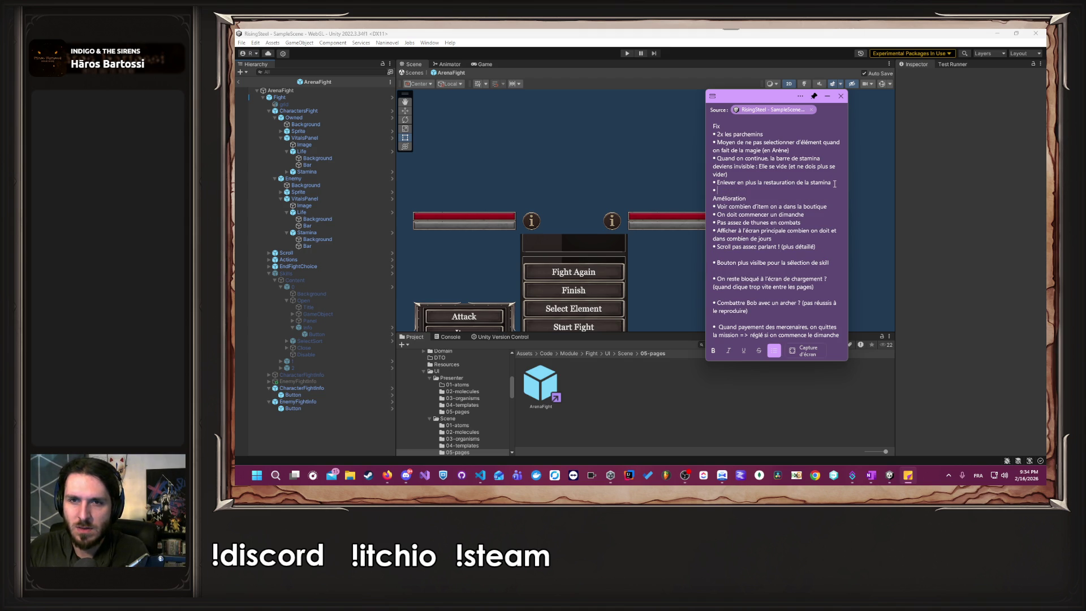
Step: Paste the mission-days item under Fix and delete the blank line before the skill-button item
click(760, 191)
key(ctrl+z)
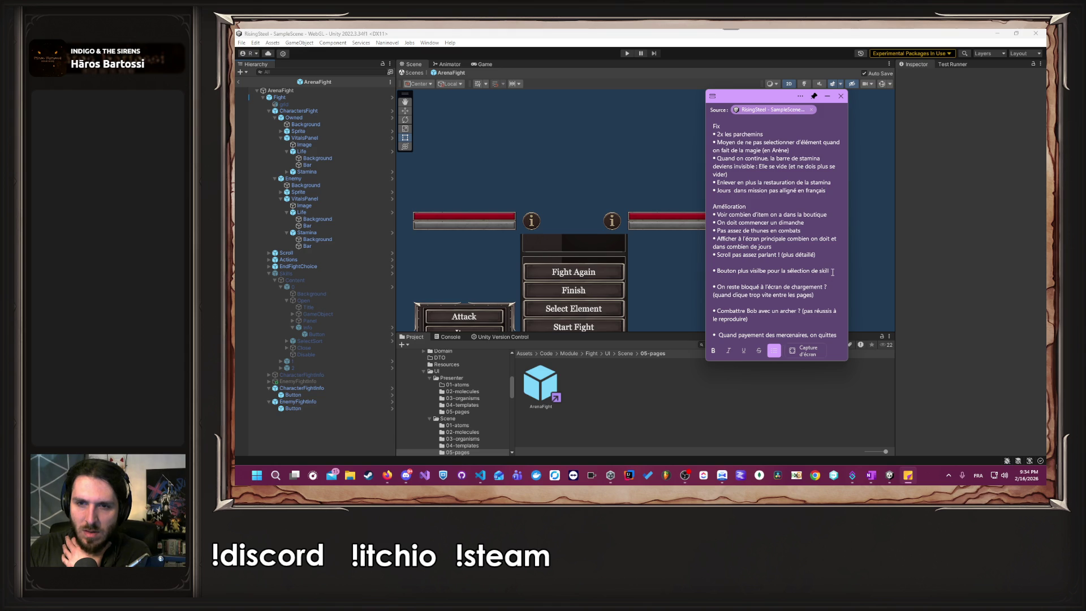
drag(829, 271, 697, 263)
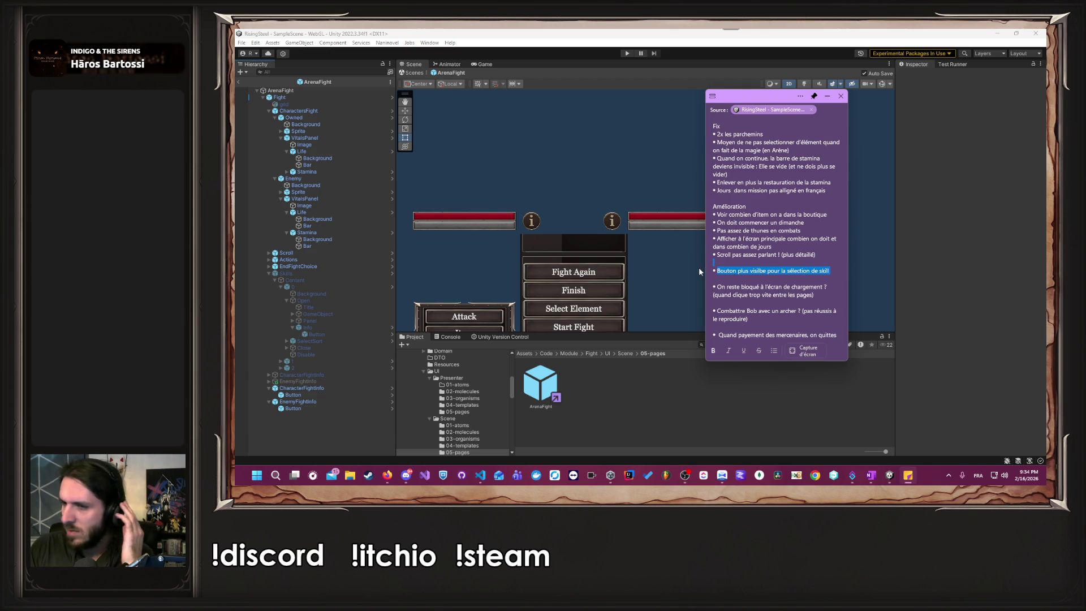
click(407, 476)
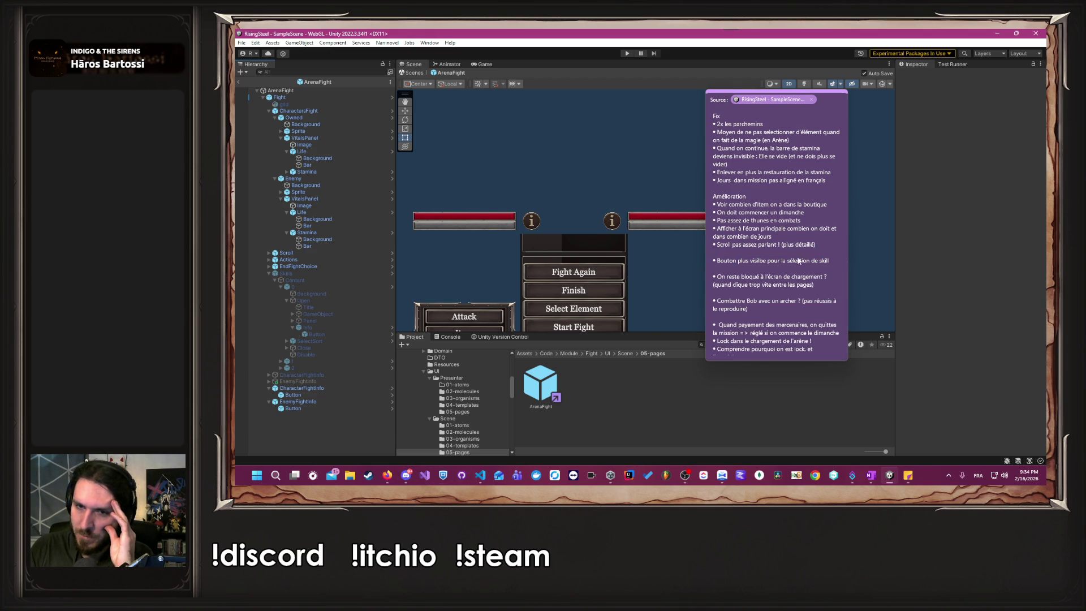
click(831, 256)
key(BackSpace)
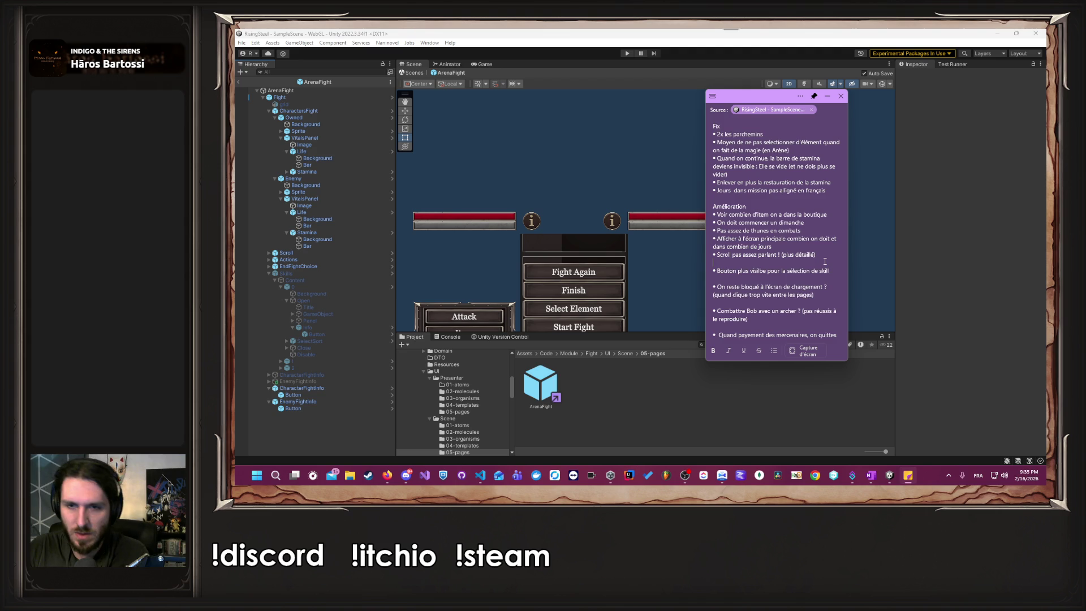
Step: Insert an empty line above the stuck-on-loading-screen item
scroll(827, 264, down, 1)
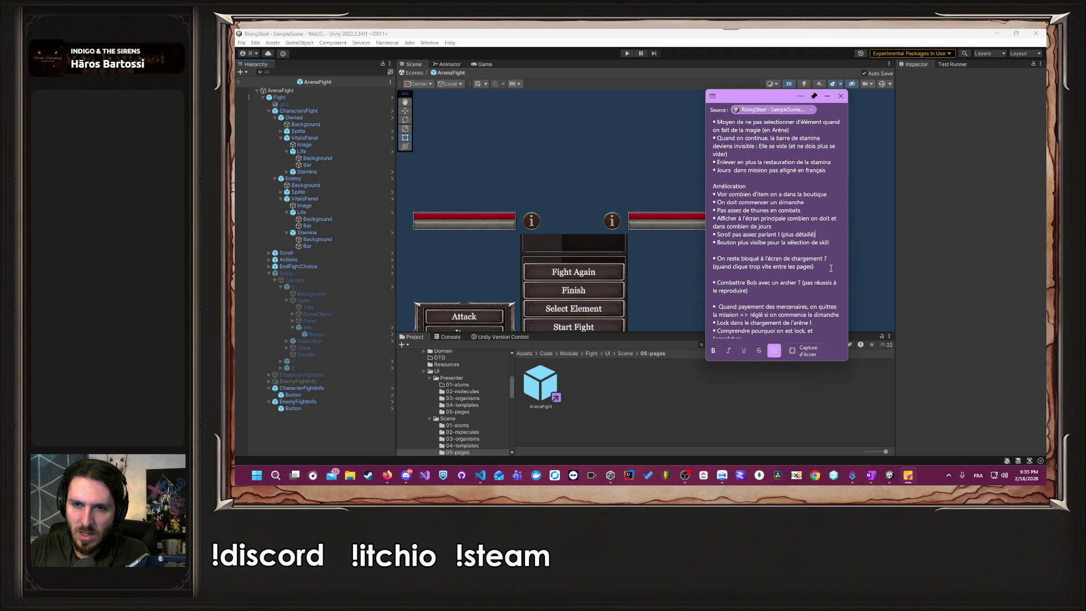
drag(815, 266, 709, 248)
click(744, 249)
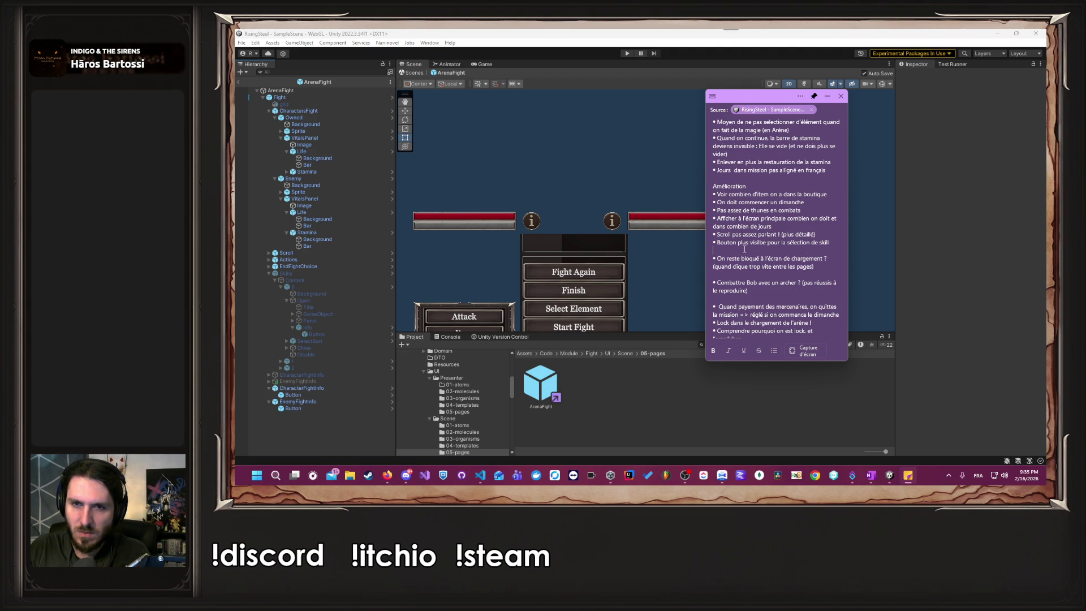
key(Return)
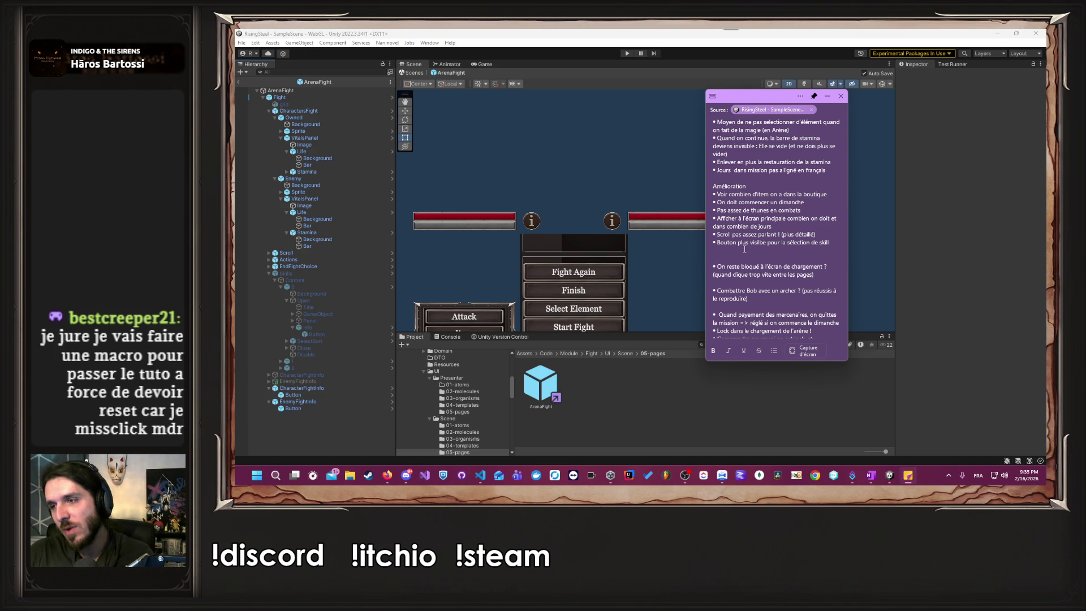
Step: Draft then remove a 'Skip pour passer le tuto' bullet, and restore the shop item's bullet
key(ctrl+shift+l)
text(Skip pour passer le tuto)
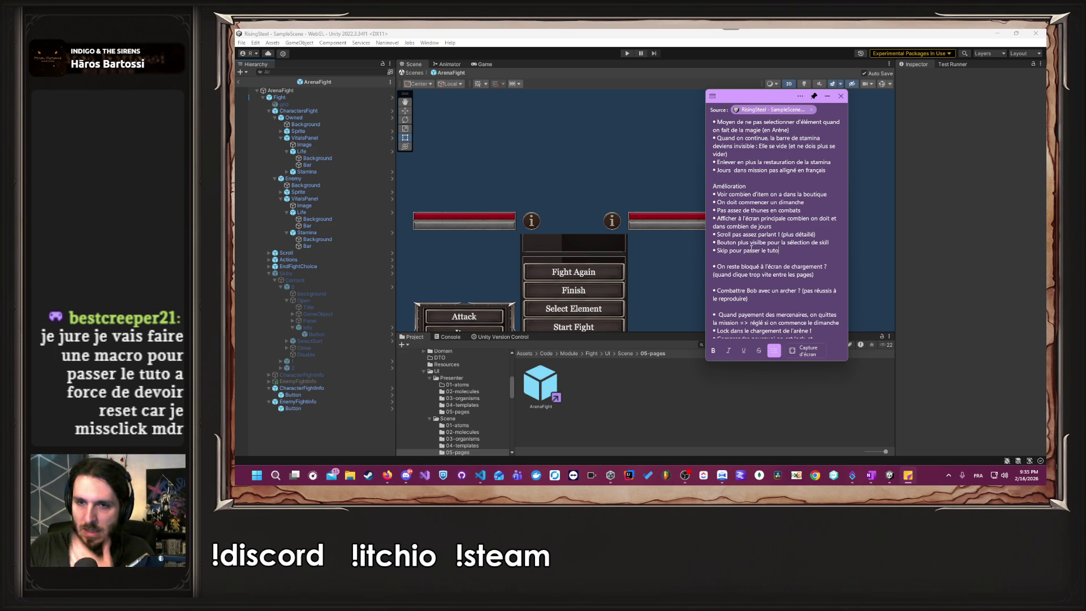
drag(791, 249, 691, 250)
key(BackSpace)
key(BackSpace)
key(BackSpace)
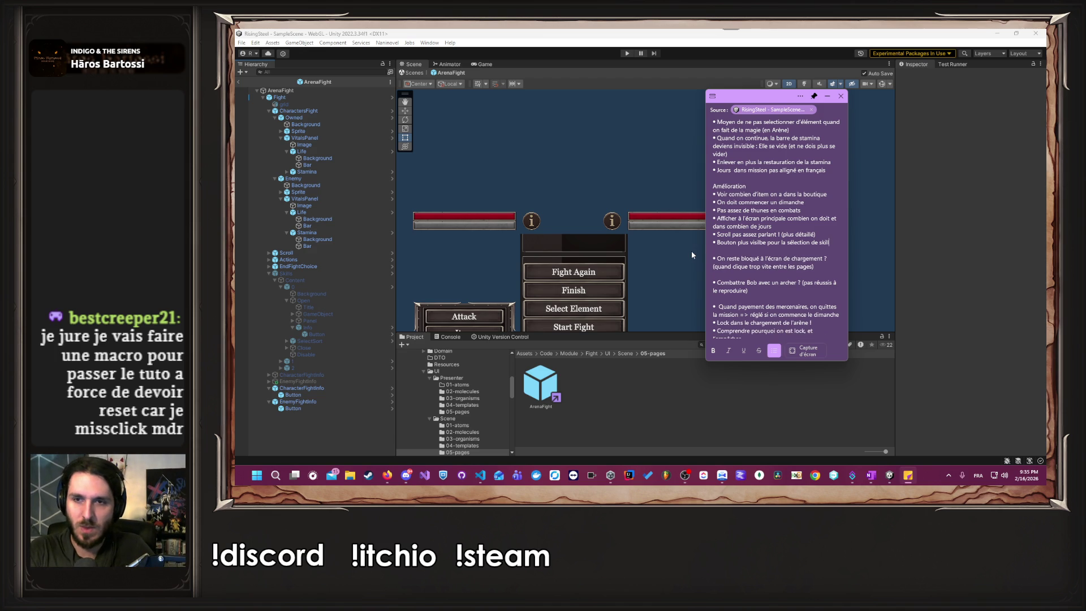
key(Up)
key(Up)
key(Up)
key(End)
key(Return)
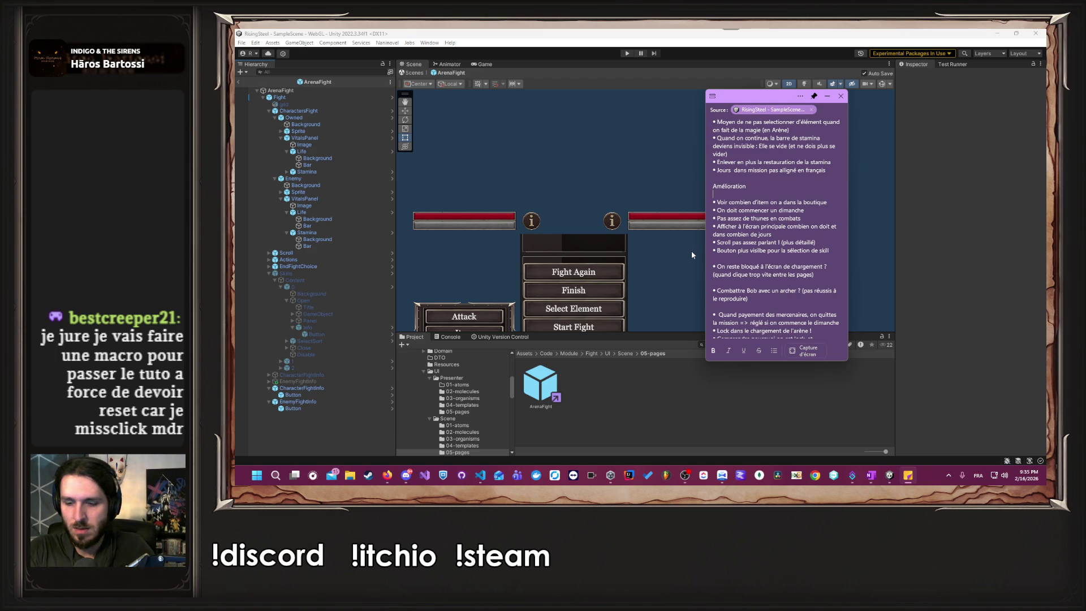
key(Down)
key(Return)
key(BackSpace)
key(BackSpace)
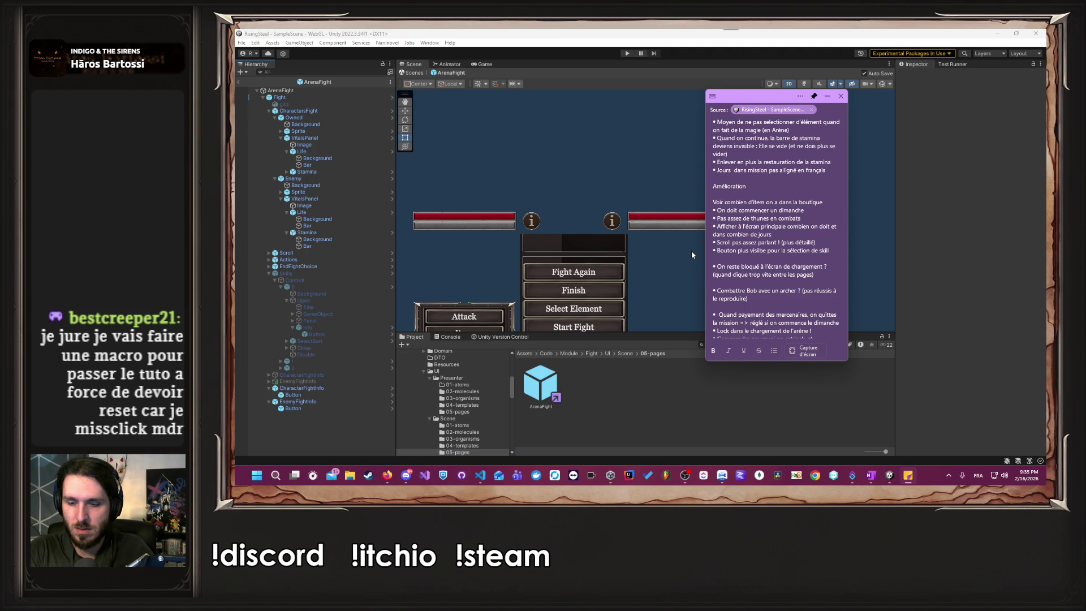
click(778, 355)
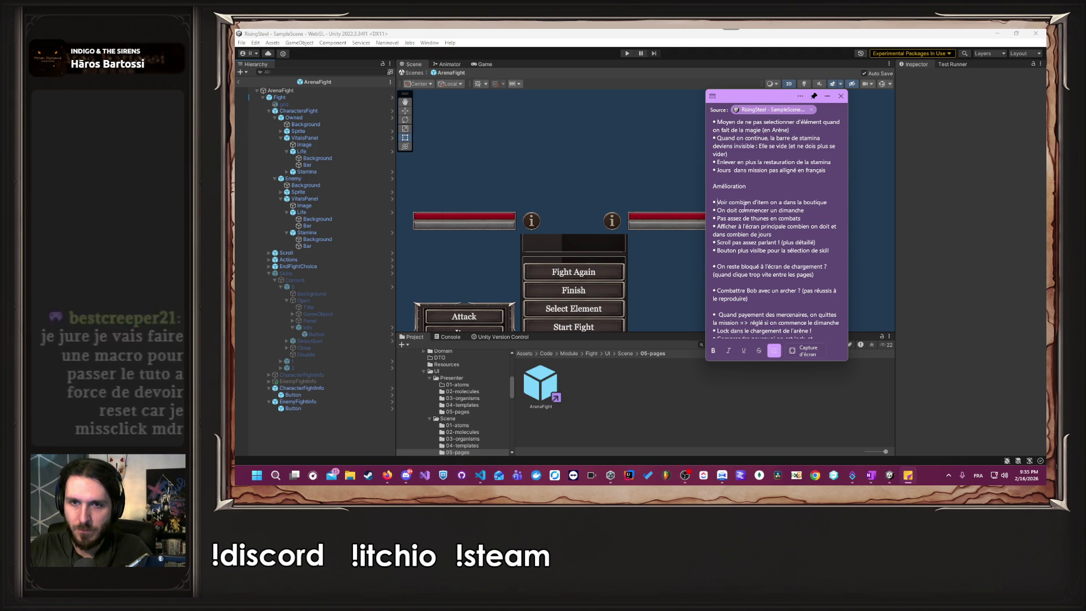
Step: Add a 'Skip pour passer le tuto +1' bullet right under the Amélioration heading
click(728, 186)
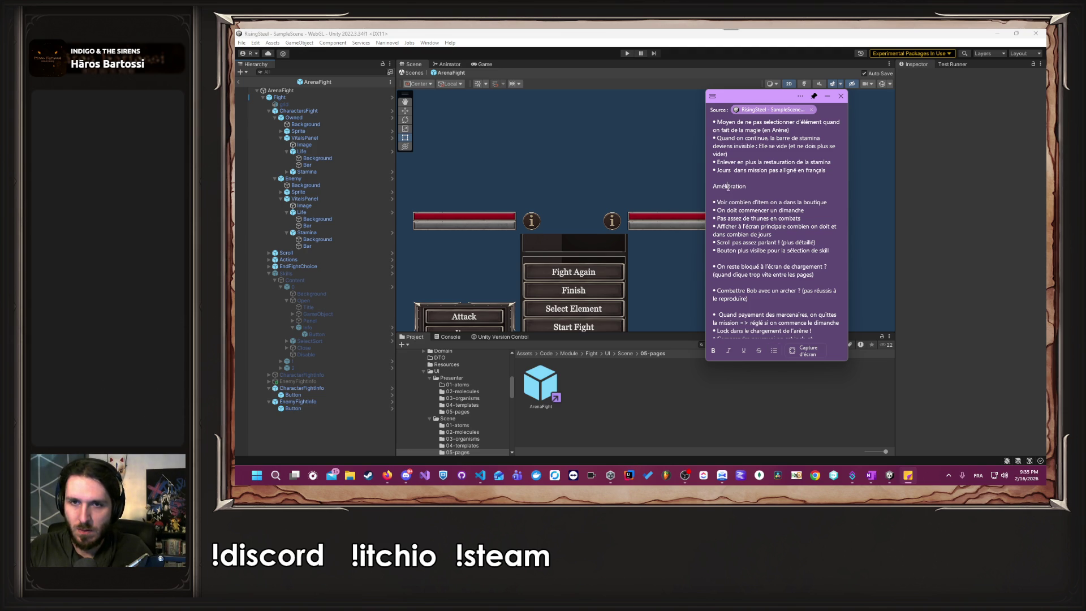
text(Skip pour passer le tuto)
click(775, 351)
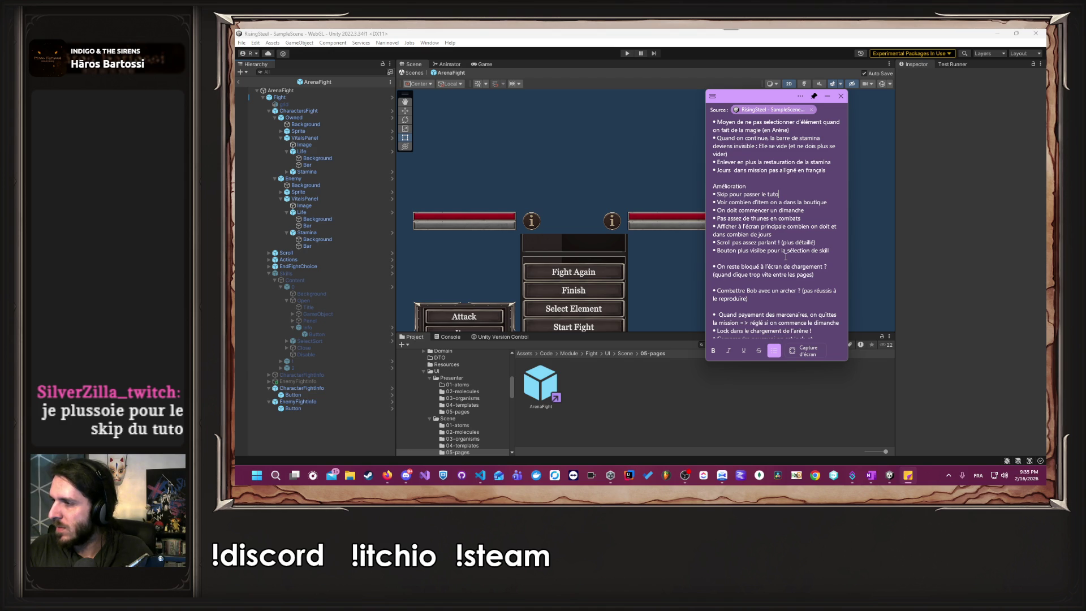
text(+1)
Step: Delete the archer-combat item and add blank lines after the skill-button and mercenary items
scroll(797, 195, down, 2)
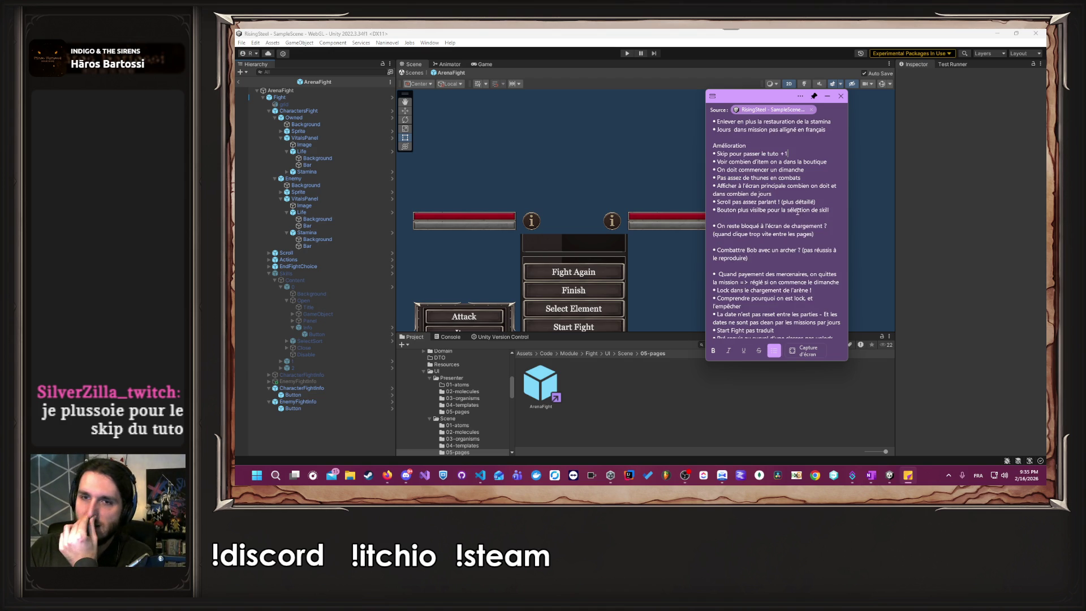
triple_click(748, 257)
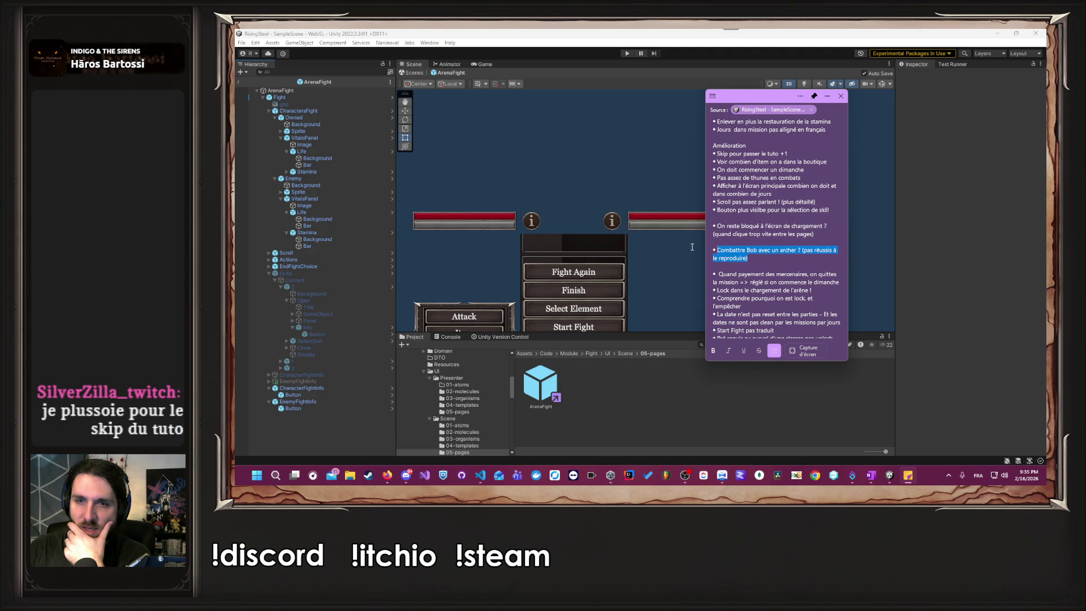
key(BackSpace)
key(BackSpace)
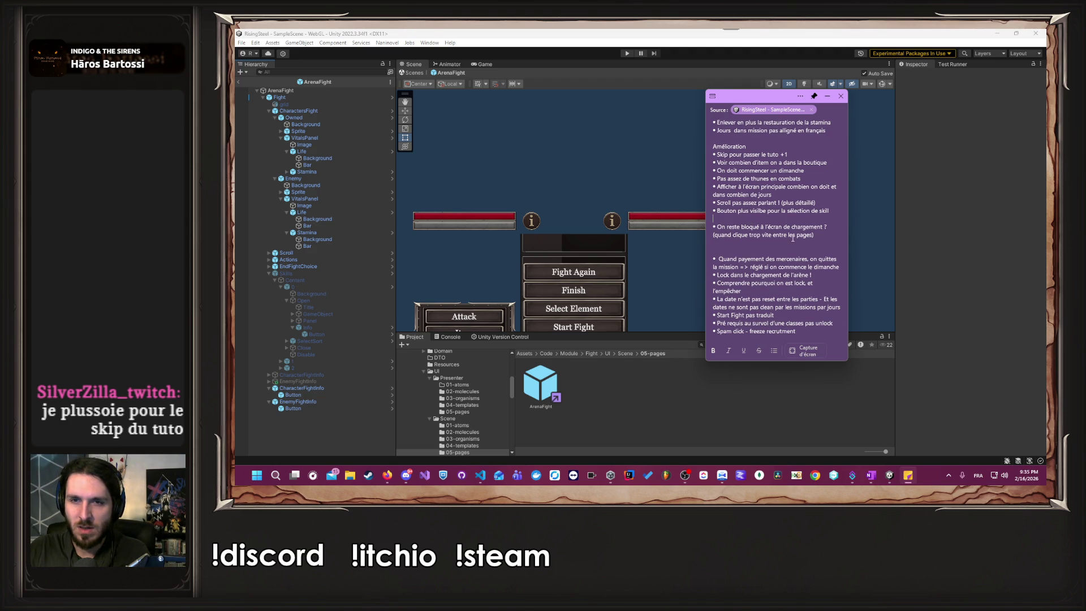
key(Return)
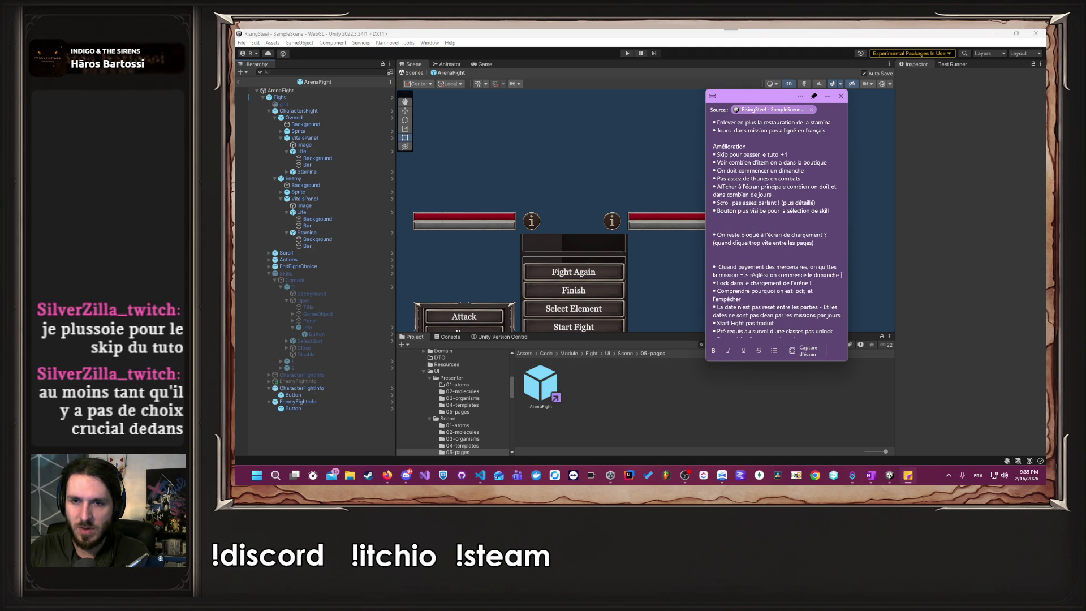
drag(834, 275, 745, 275)
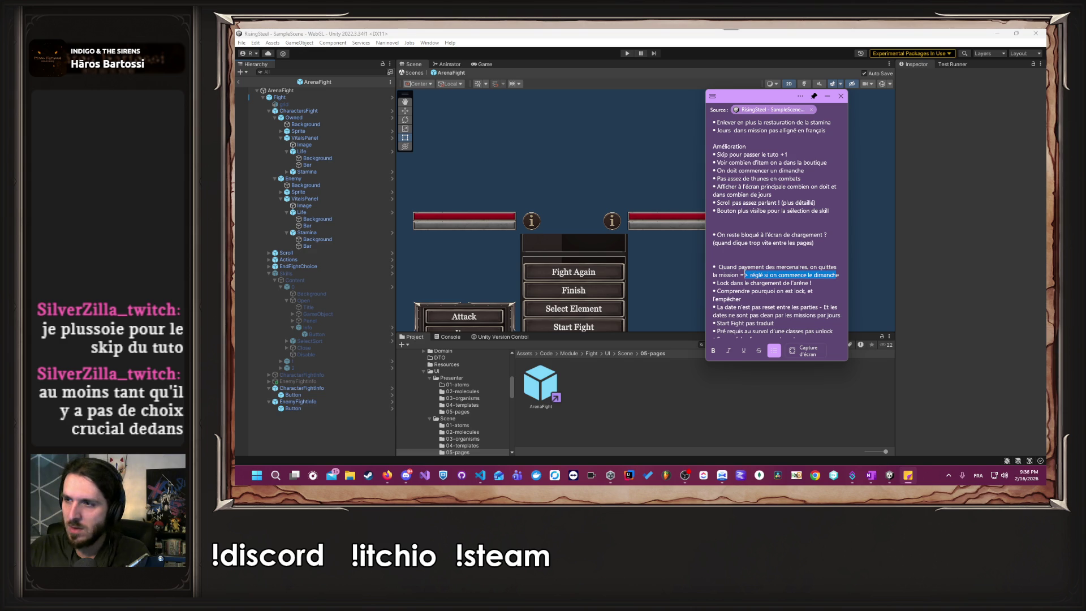
click(745, 274)
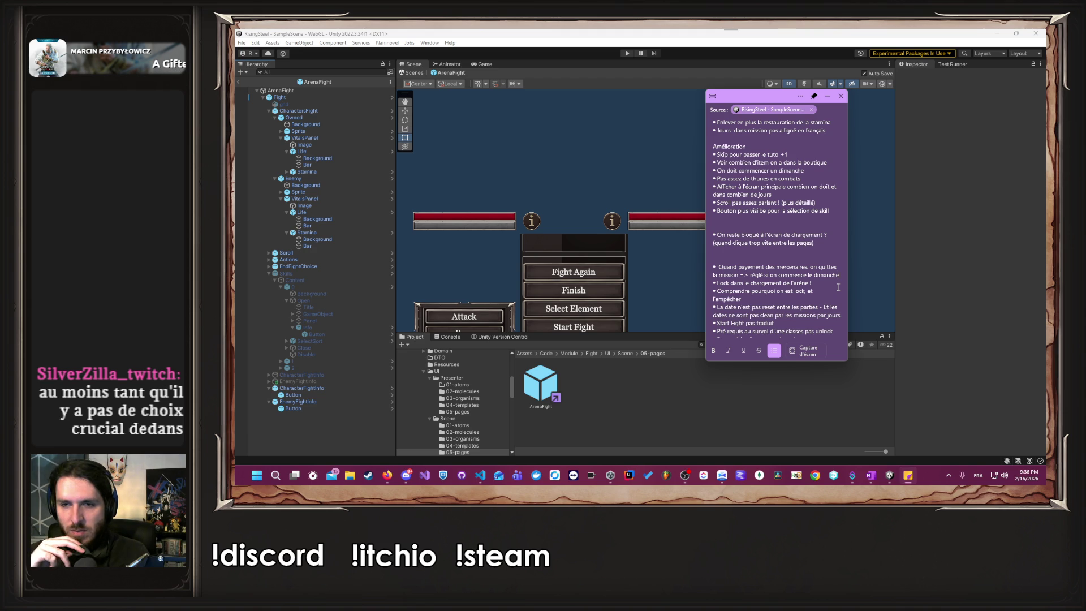
key(Return)
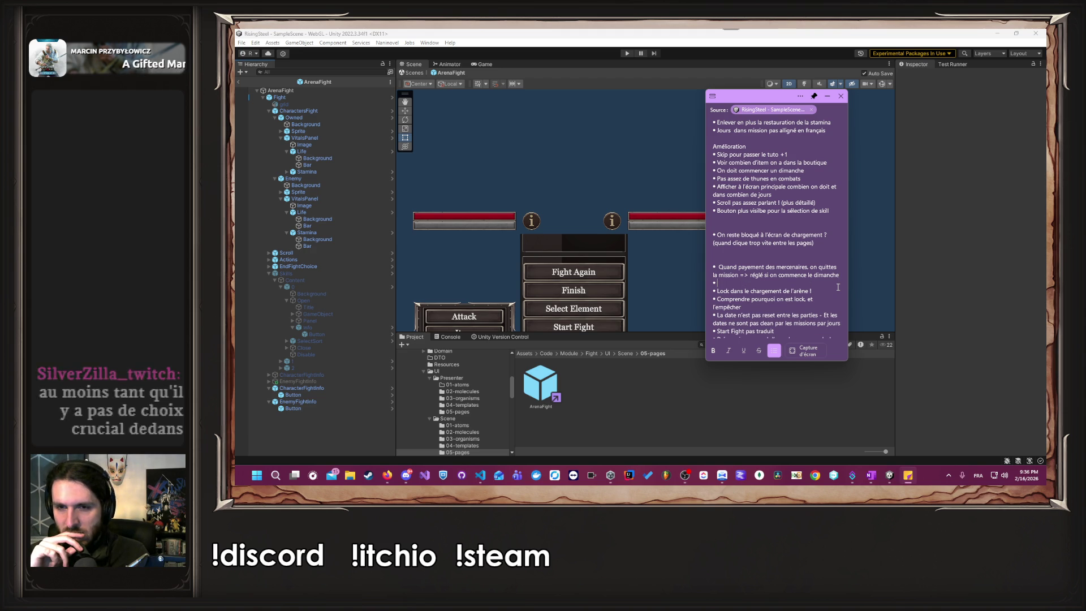
key(Return)
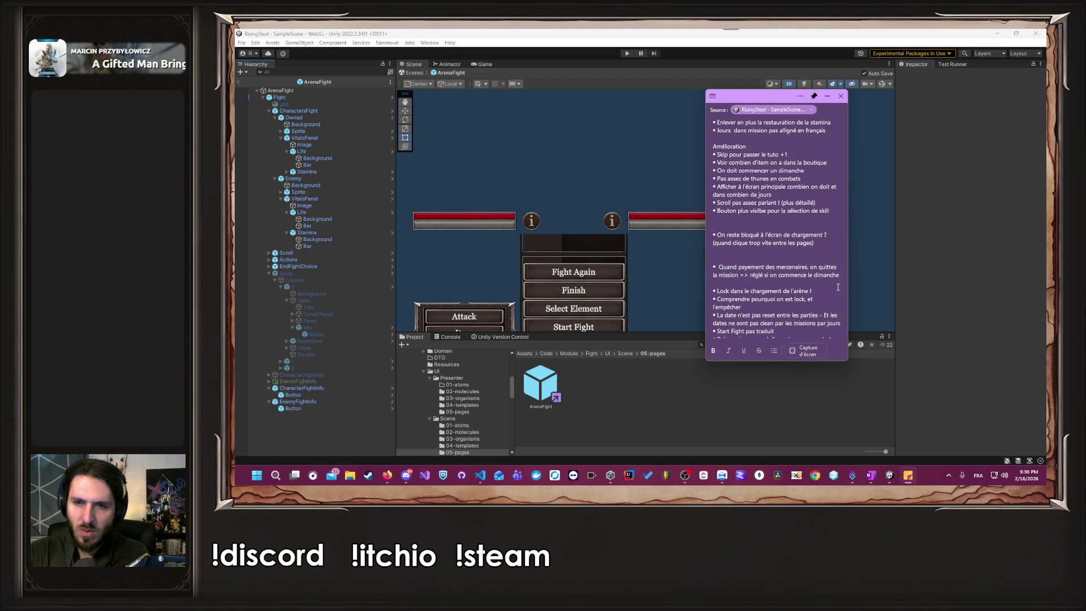
Step: Cut the 'La date n'est pas reset entre les parties' item from the list
scroll(837, 287, down, 1)
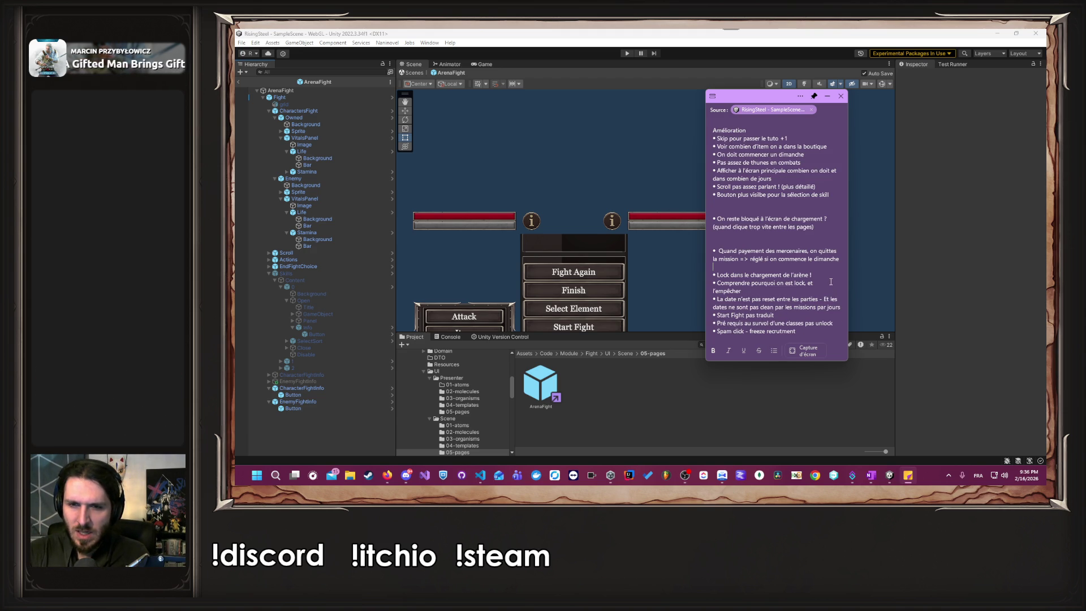
click(836, 309)
drag(841, 310, 684, 296)
key(ctrl+c)
key(BackSpace)
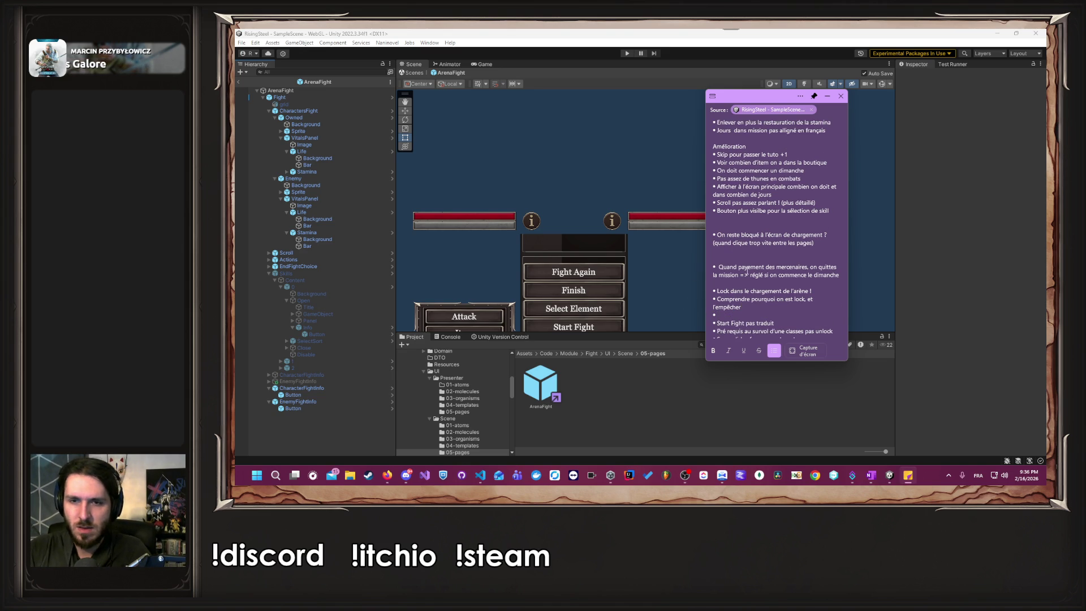
Step: Paste the date-reset item as a bullet at the end of the Fix list
scroll(763, 260, up, 2)
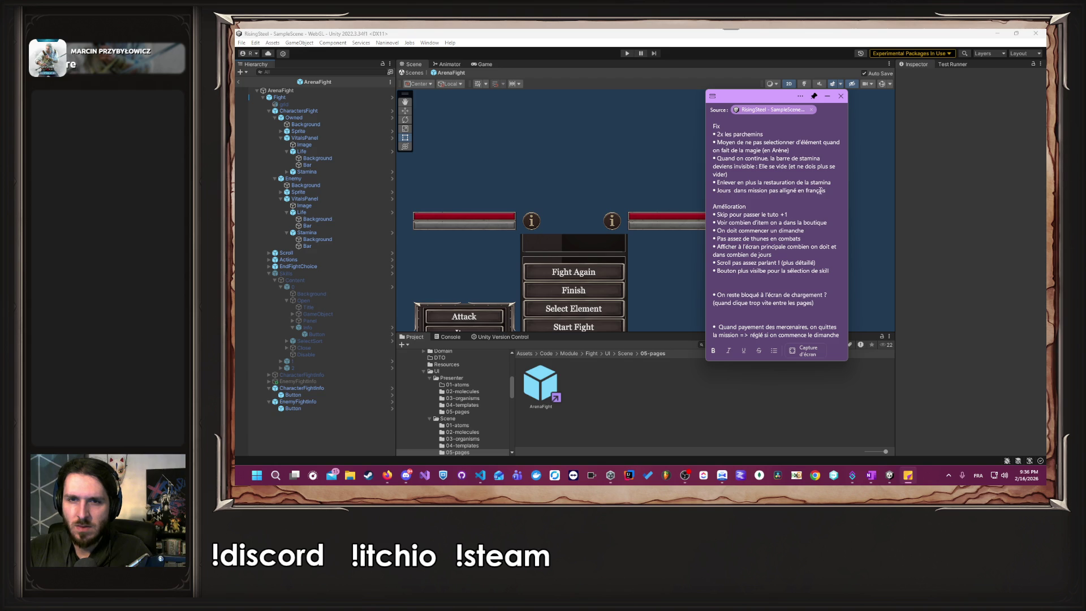
key(ctrl+v)
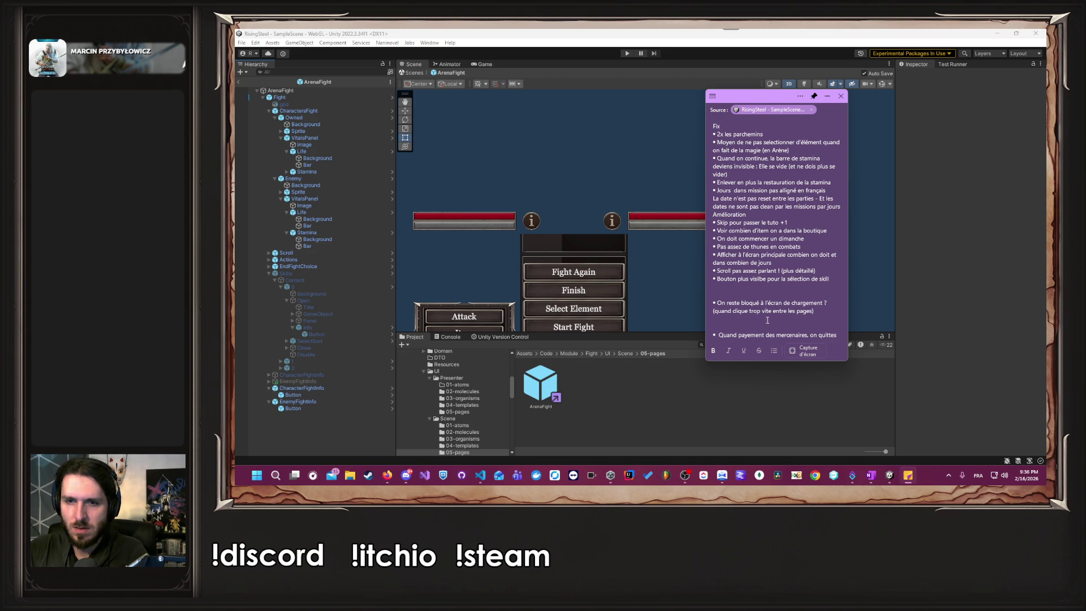
click(774, 350)
key(Return)
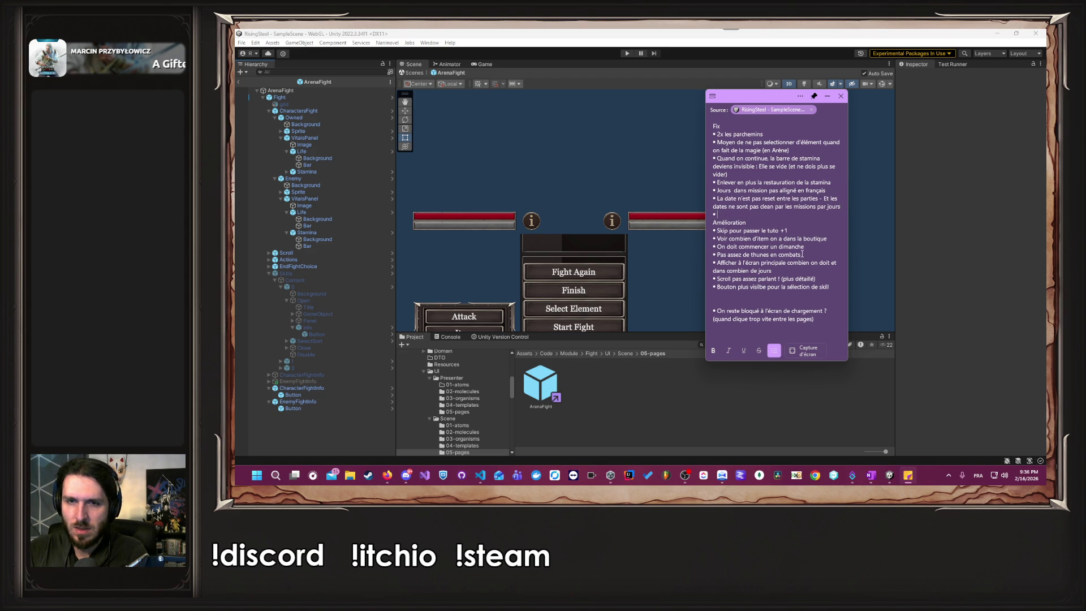
key(BackSpace)
Step: Move the 'Pré requis…' class-prerequisite item below 'Bouton plus visible…' under Amélioration
scroll(806, 263, down, 3)
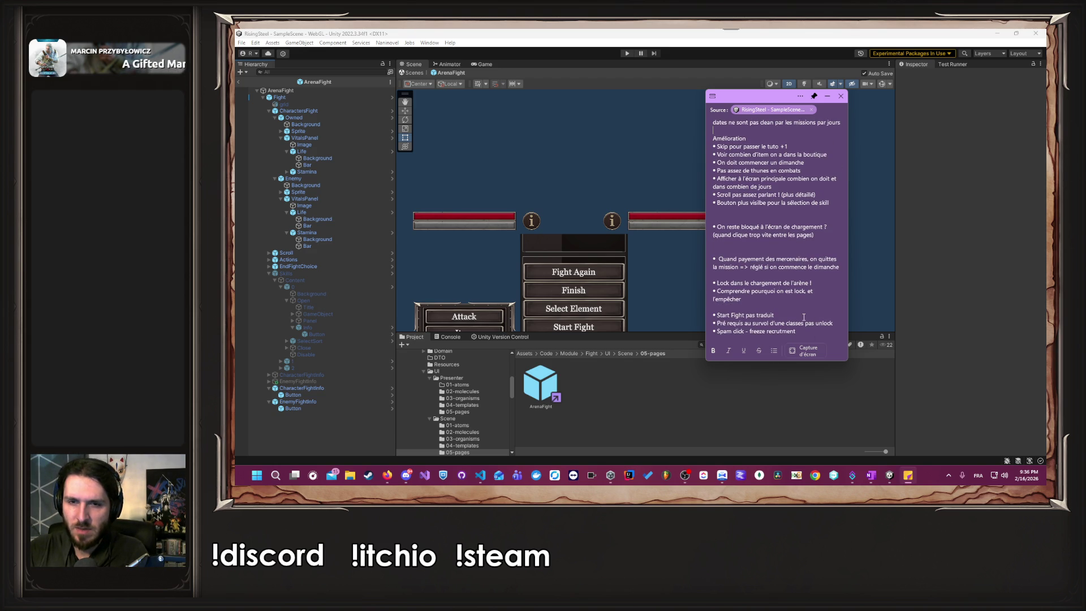
click(799, 314)
key(shift+Home)
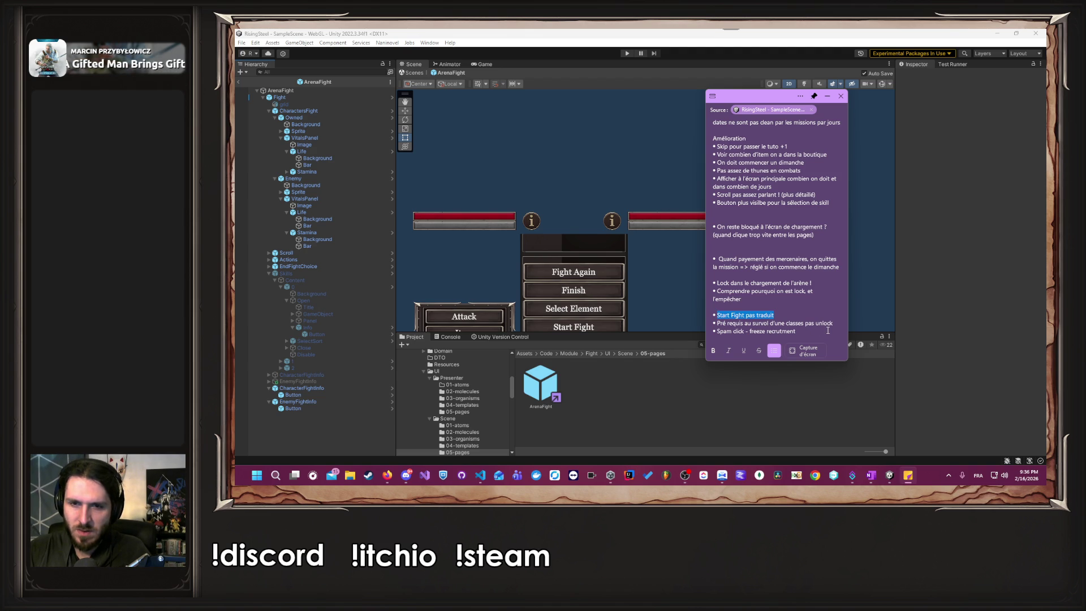
mouse_move(835, 322)
mouse_down()
mouse_move(735, 315)
mouse_move(714, 330)
mouse_up()
key(ctrl+c)
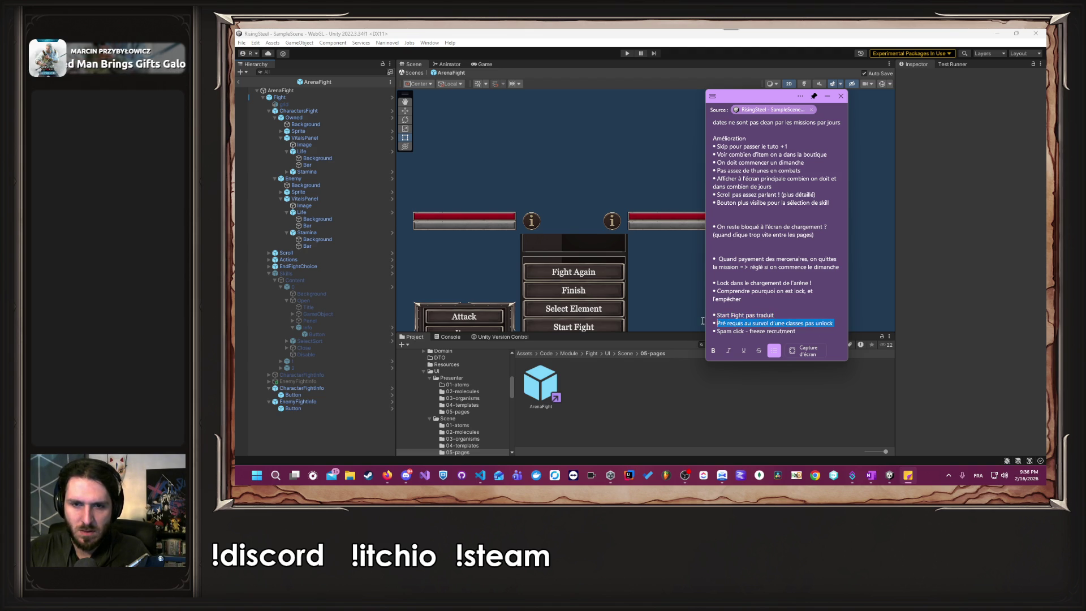
key(BackSpace)
scroll(794, 291, up, 2)
click(727, 260)
key(ctrl+v)
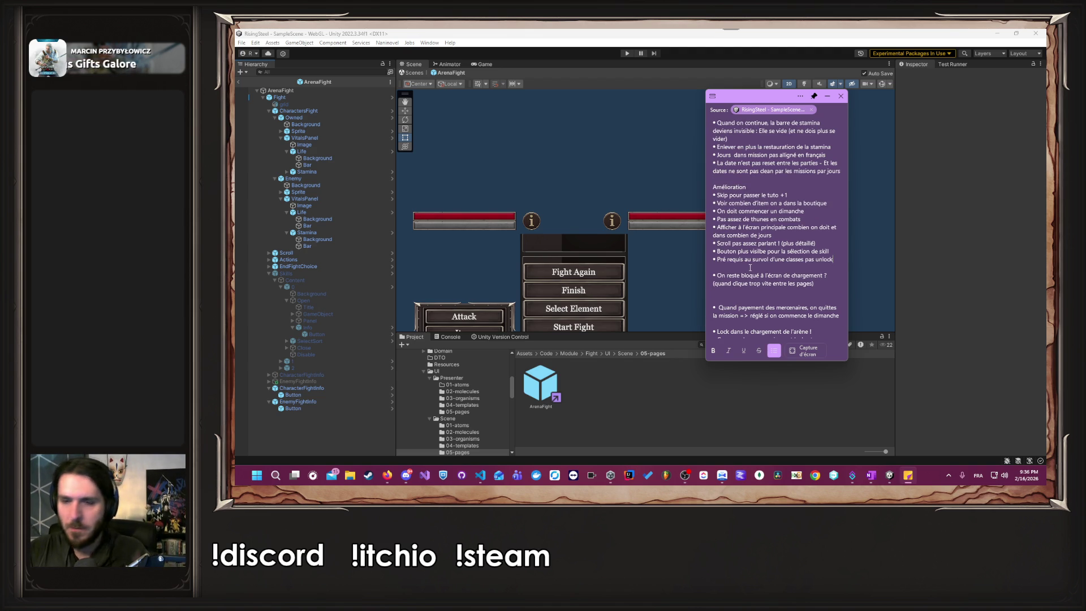
Step: Remove two leftover blank lines and hide the sticky note
scroll(749, 267, down, 2)
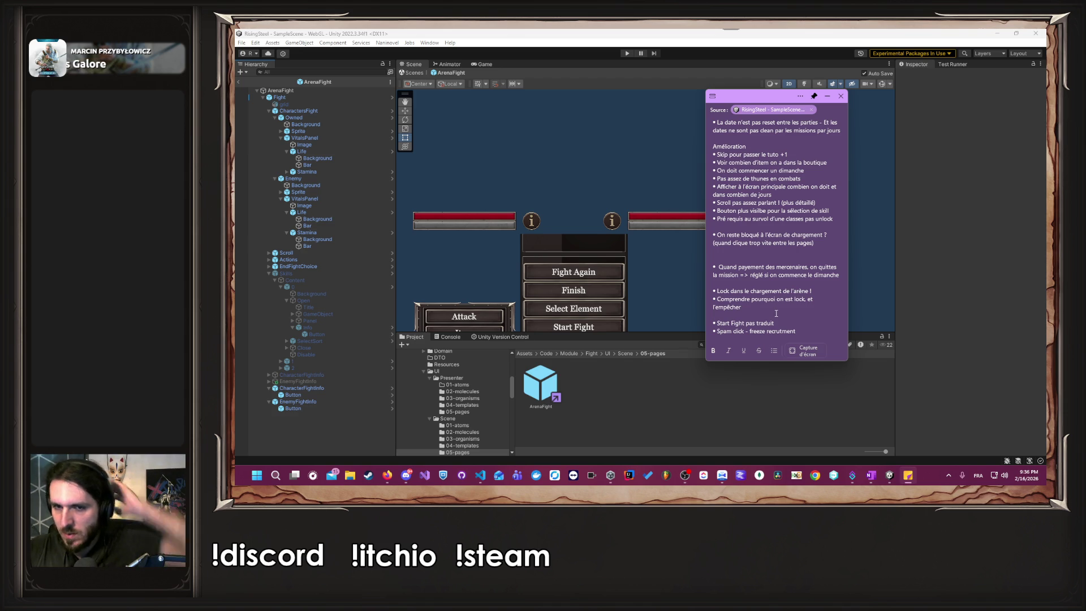
key(BackSpace)
click(772, 290)
key(BackSpace)
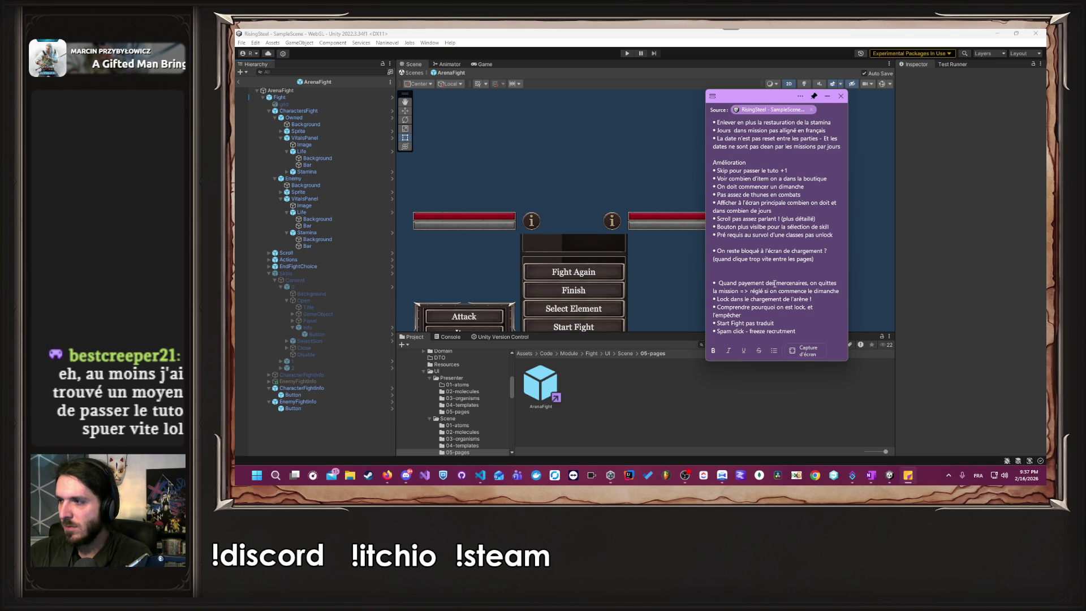
scroll(774, 277, up, 2)
scroll(778, 271, down, 2)
scroll(786, 270, up, 2)
drag(796, 229, 709, 234)
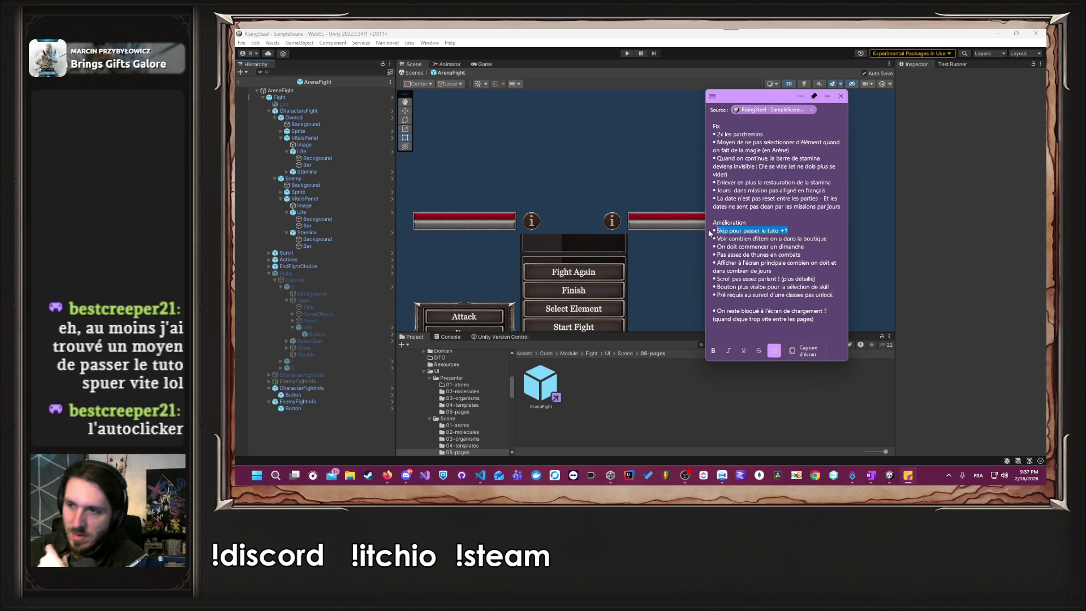
click(827, 96)
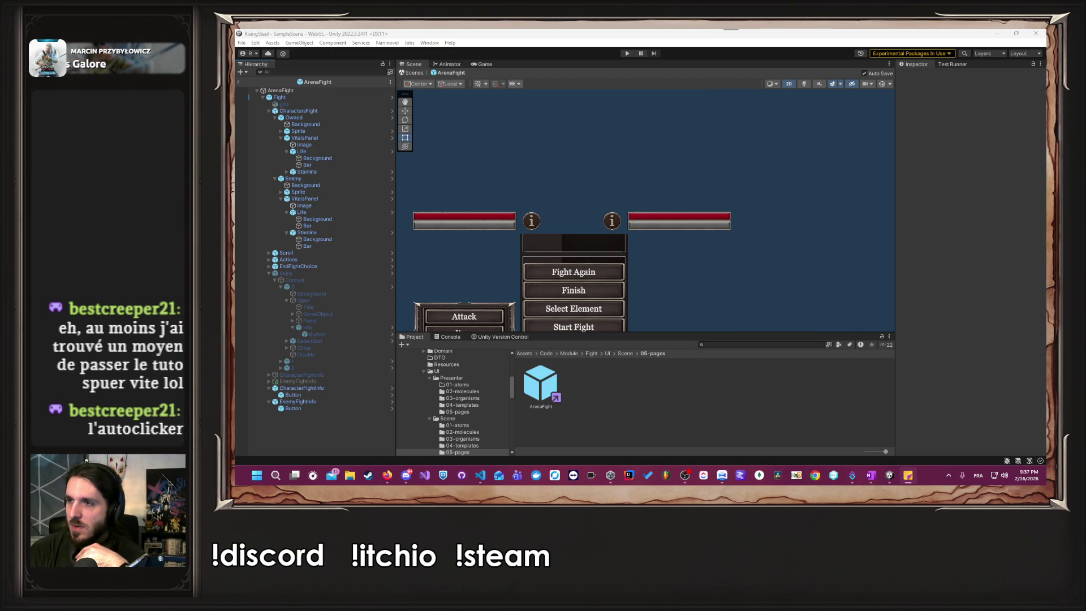
Step: Browse to Module/SelectCharacter/UI/Scene/05-pages and open the RecruitmentMainCharacter prefab
scroll(800, 176, down, 3)
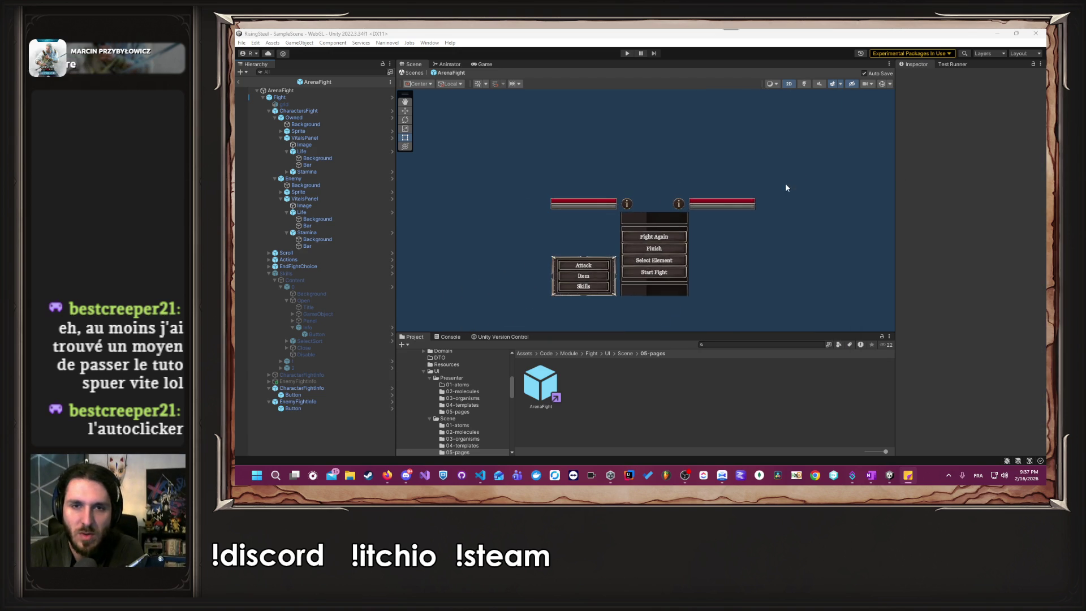
click(651, 317)
scroll(492, 391, down, 2)
drag(543, 334, 543, 233)
scroll(452, 340, up, 5)
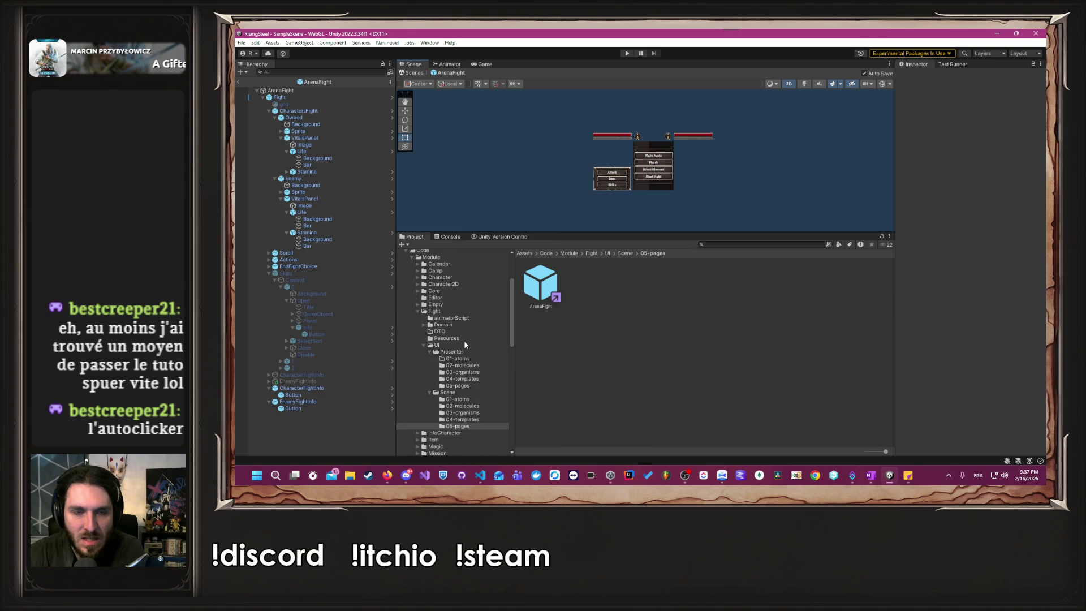
click(423, 345)
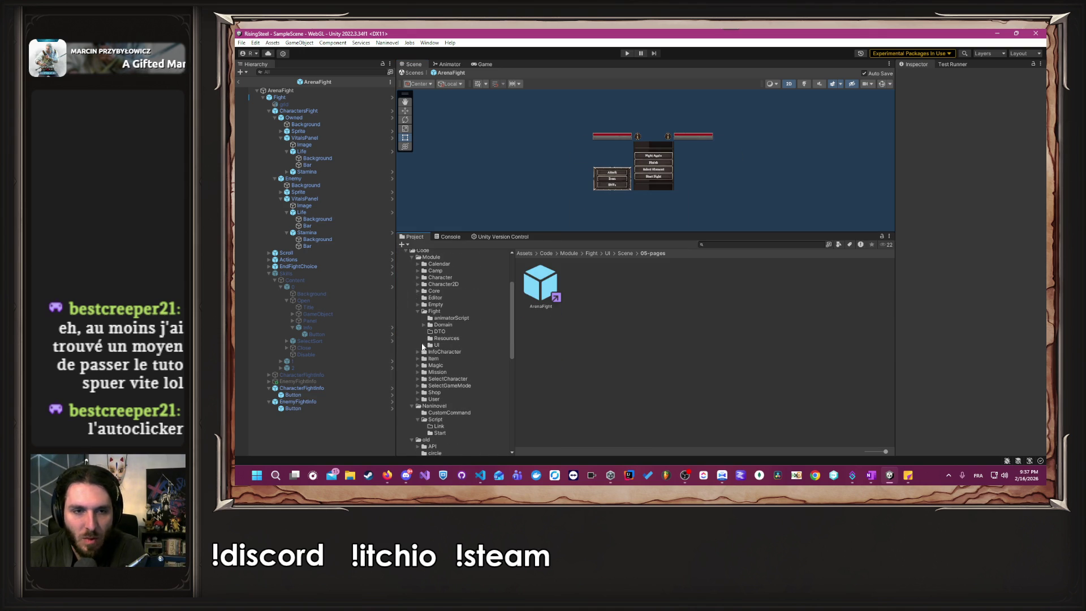
click(417, 312)
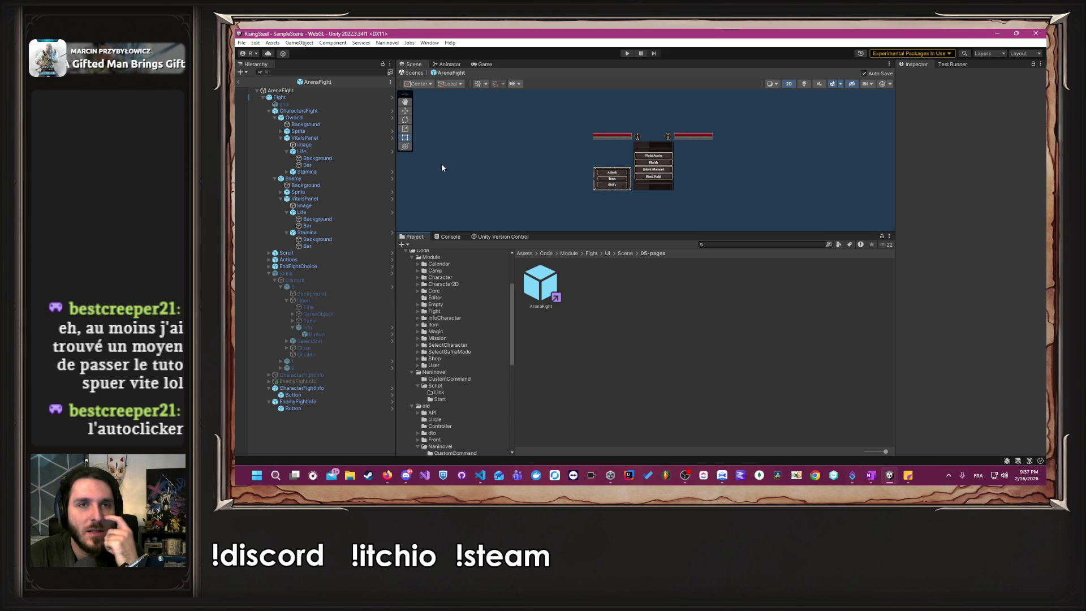
click(452, 345)
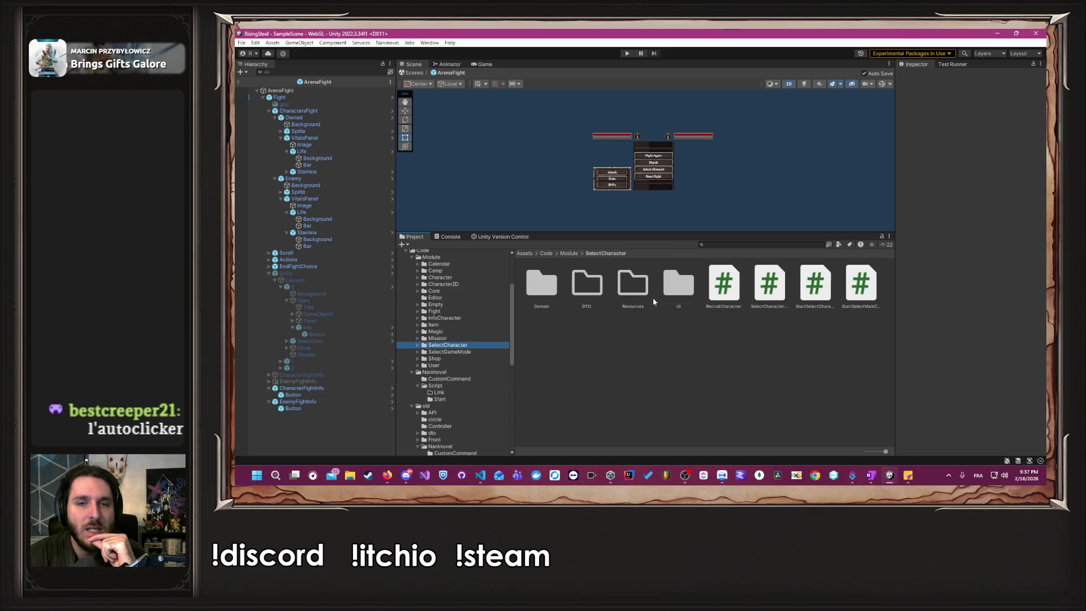
double_click(682, 283)
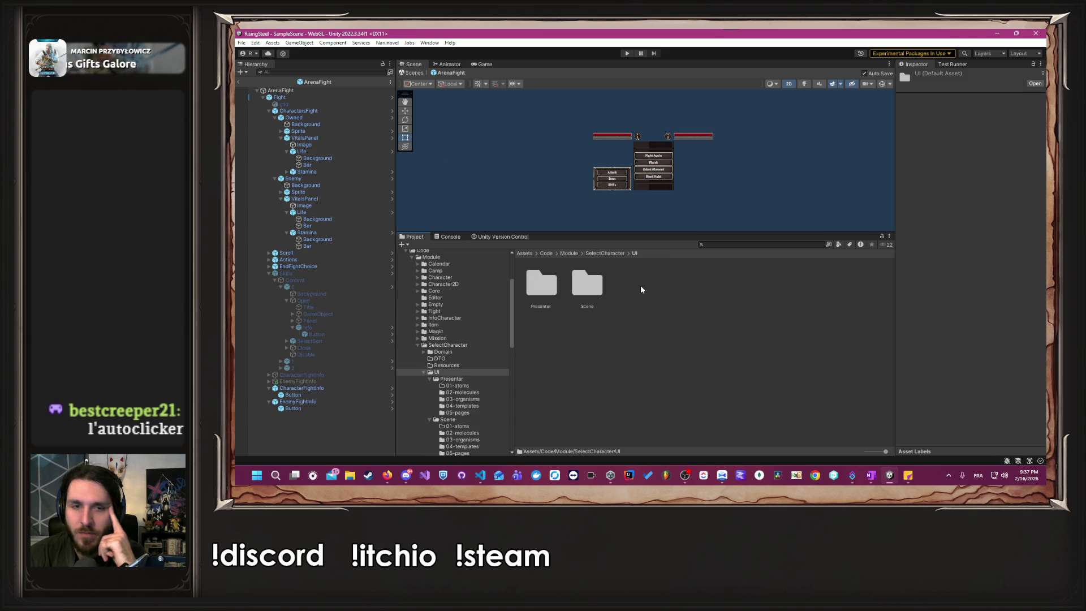
double_click(588, 285)
double_click(726, 285)
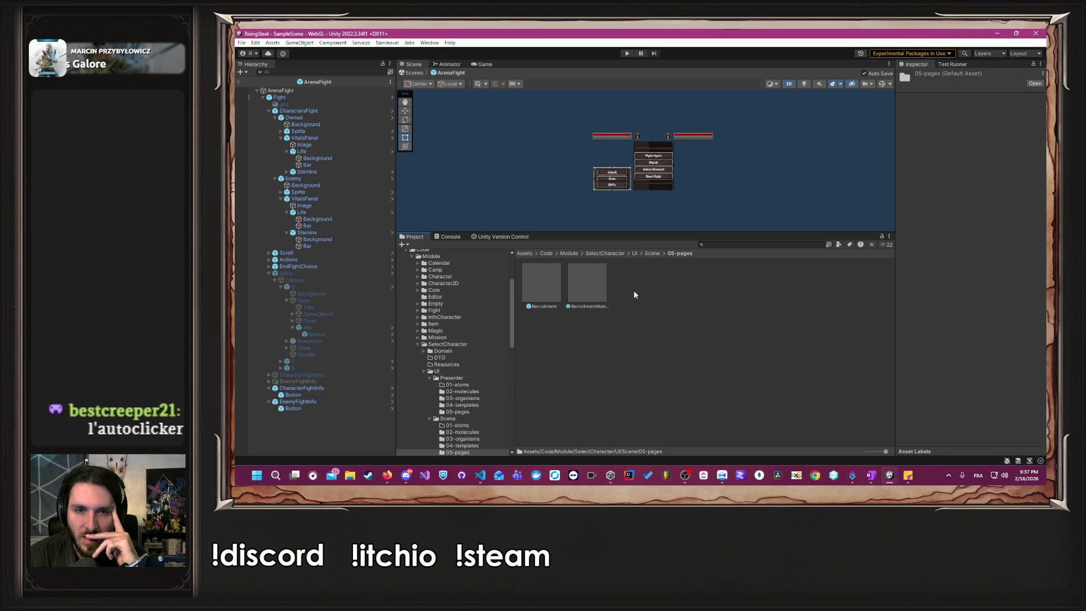
double_click(598, 287)
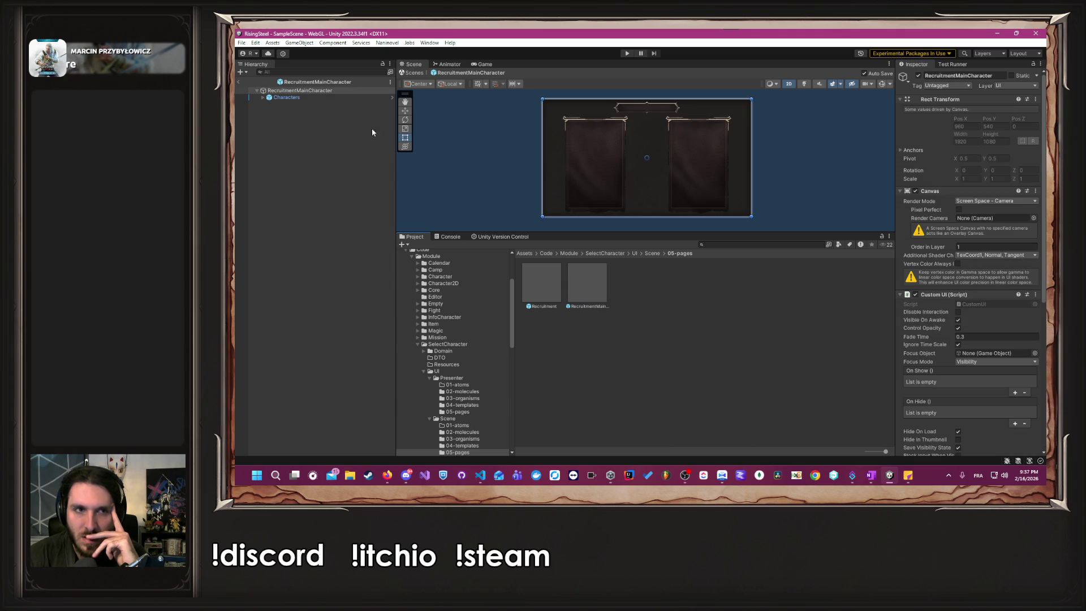
Step: Locate the prefab's PSelectMainCharacter script and open it in the code editor
scroll(929, 322, down, 5)
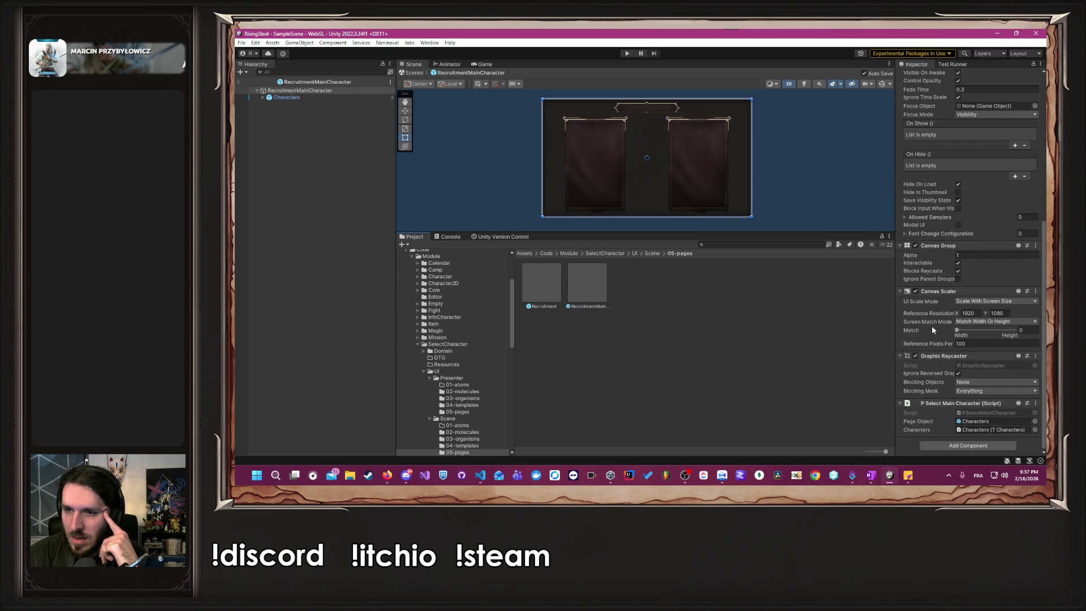
click(992, 412)
click(594, 287)
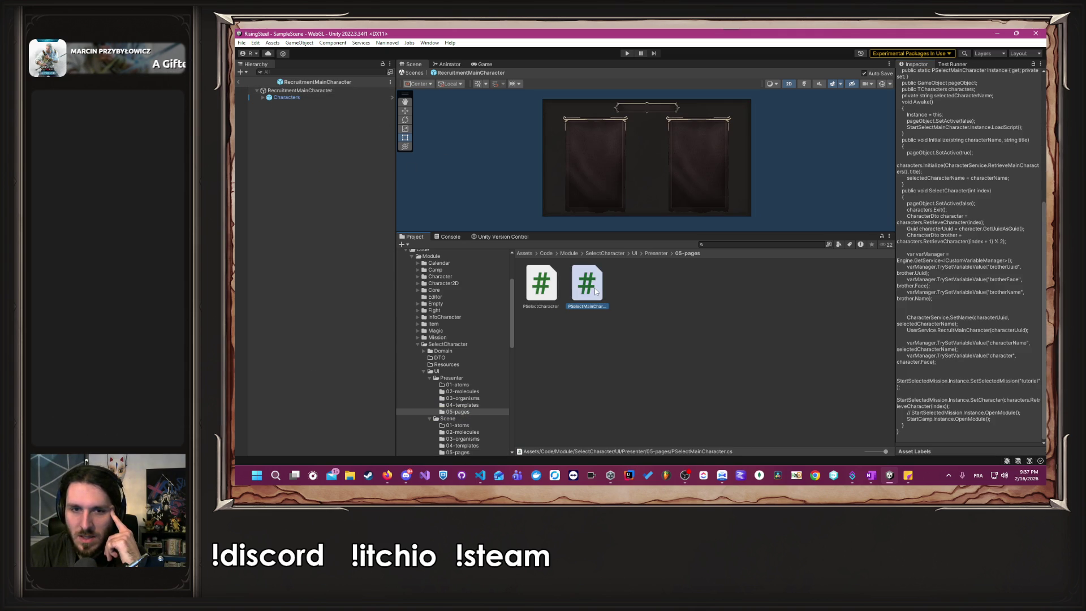
double_click(595, 287)
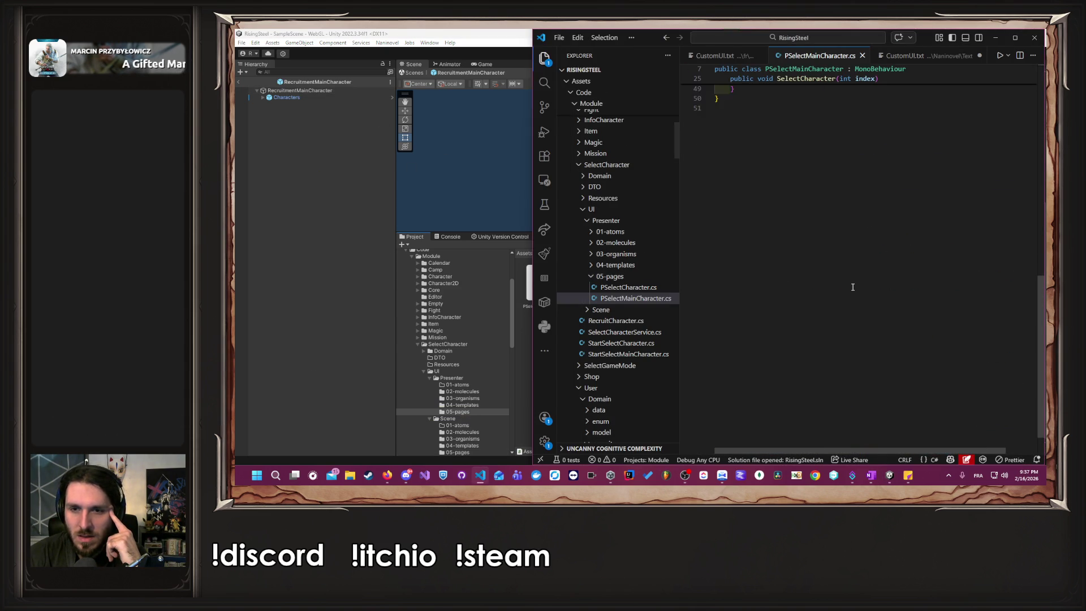
Step: Replace StartCamp.Instance.OpenModule() with the uncommented StartSelectedMission.Instance.OpenModule() and save
scroll(853, 286, up, 2)
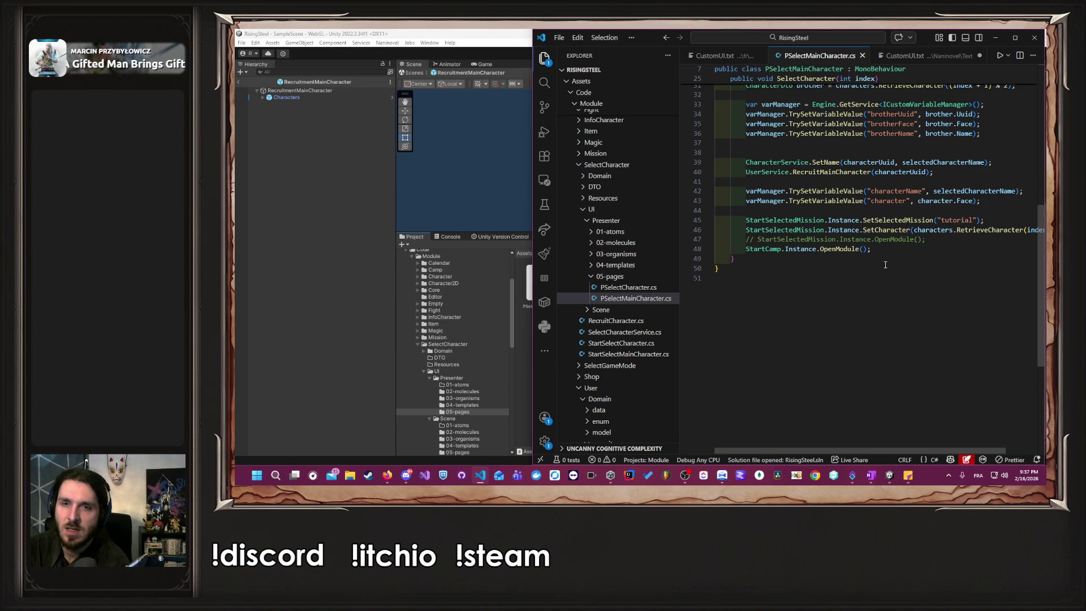
click(883, 239)
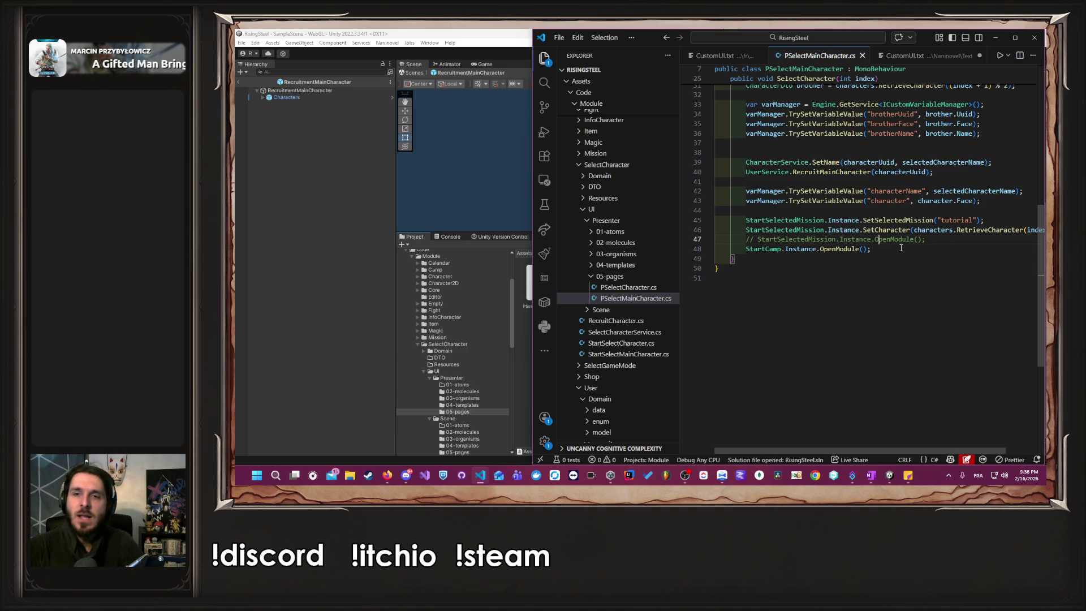
scroll(638, 216, down, 1)
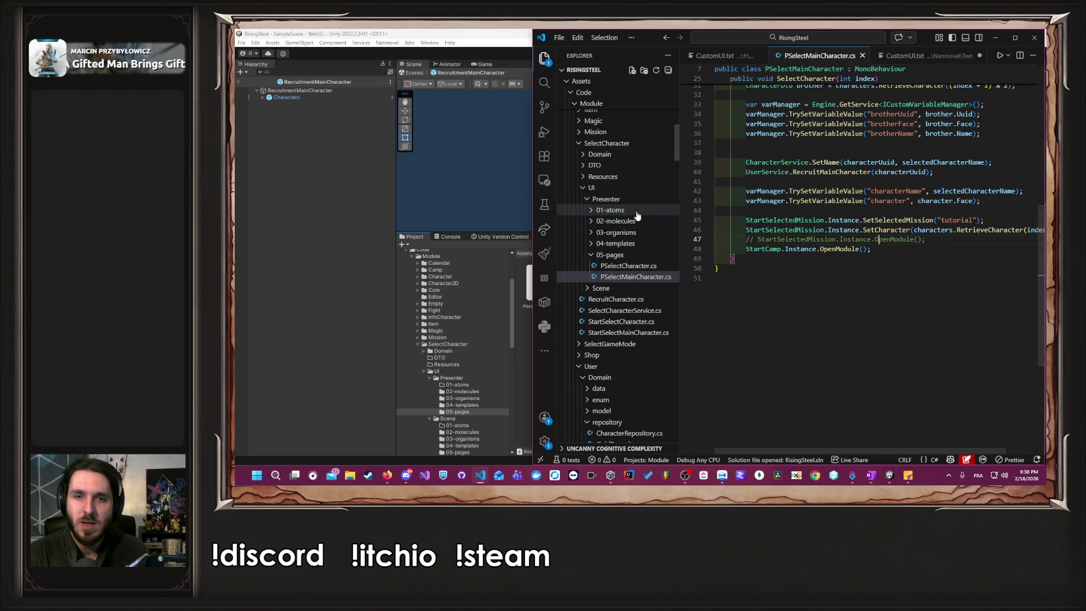
scroll(622, 308, down, 10)
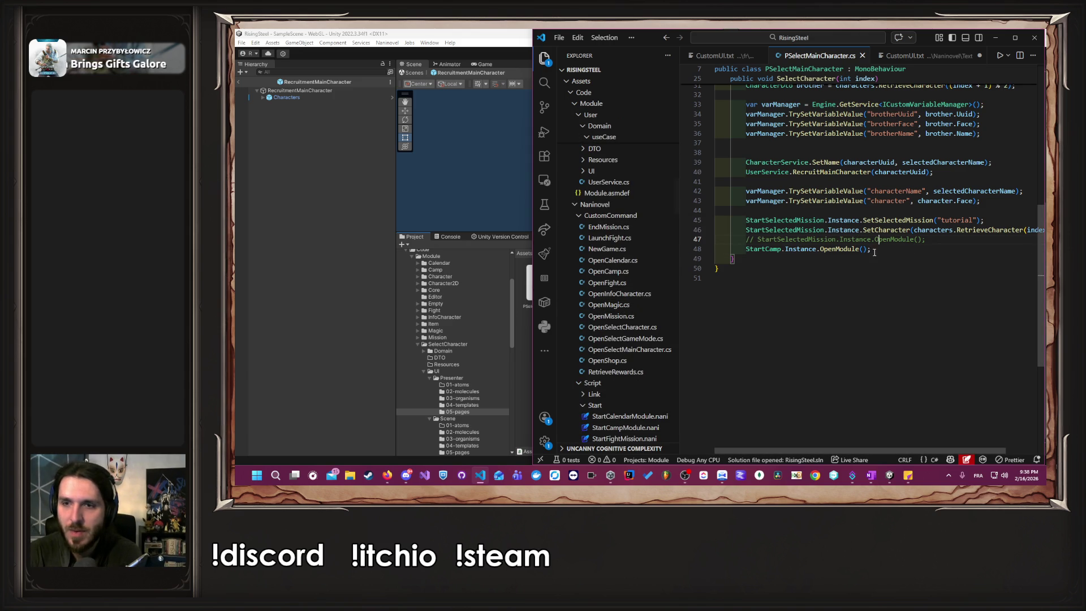
drag(925, 239, 872, 249)
key(BackSpace)
key(ctrl+slash)
key(ctrl+s)
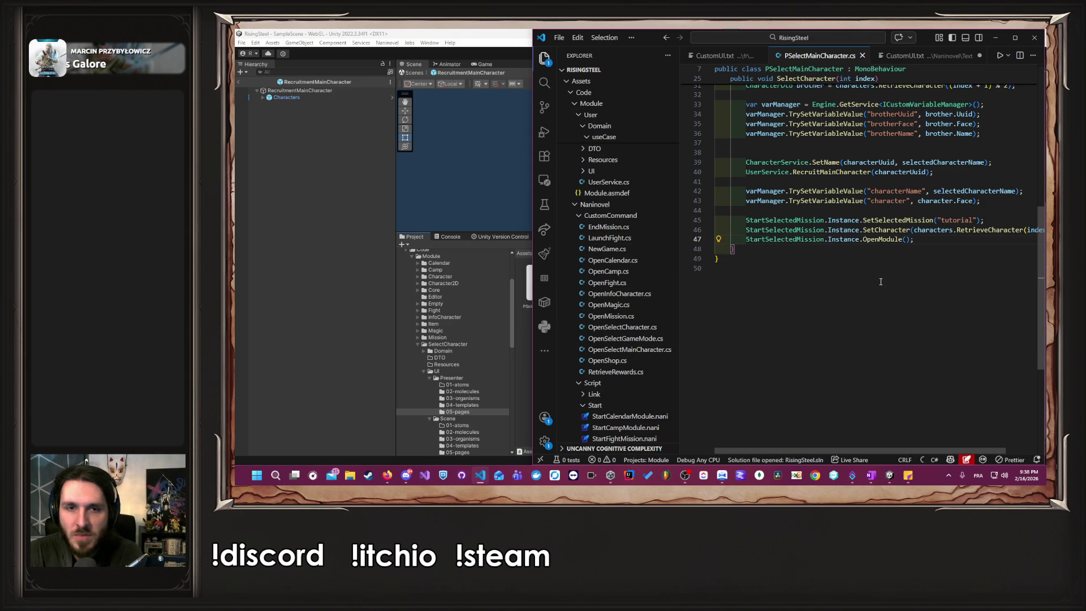
scroll(609, 240, down, 10)
scroll(639, 278, down, 5)
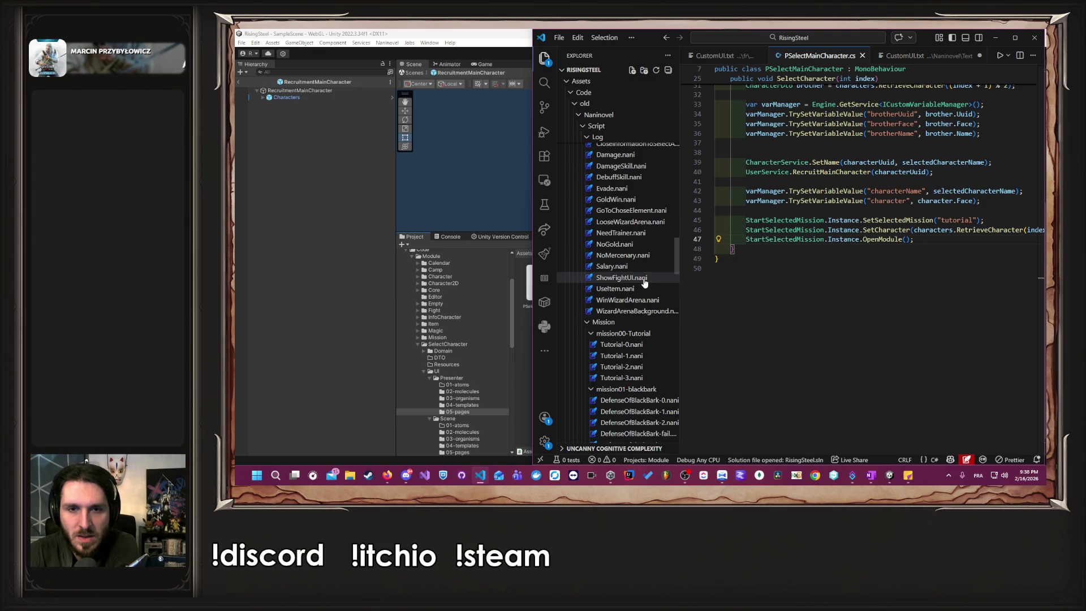
Step: Open Tutorial-0.nani and add a '# Tutorial' label near the top
click(621, 344)
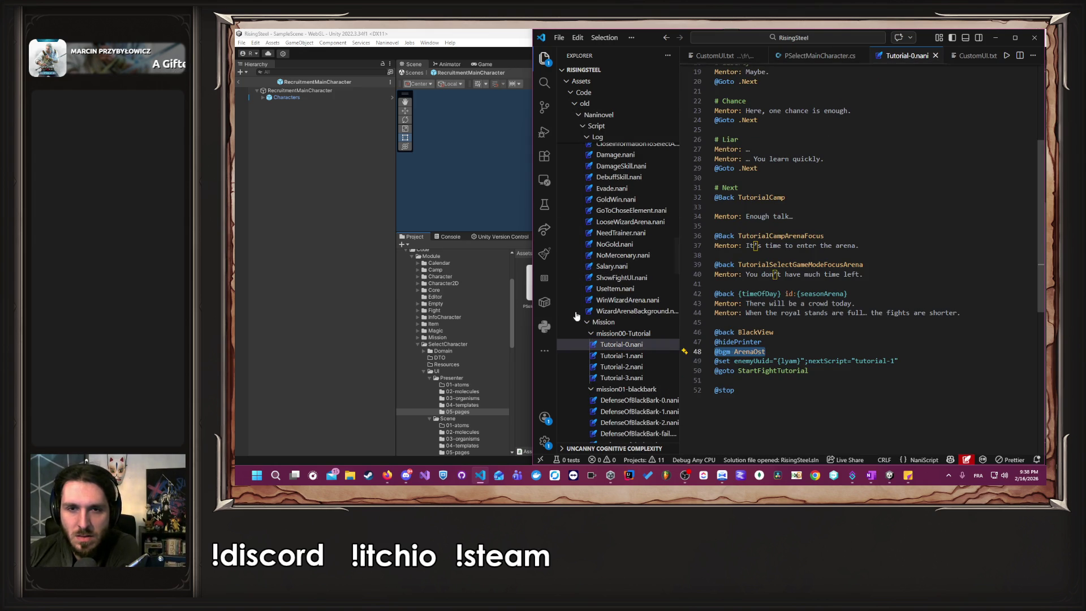
scroll(599, 314, up, 5)
scroll(643, 313, up, 5)
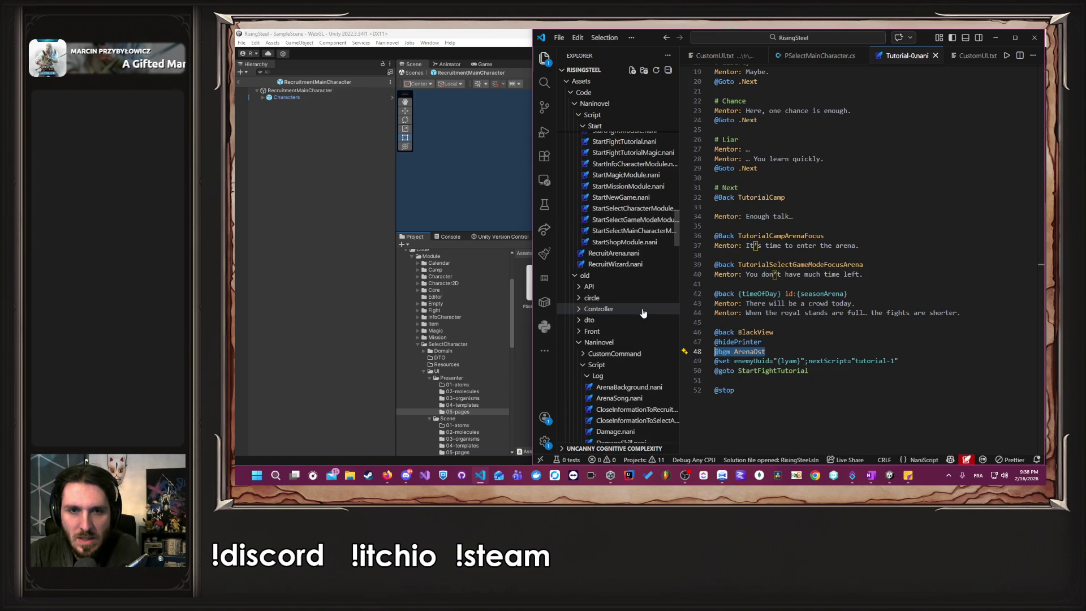
scroll(643, 313, down, 3)
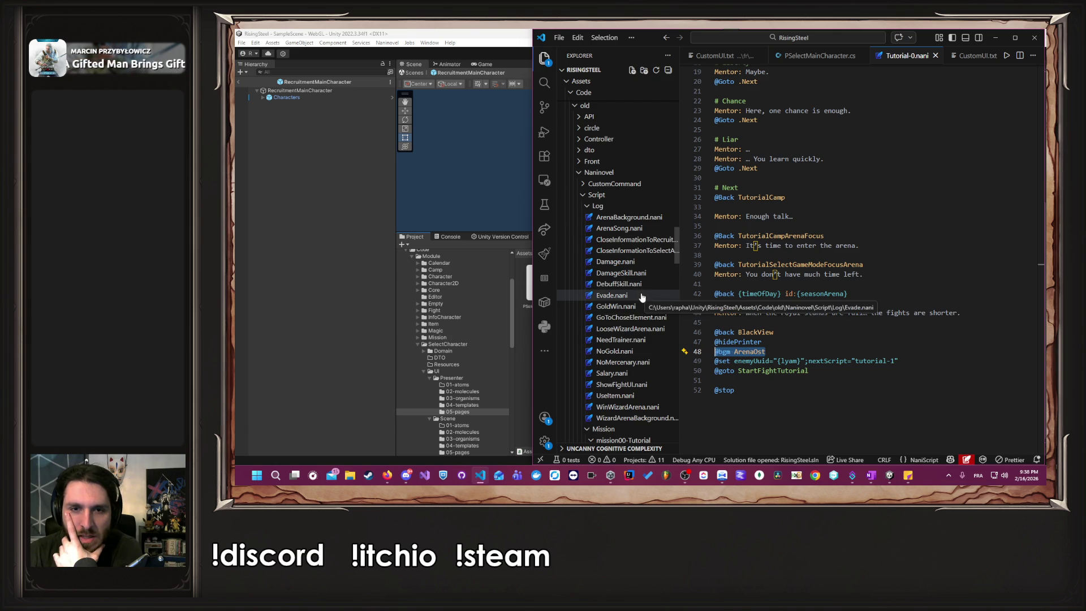
scroll(649, 303, down, 3)
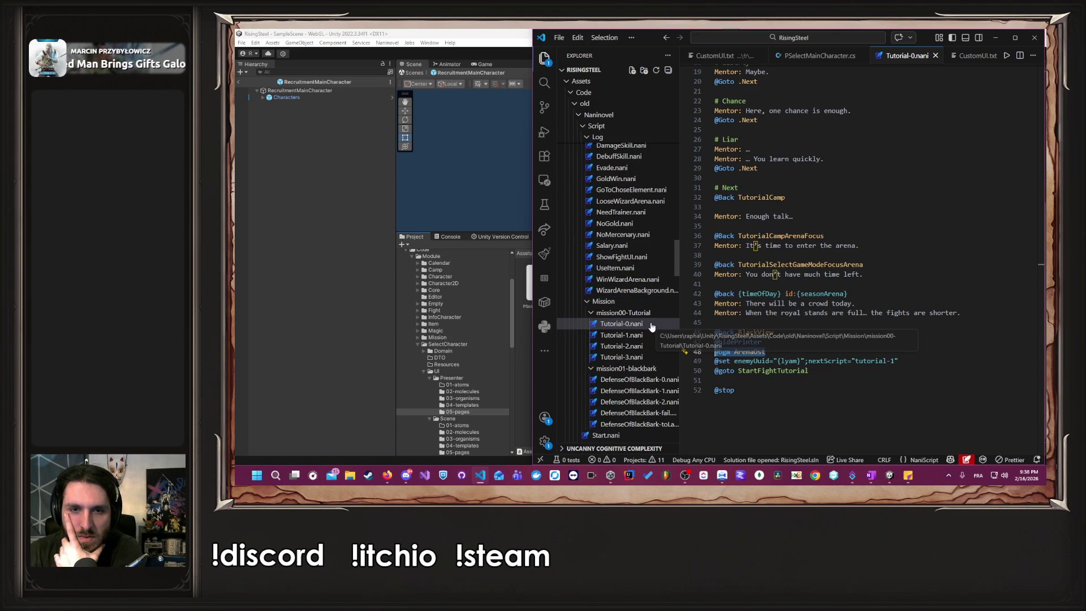
scroll(651, 327, up, 3)
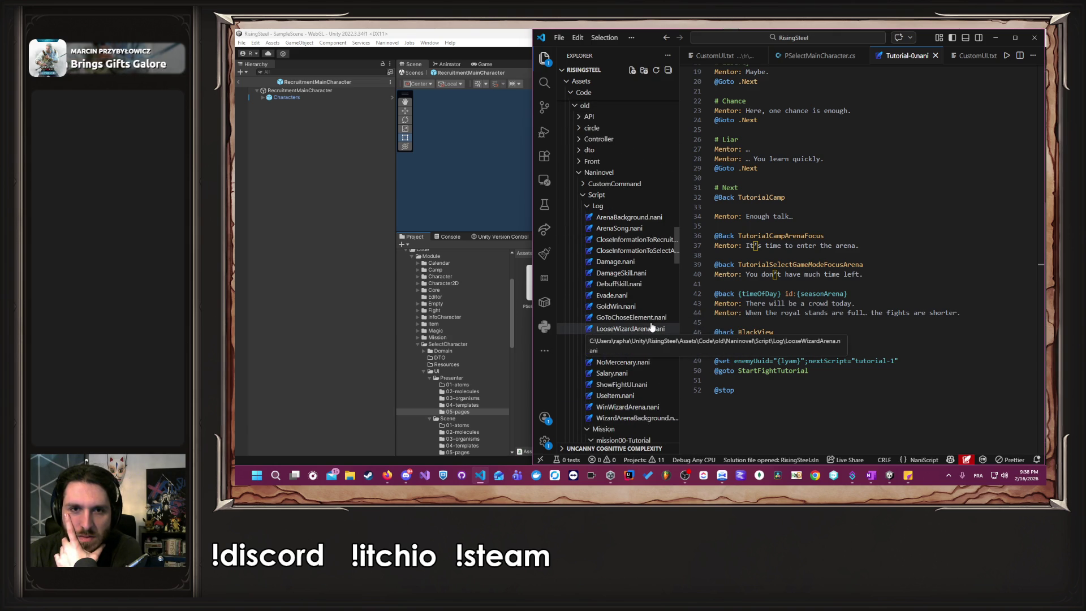
scroll(651, 327, down, 1)
scroll(822, 315, up, 6)
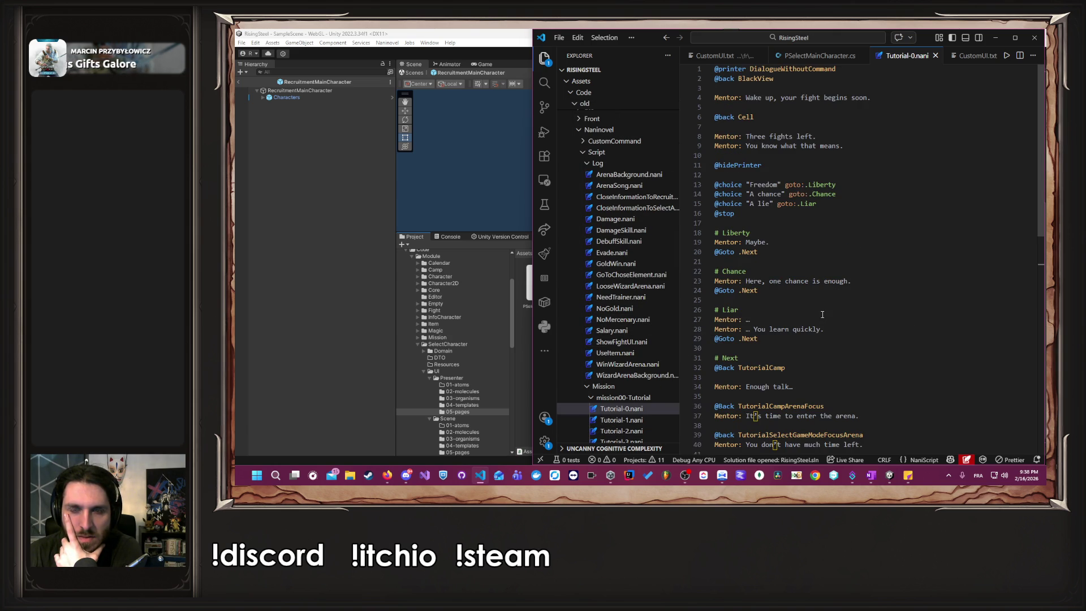
scroll(822, 314, down, 1)
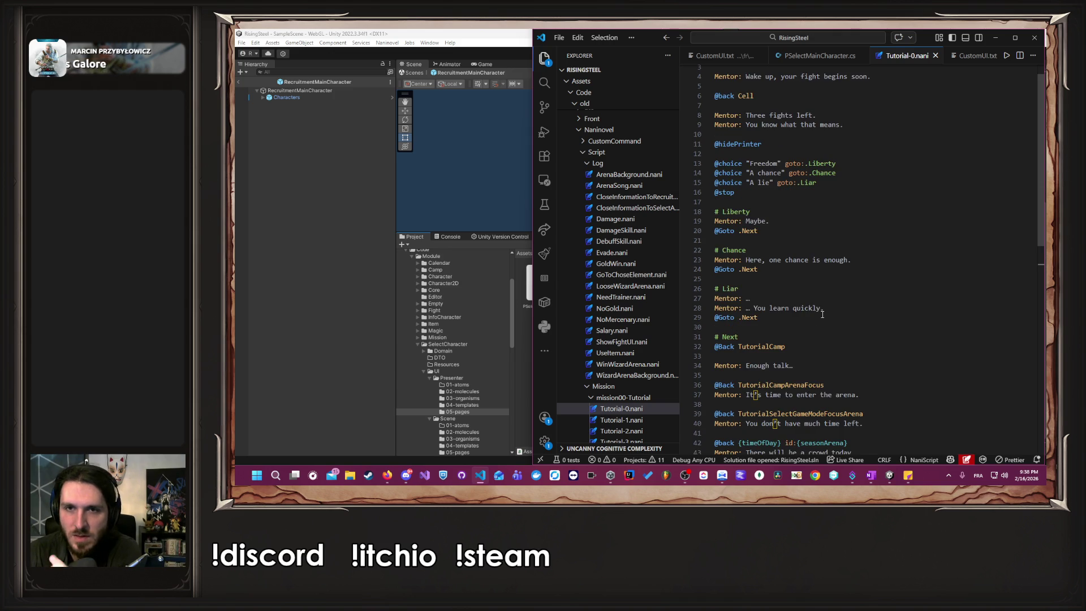
scroll(822, 314, up, 1)
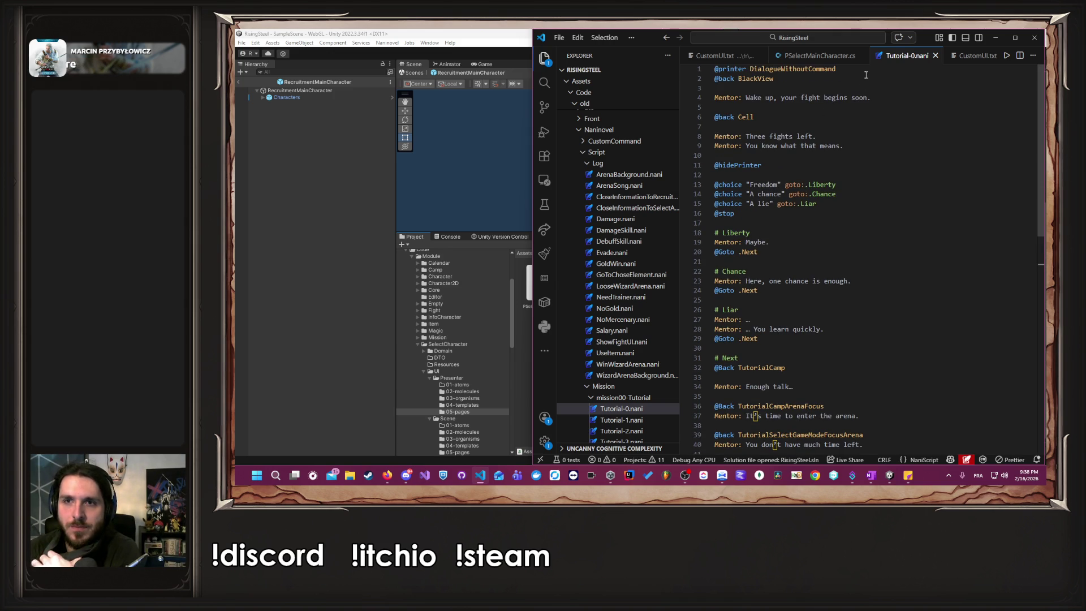
key(Return)
key(Return)
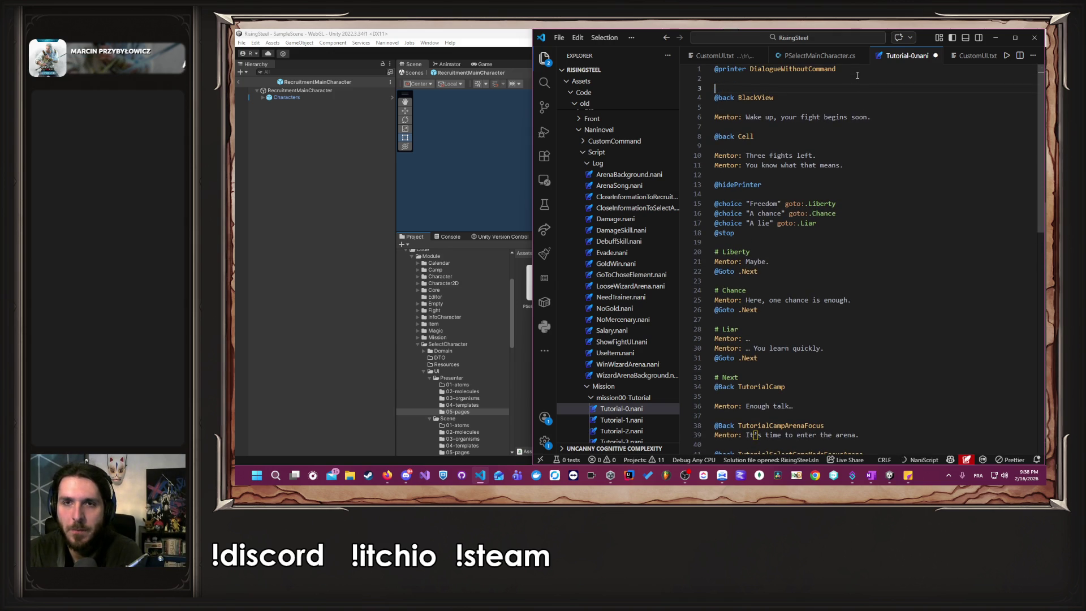
key(Return)
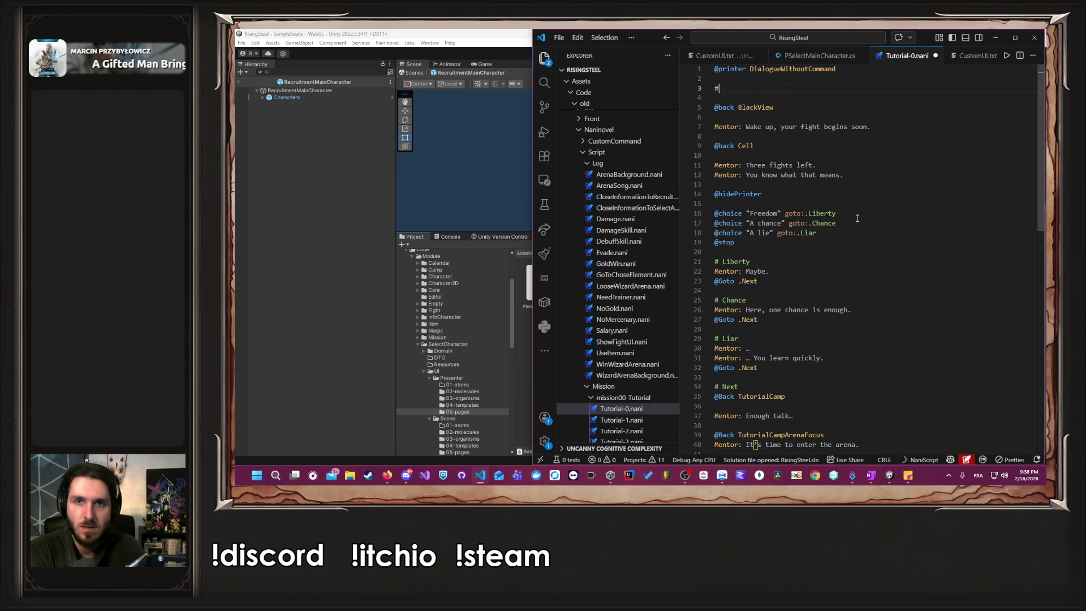
text(#Tuto)
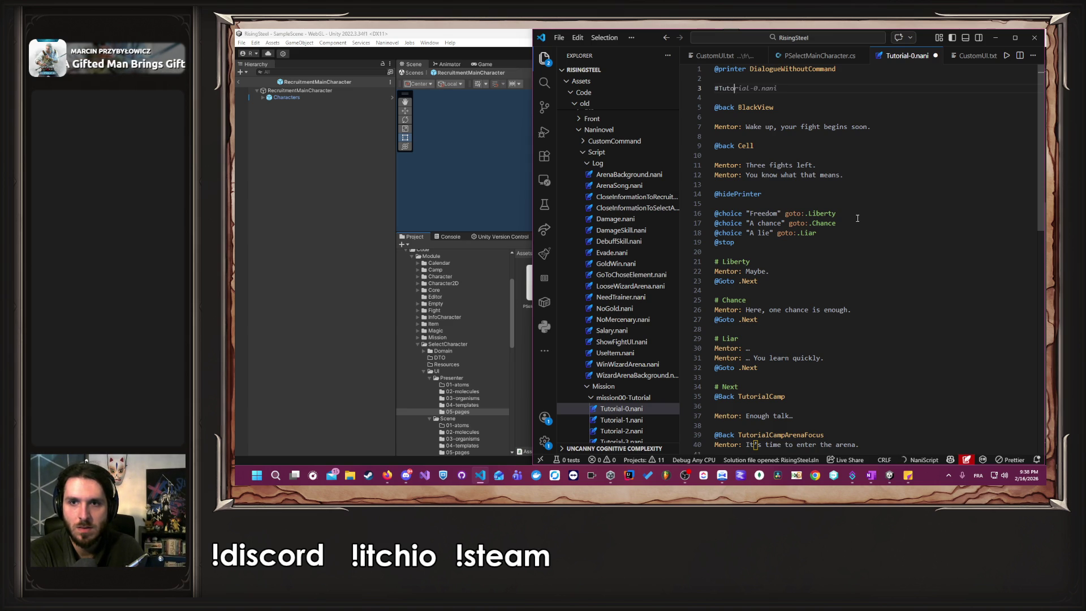
text( T)
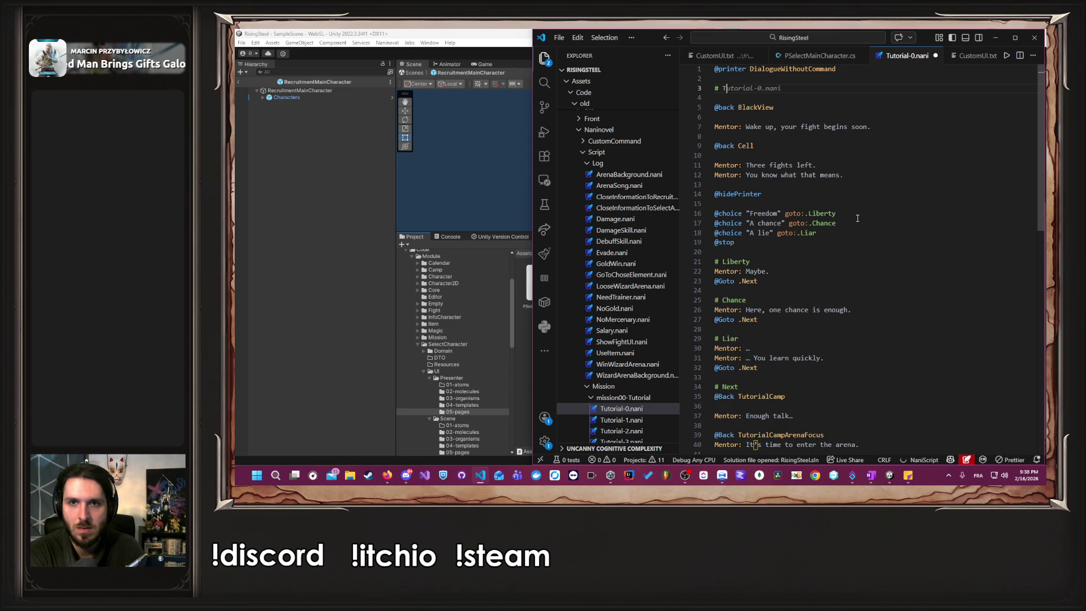
text(orial)
key(Up)
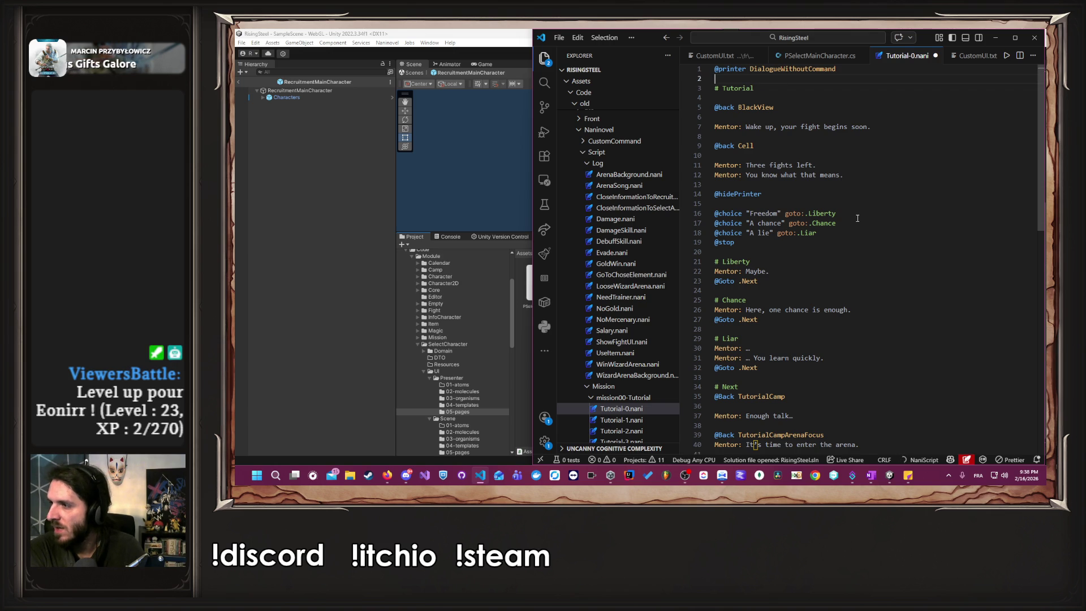
key(Return)
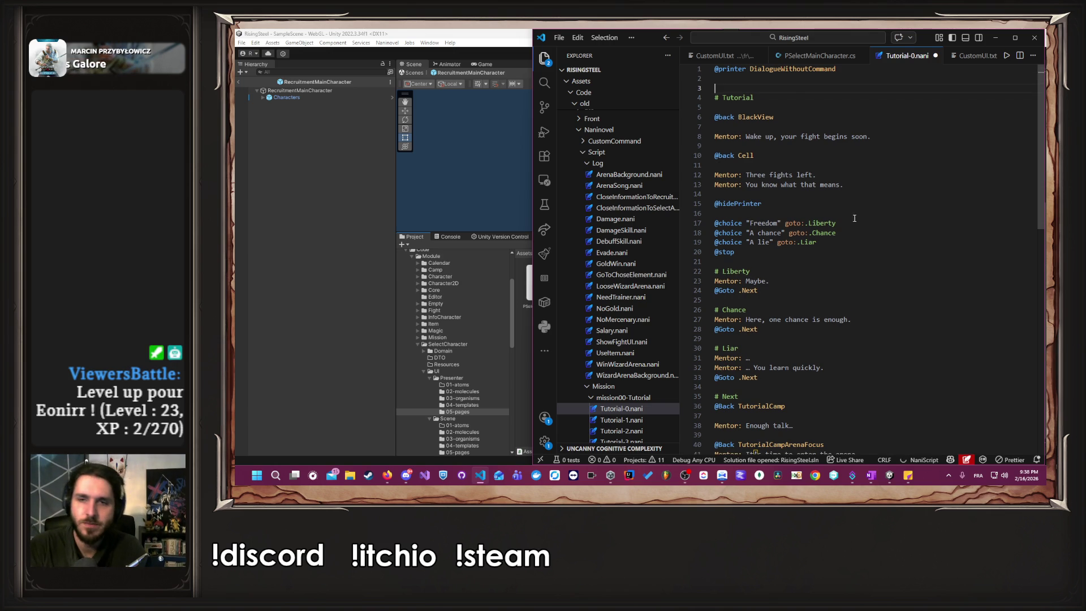
drag(859, 232, 701, 223)
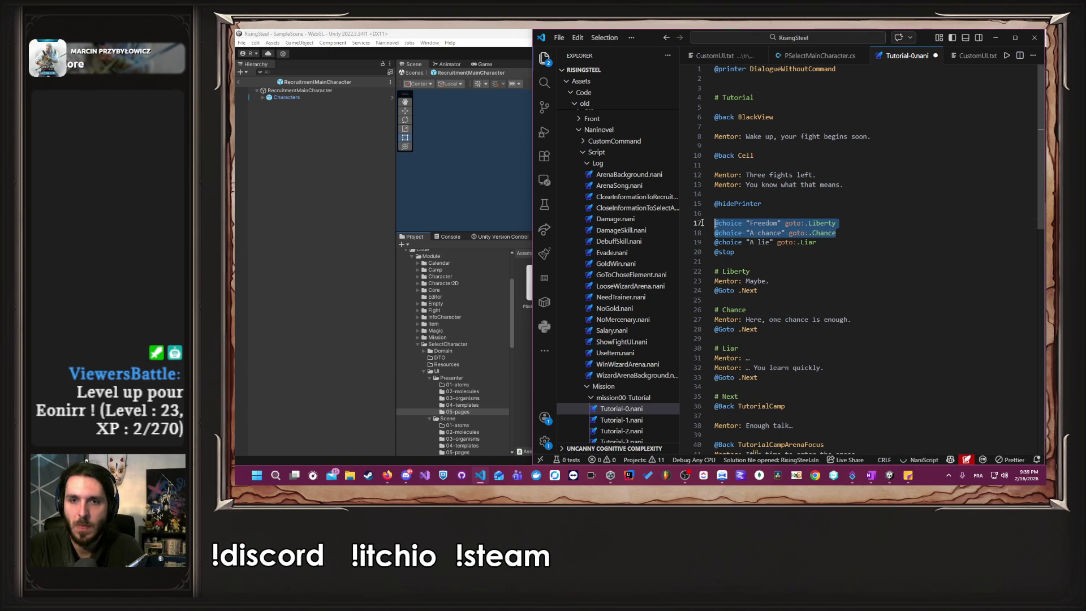
key(ctrl+c)
click(758, 88)
key(ctrl+v)
key(Return)
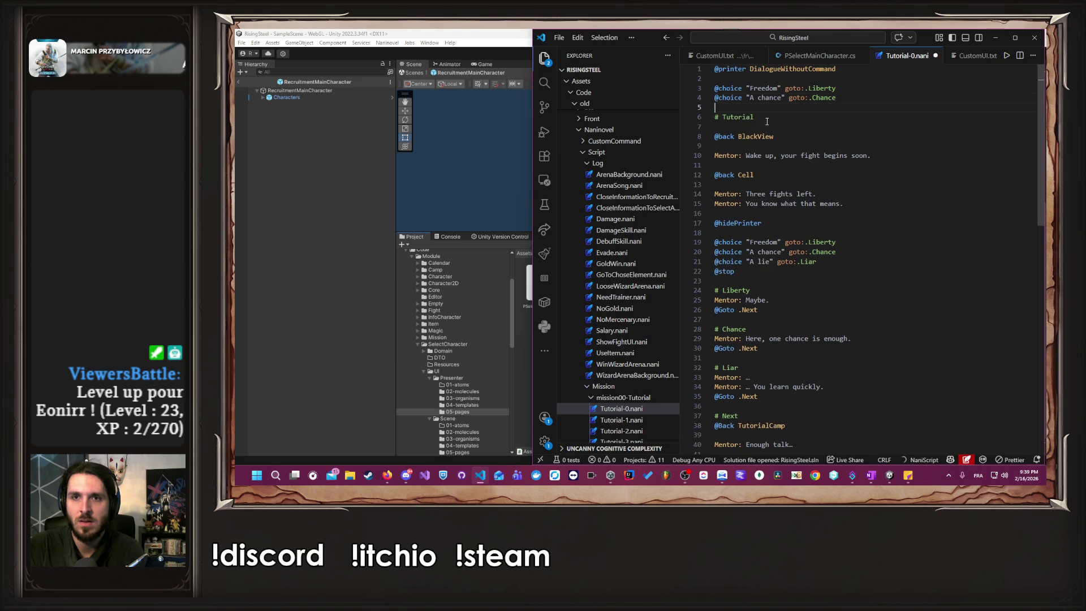
Step: Change the copied Freedom choice's goto from Liberty to .Tutorial
double_click(738, 118)
key(ctrl+c)
double_click(825, 88)
key(ctrl+v)
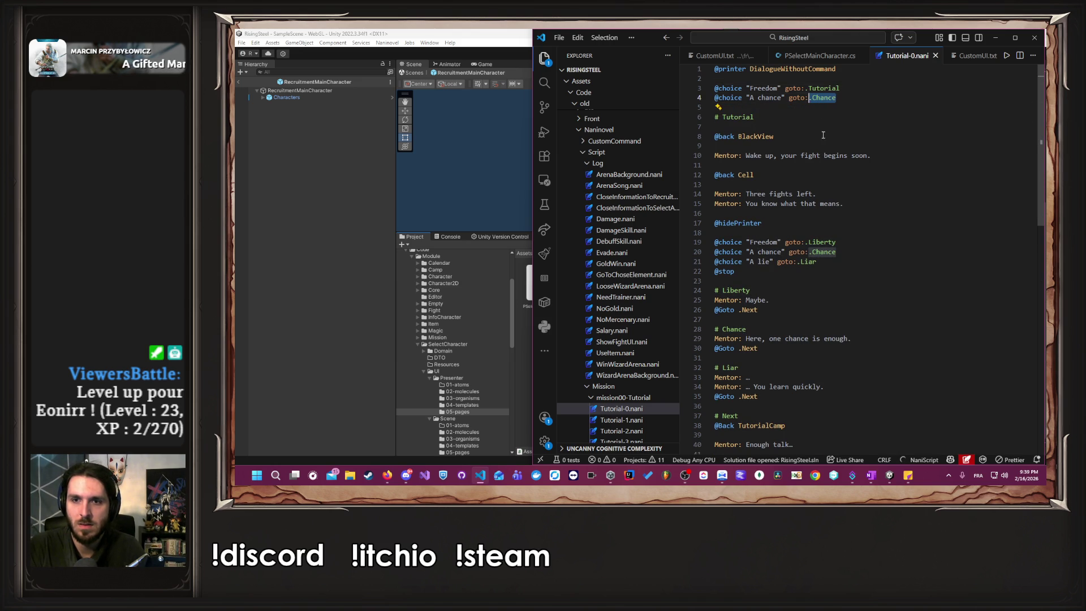
scroll(835, 189, down, 10)
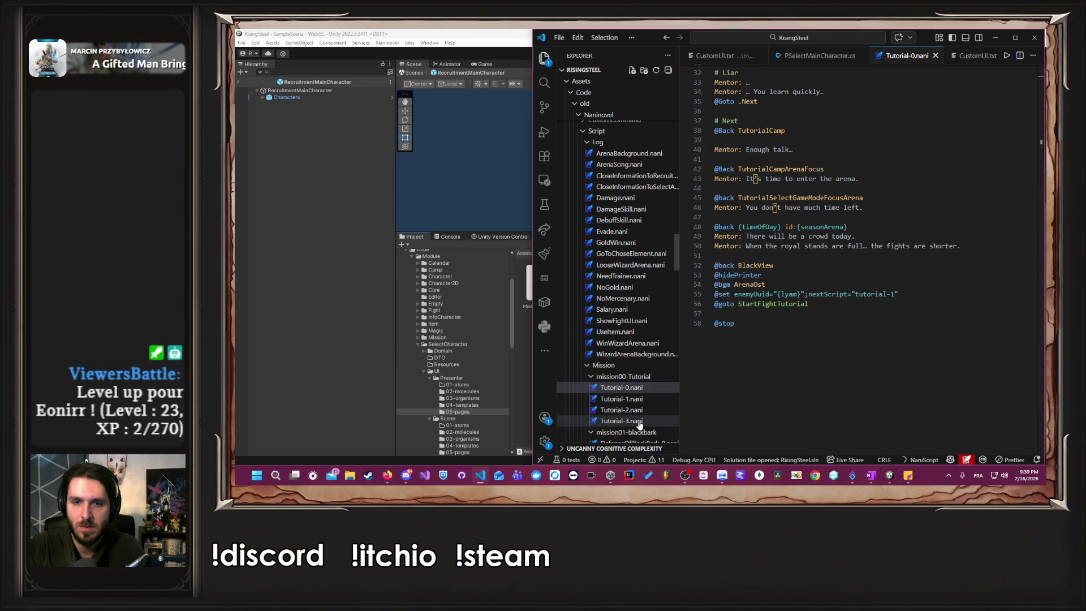
Step: Make the A chance choice jump to StartCampModule, copied from Tutorial-3.nani
click(621, 441)
scroll(808, 349, down, 20)
scroll(808, 349, up, 6)
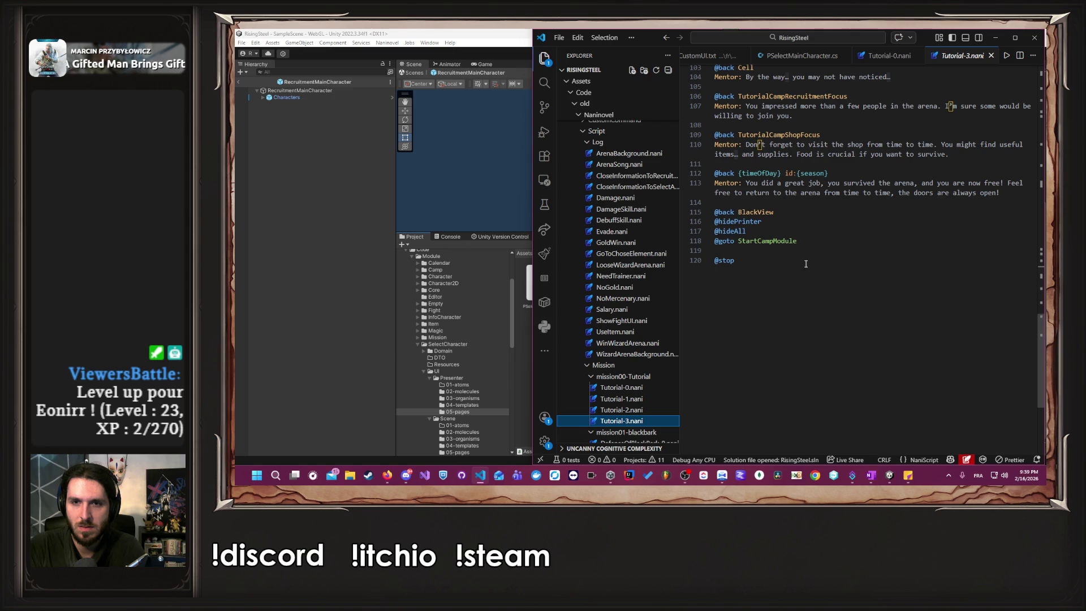
double_click(776, 241)
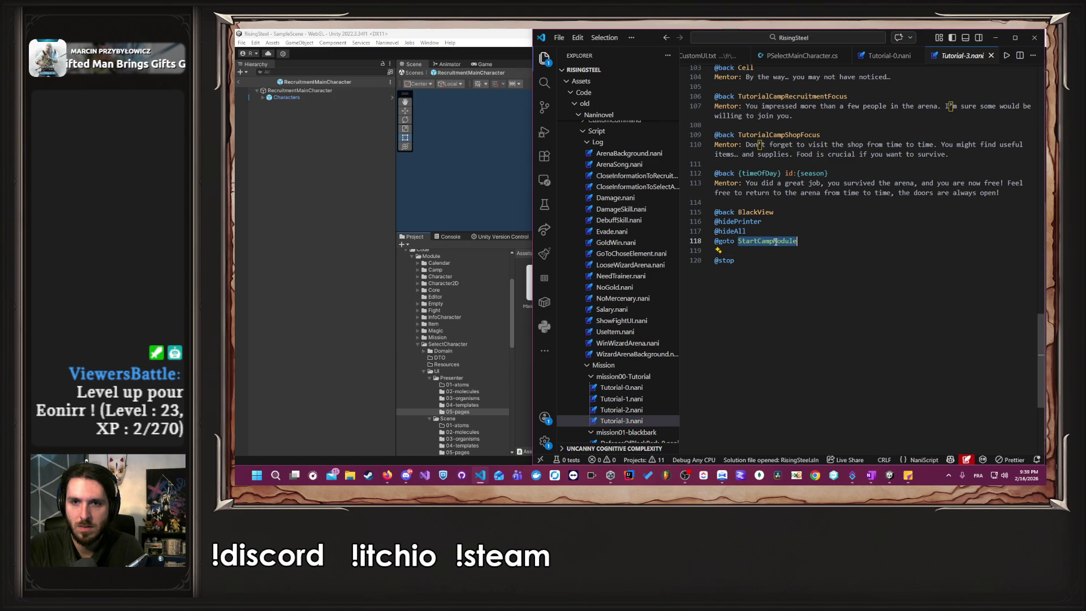
click(885, 55)
scroll(794, 125, up, 4)
scroll(793, 124, up, 6)
key(ctrl+v)
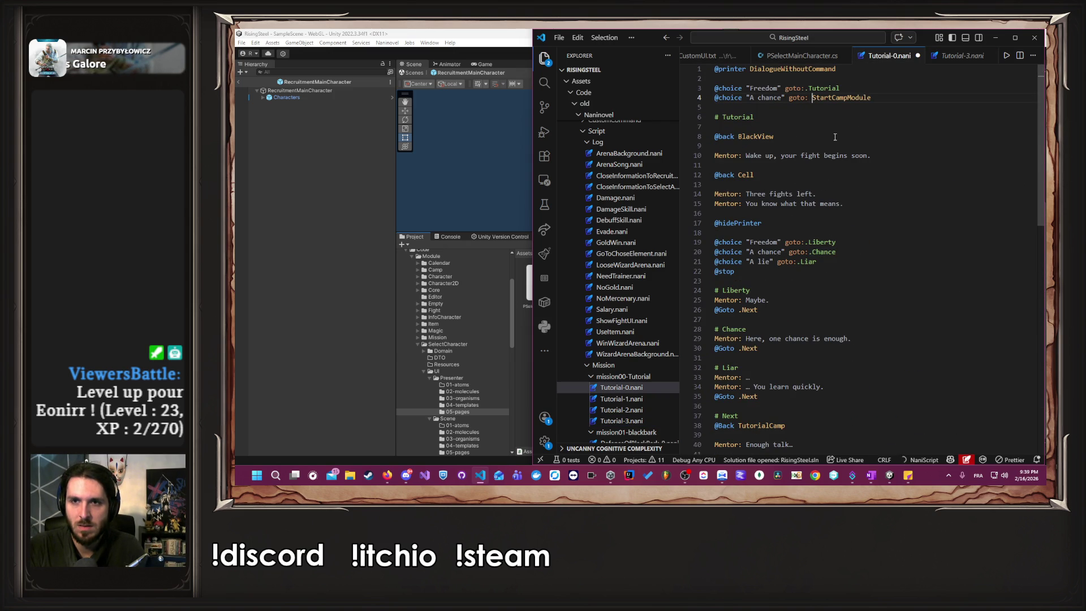
Step: Rename the choices to 'Faire le tutoriel' and 'Passer le tutoriel'
click(959, 56)
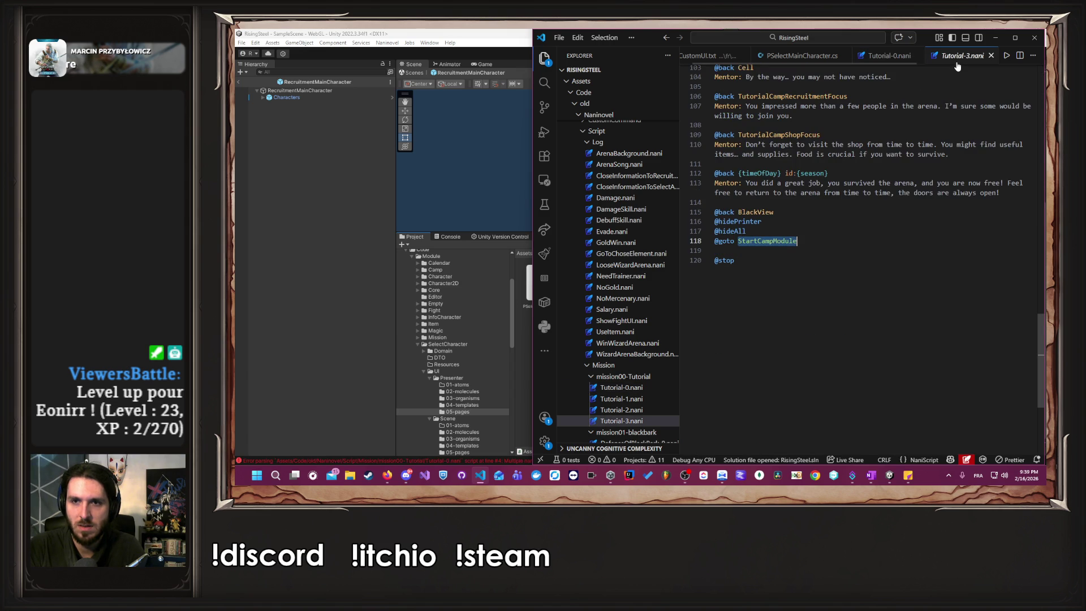
click(889, 56)
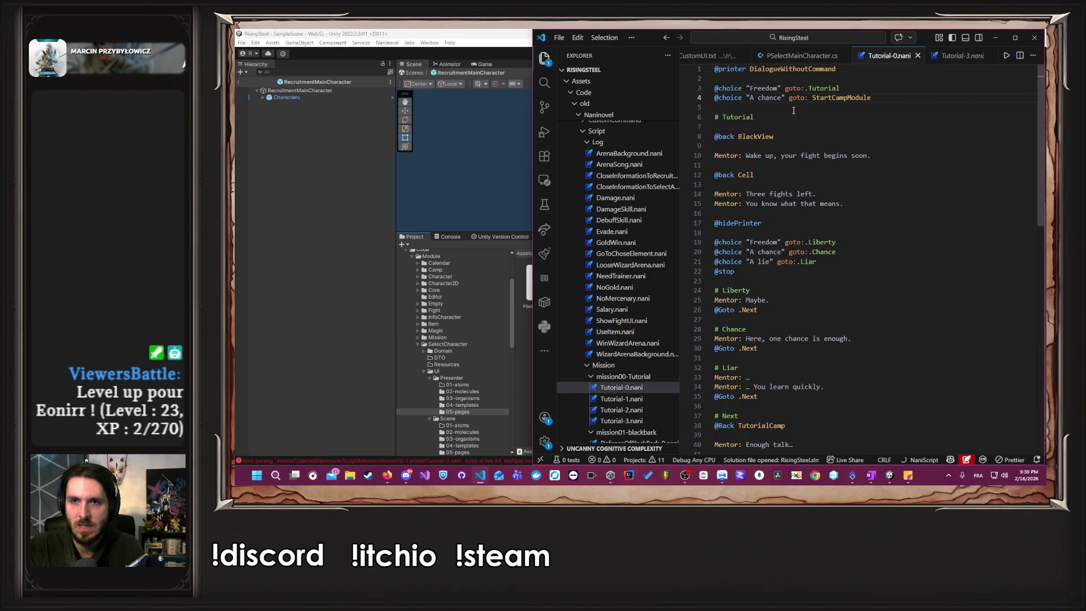
double_click(765, 88)
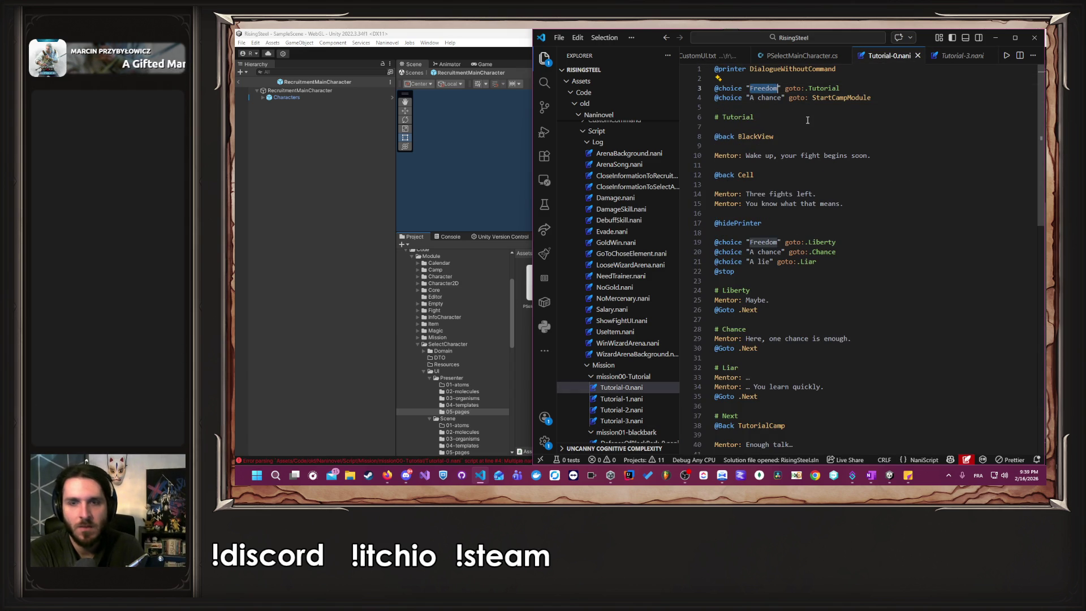
key(BackSpace)
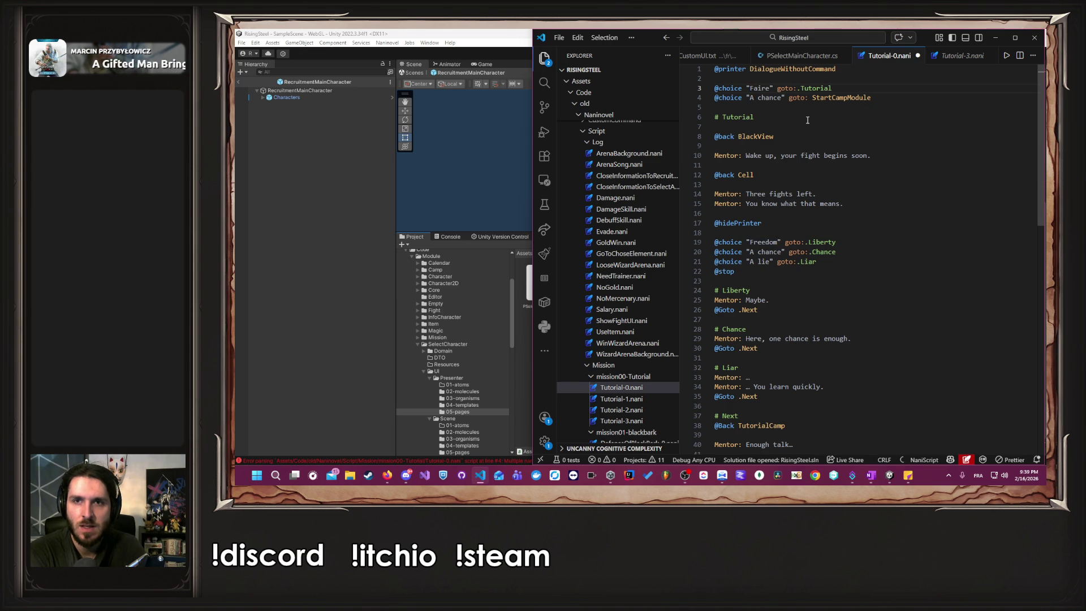
text(Faire )
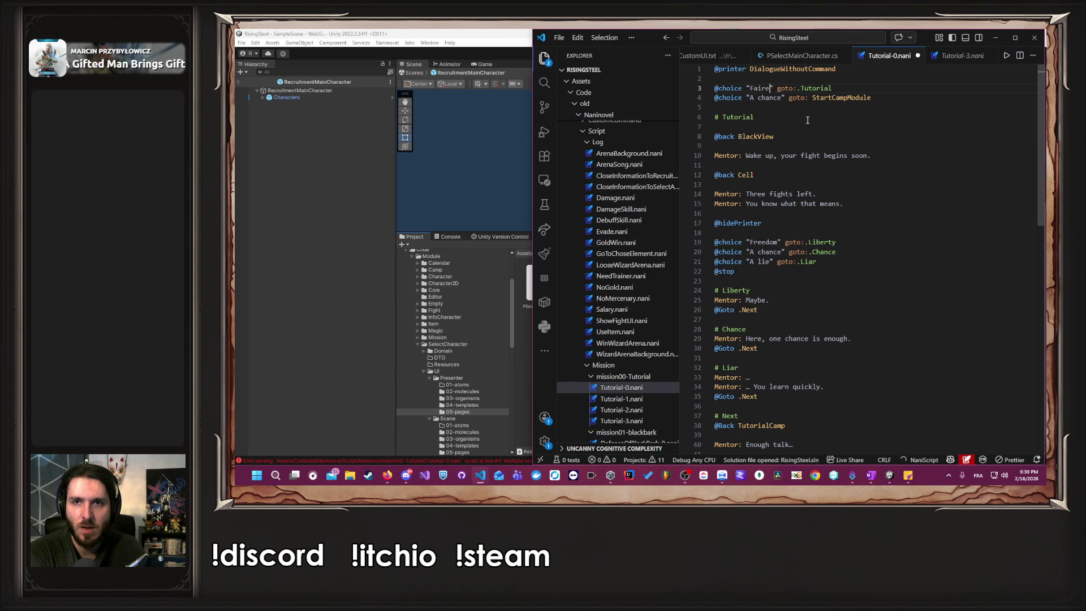
text(le tuto)
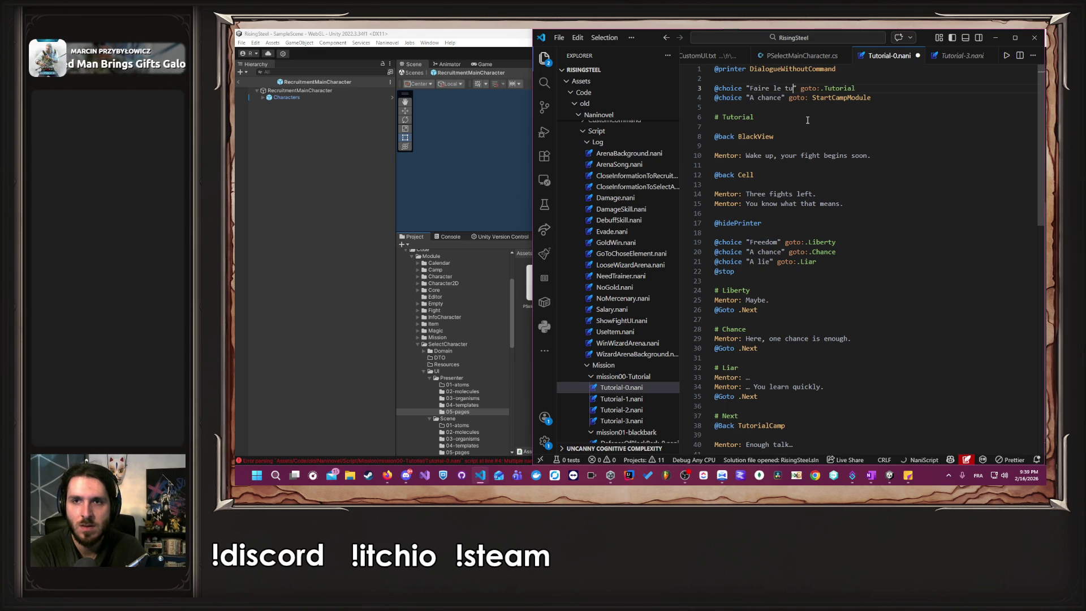
text(riel)
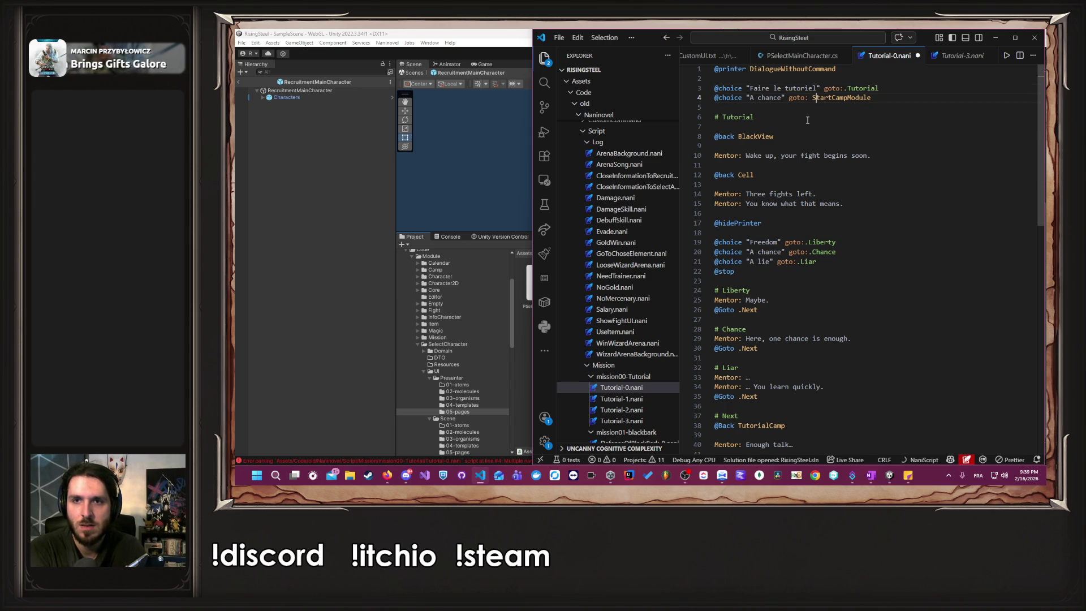
key(ctrl+shift+Left)
key(ctrl+shift+Left)
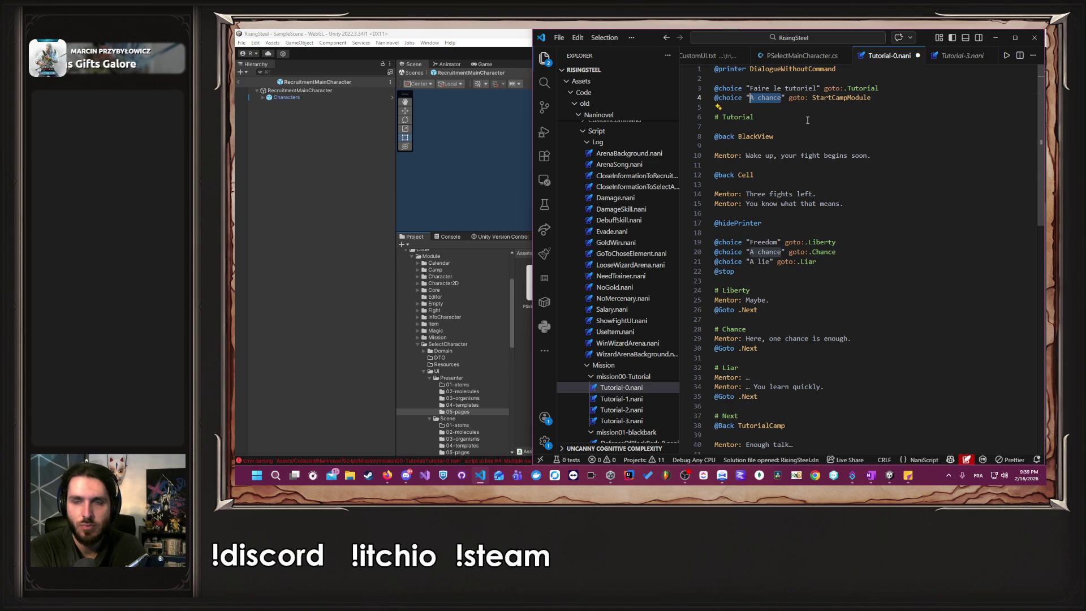
text(Passer le tutoriel)
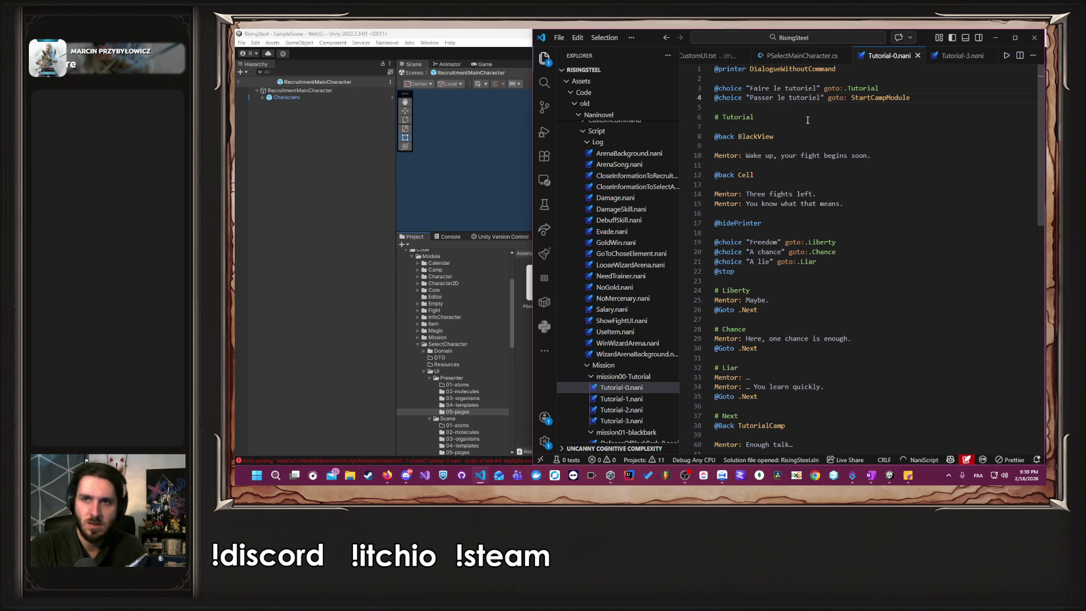
click(396, 173)
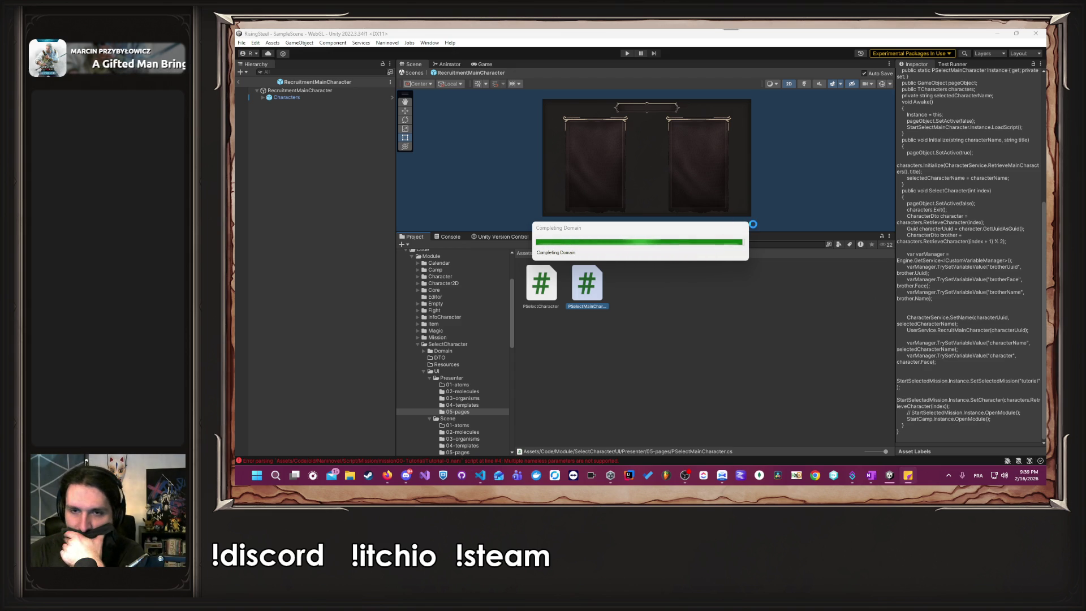
Step: Play-test via NOUVELLE PARTIE and name entry to the French tutorial choices, then stop Play mode
click(625, 54)
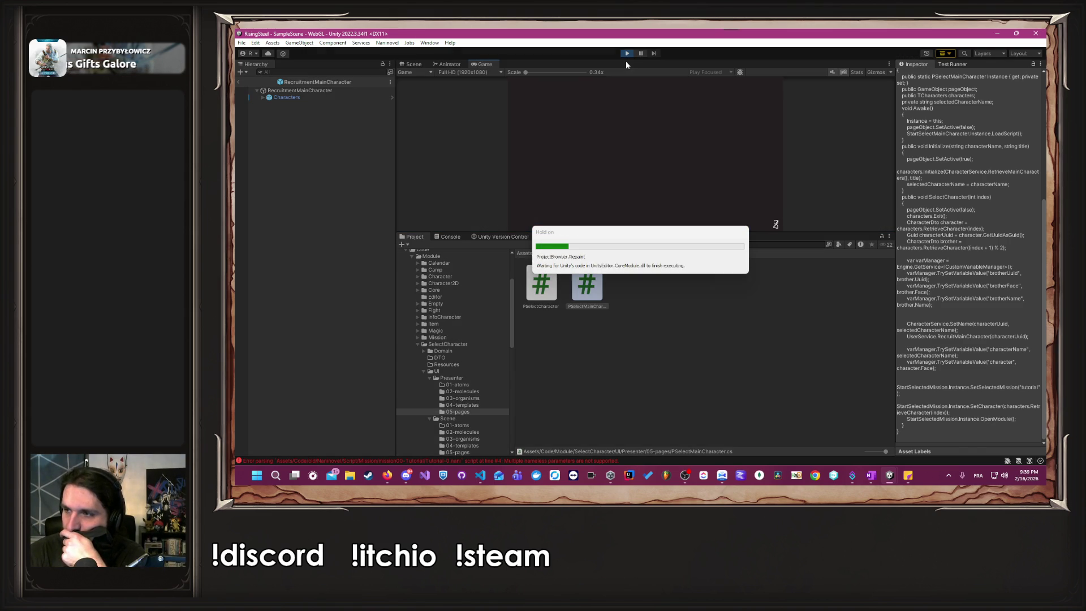
drag(747, 232, 749, 301)
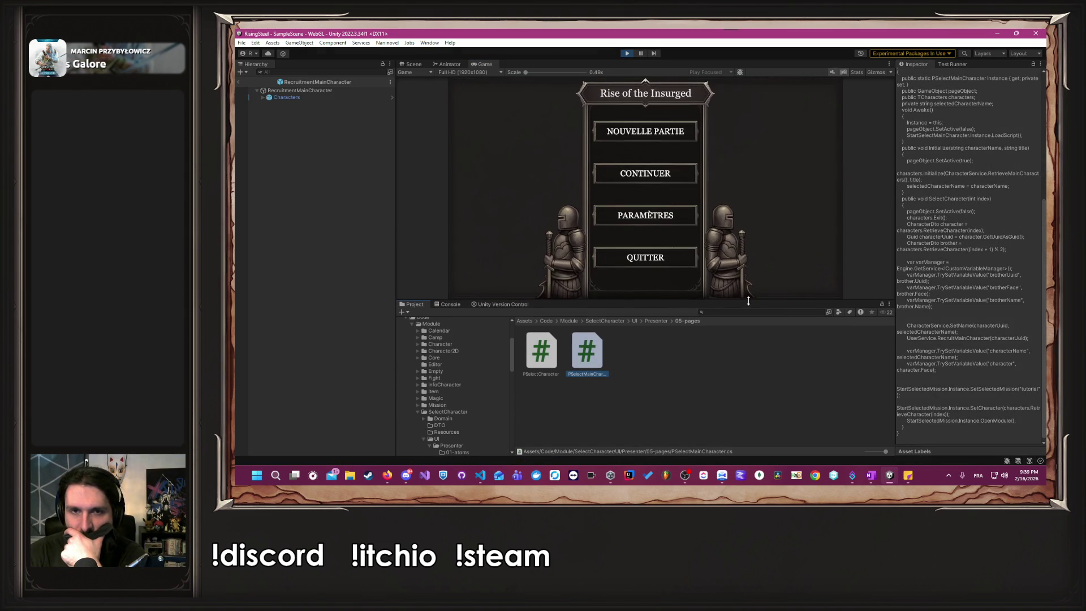
click(645, 137)
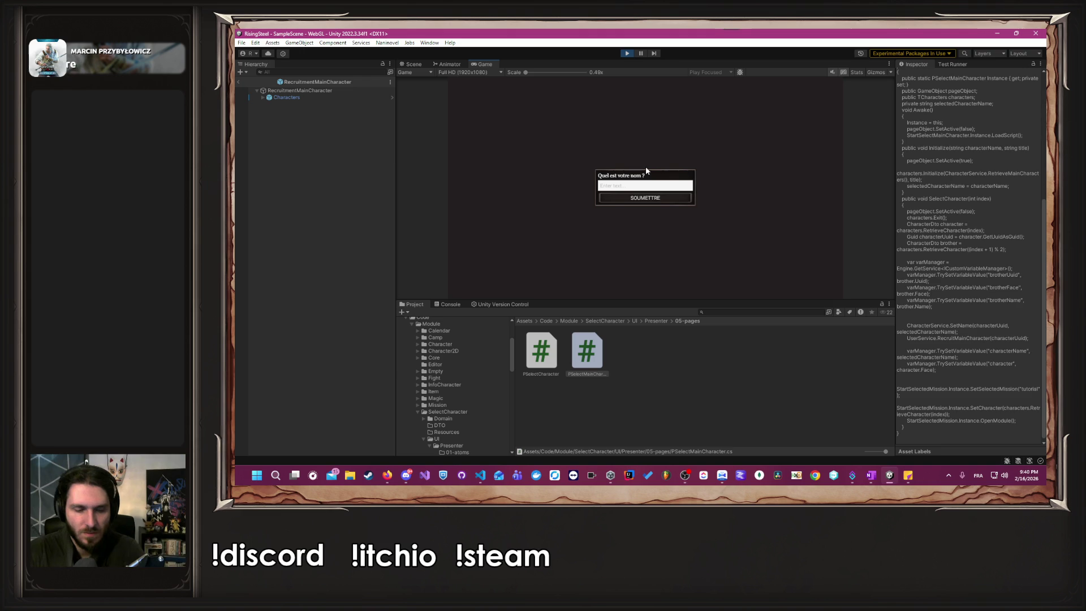
key(Return)
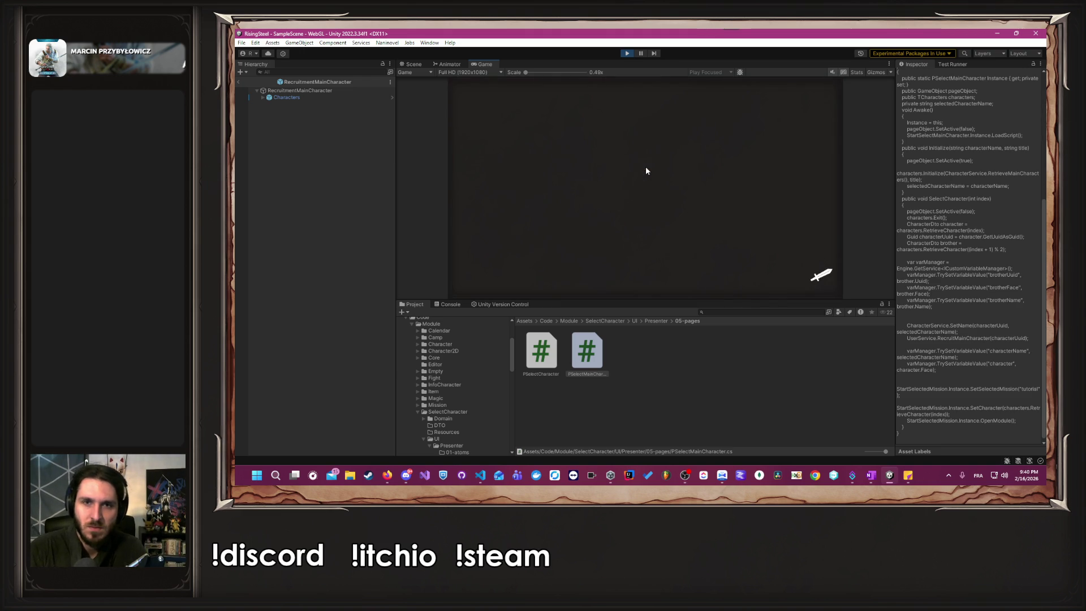
click(744, 206)
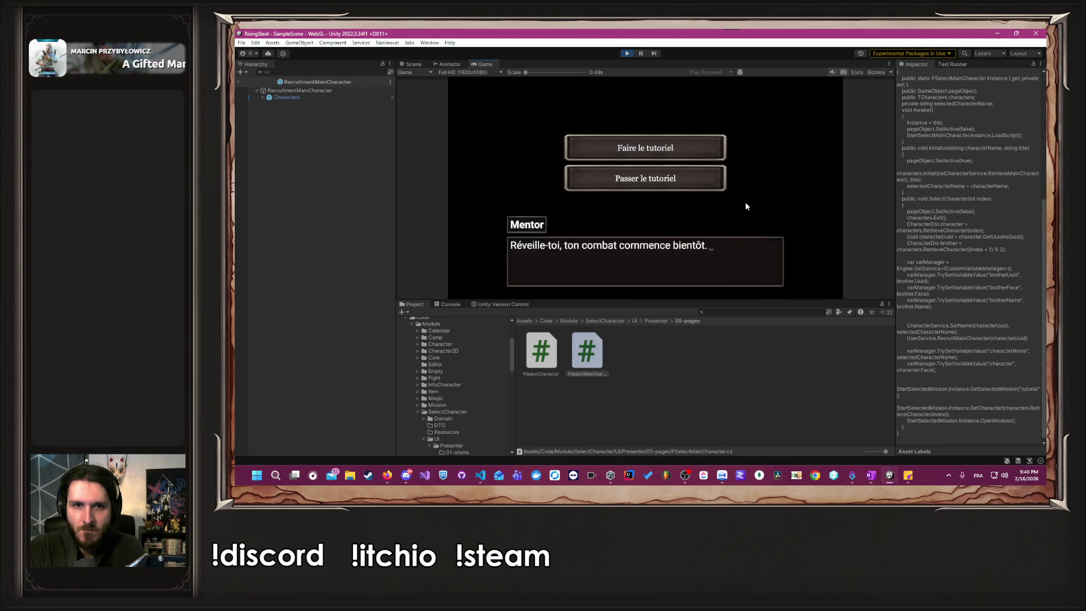
click(627, 53)
key(alt+Tab)
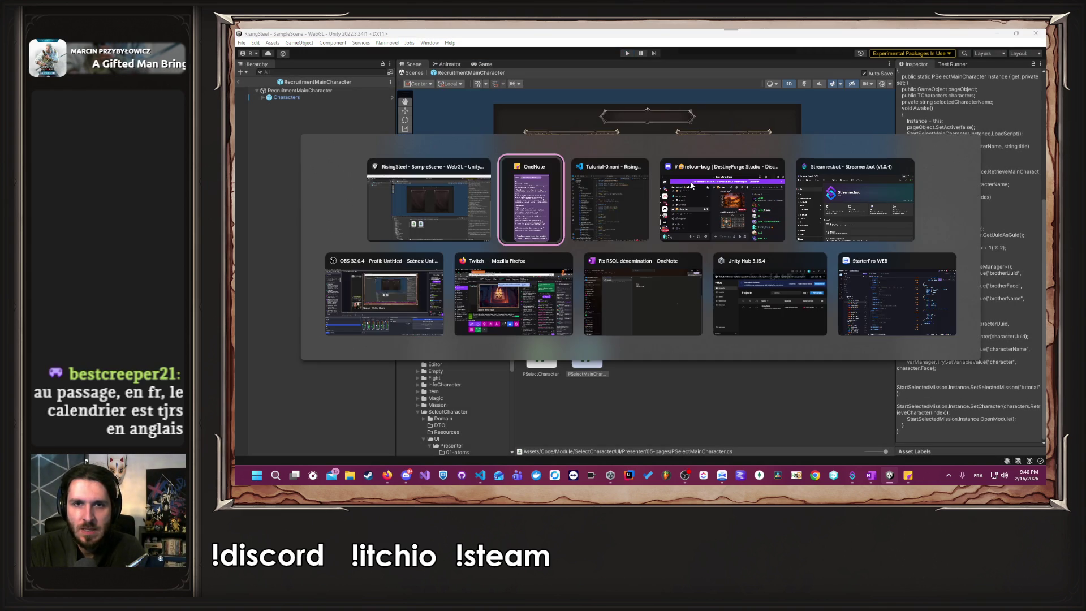
key(alt+Tab)
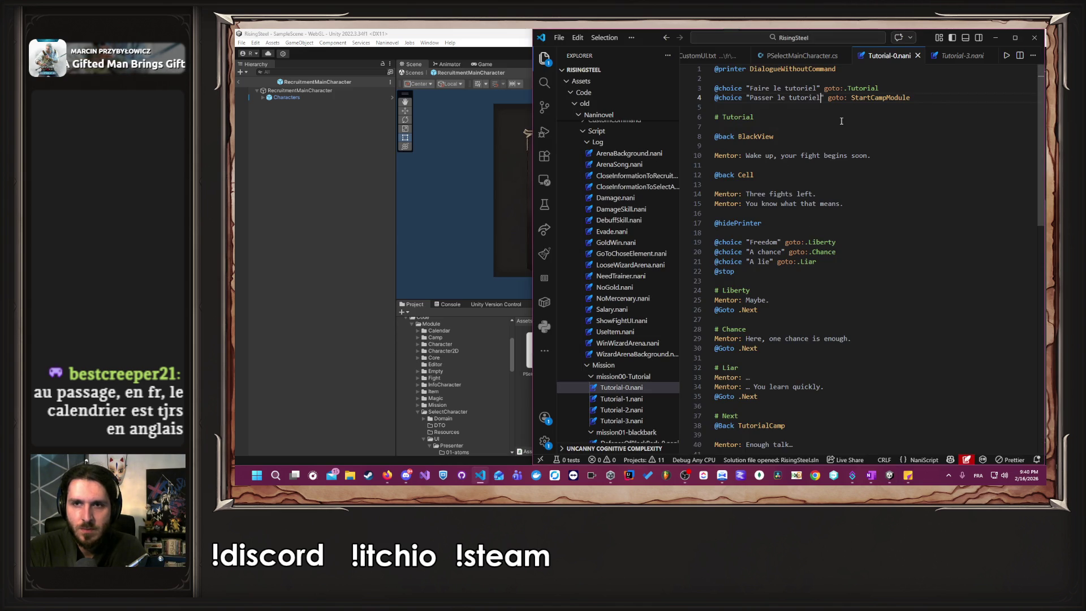
key(Return)
text(@St)
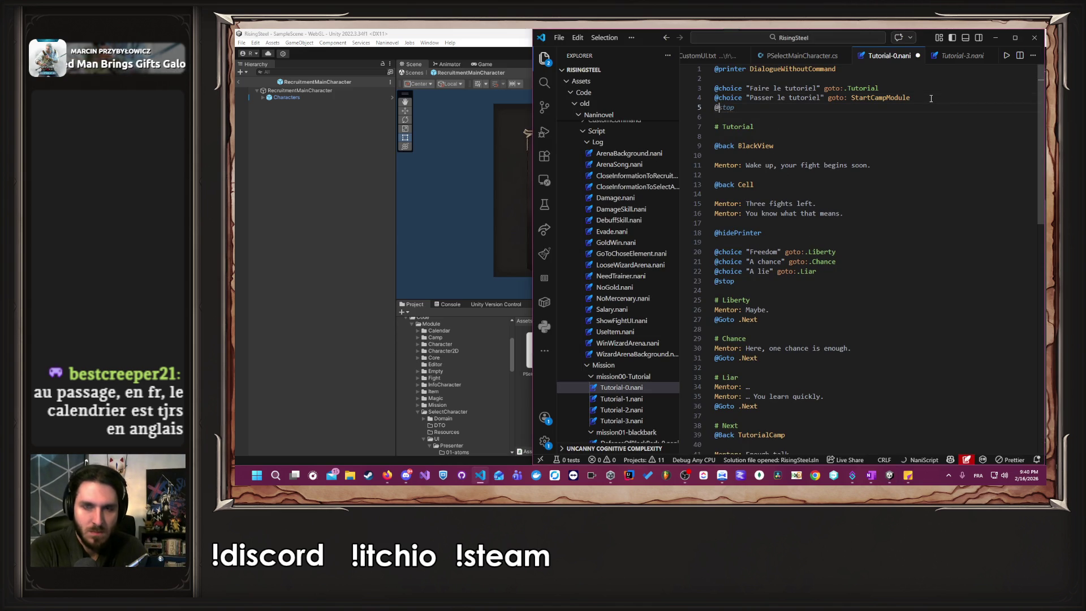
text(op)
key(ctrl+s)
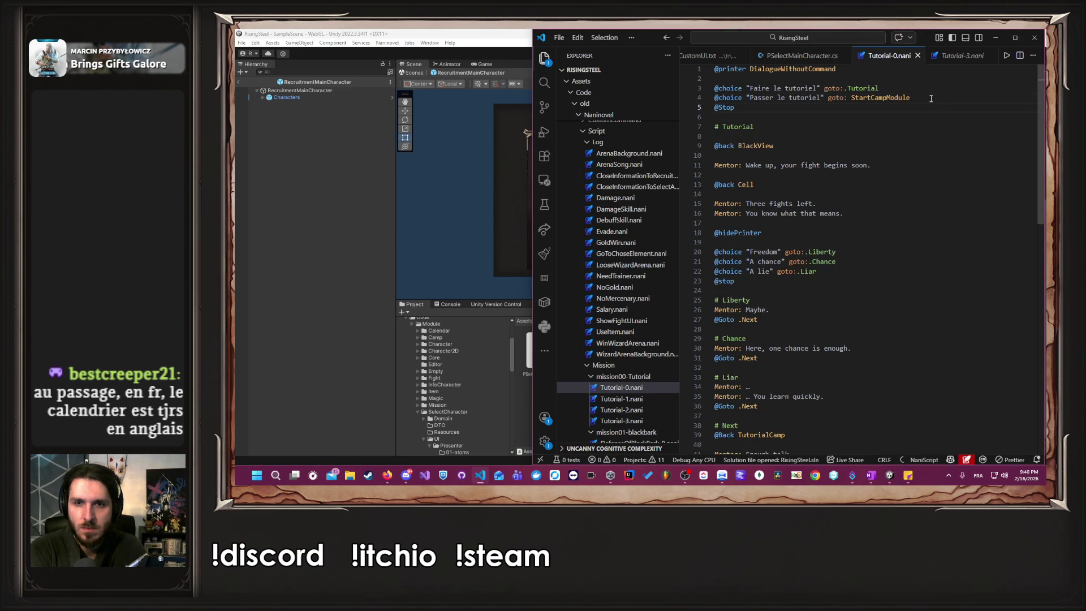
click(722, 107)
key(BackSpace)
text(s)
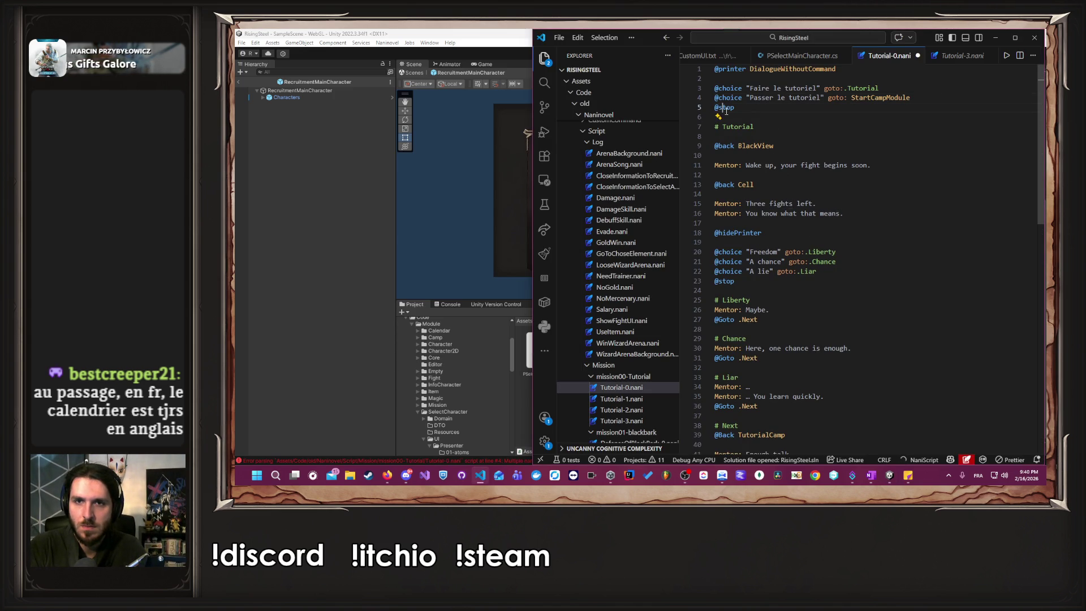
click(456, 189)
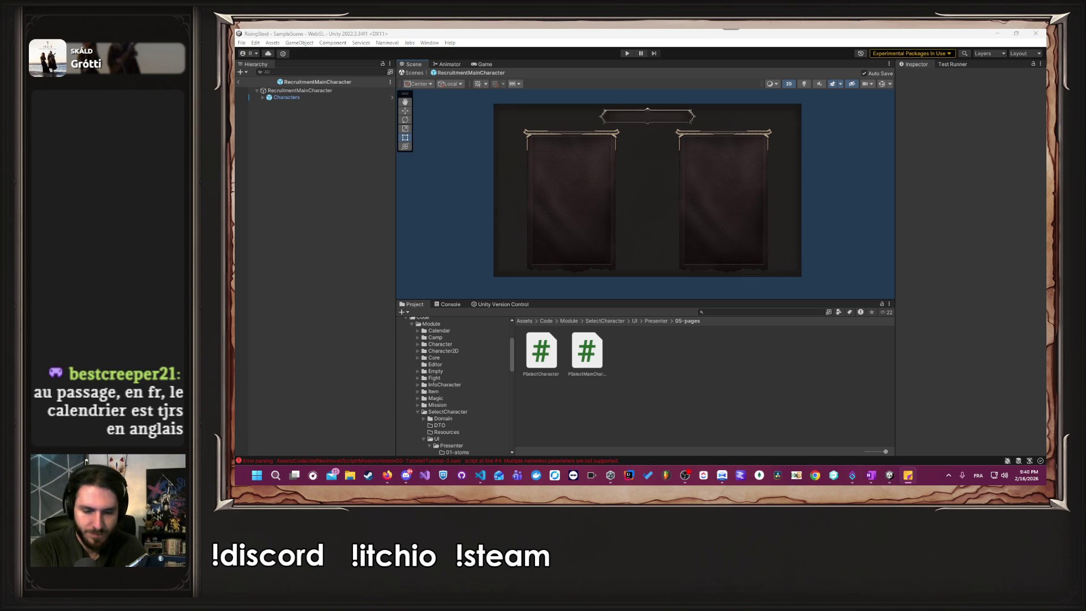
Step: Play-test a new game: enter a name, pick a character, choose Passer le tutoriel, then stop
click(594, 197)
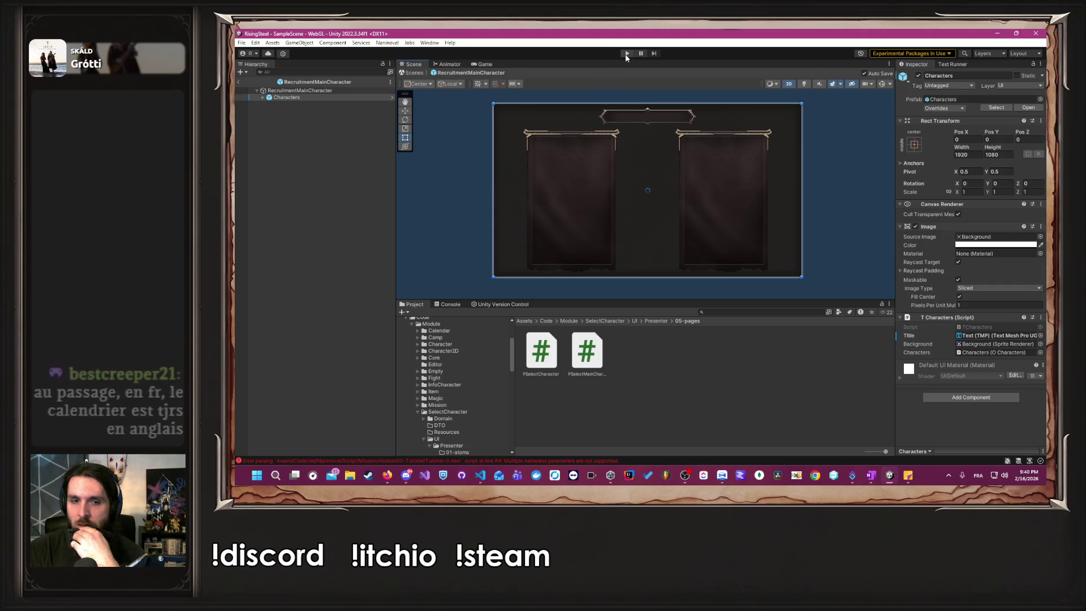
click(626, 53)
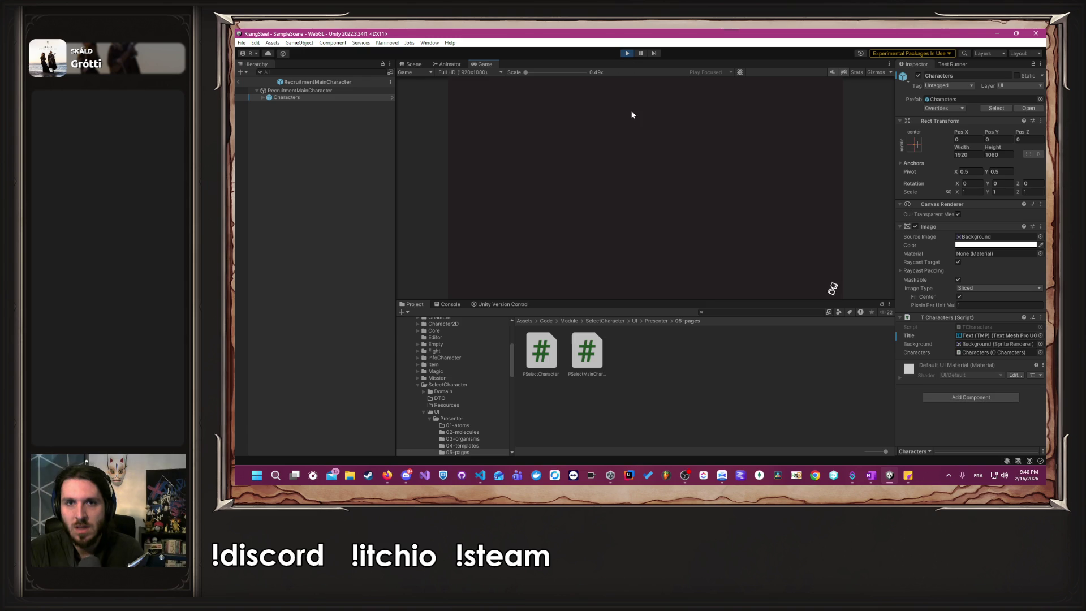
click(634, 130)
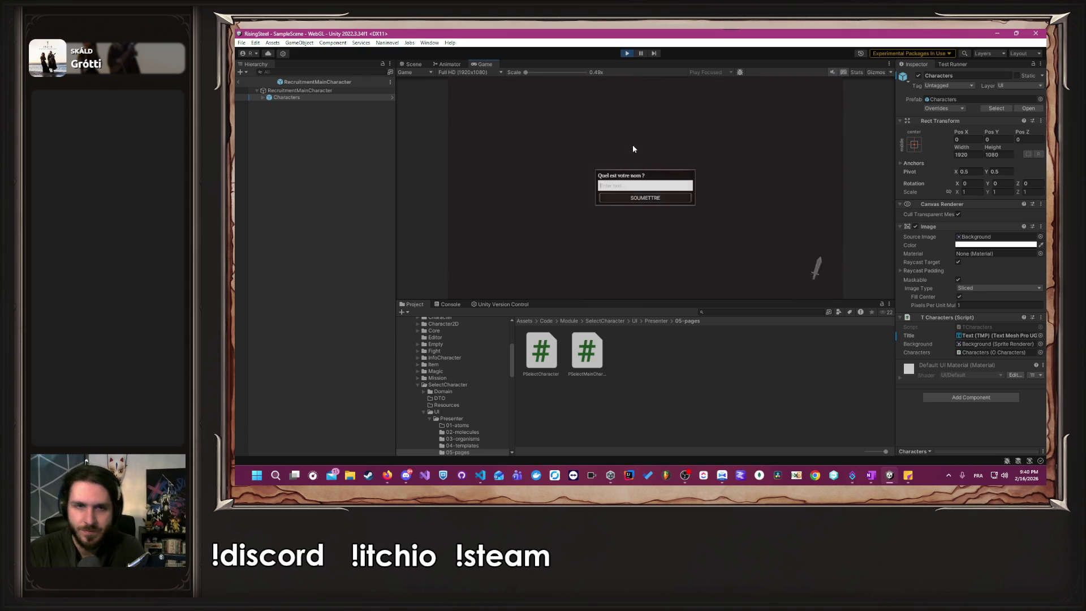
text(Alber)
key(Return)
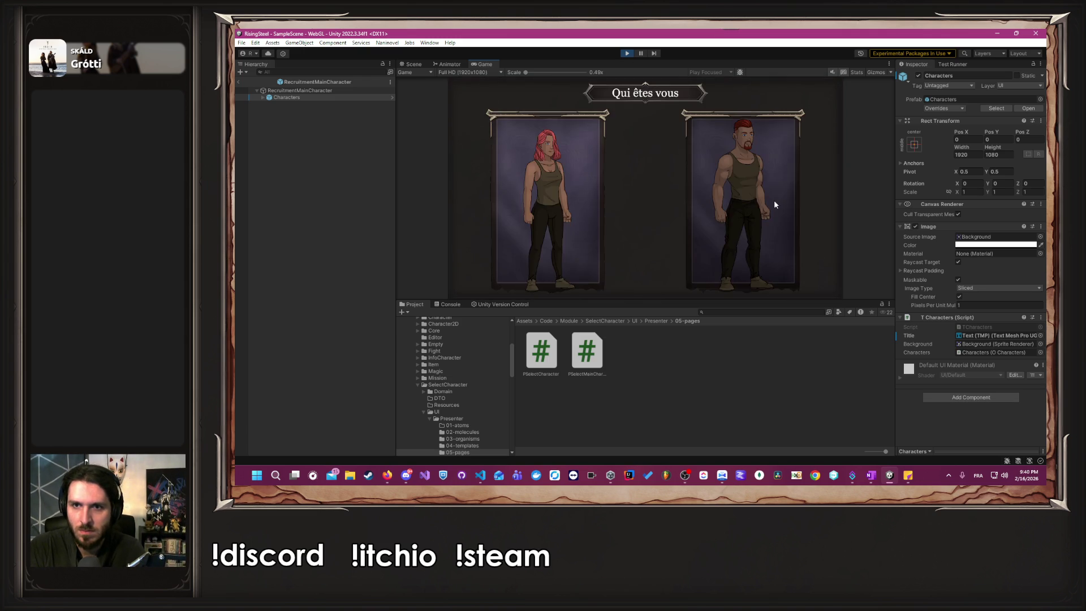
click(772, 197)
click(683, 178)
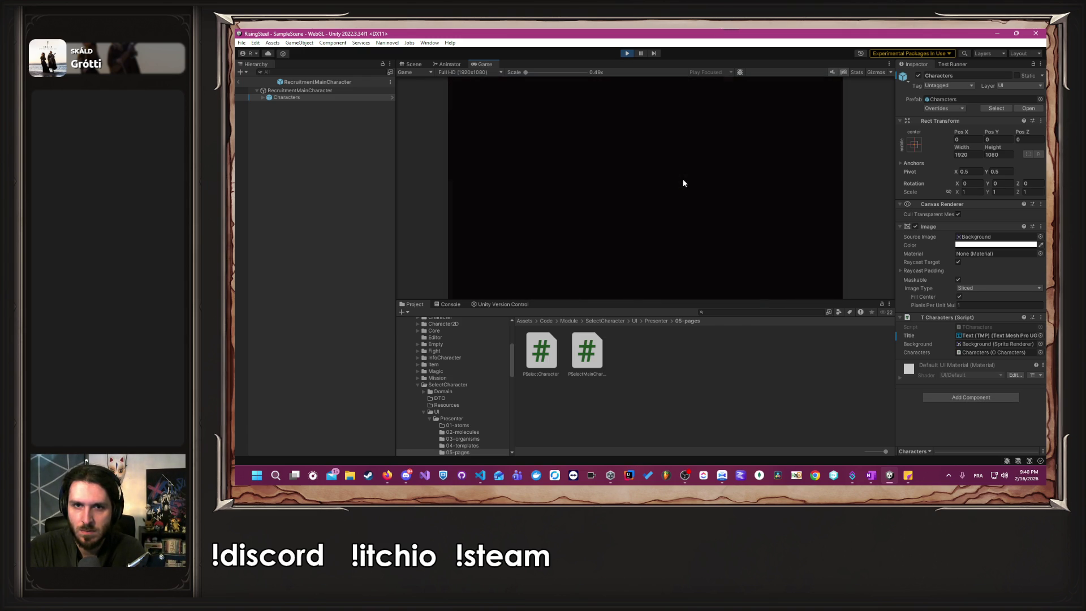
click(628, 53)
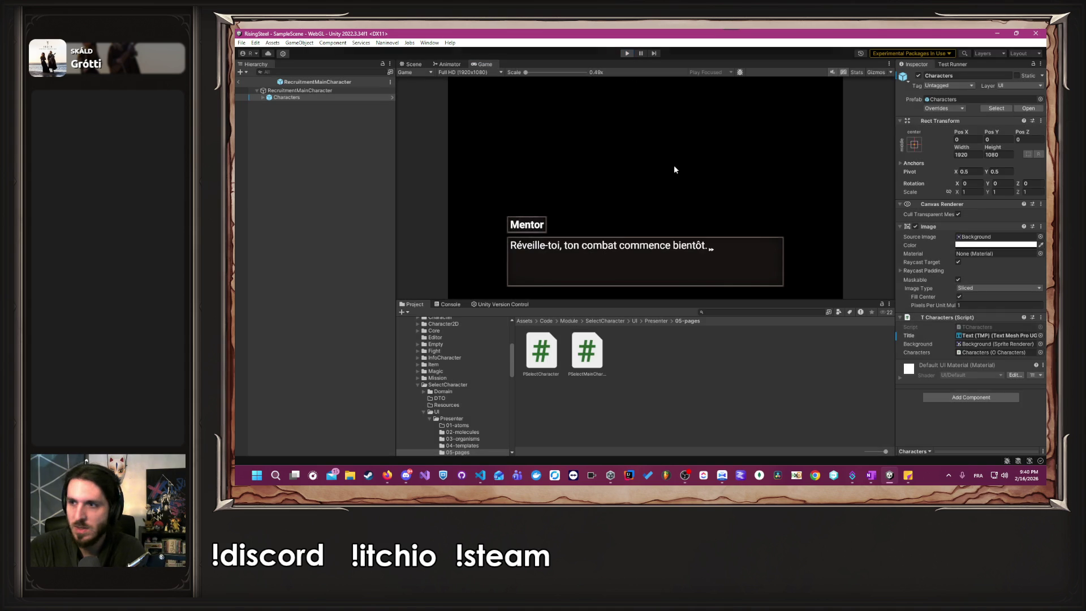
Step: Insert a dot before StartCampModule on line 4 of Tutorial-0.nani
key(alt+Tab)
click(851, 98)
text(.StartCampModule)
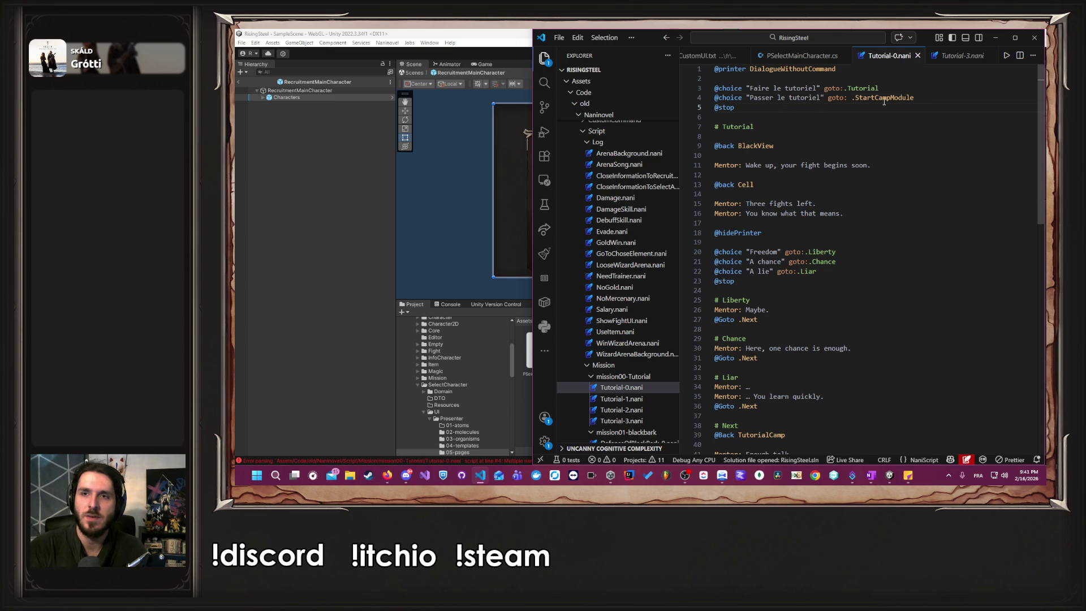
Step: Remove the dot before StartCampModule and save Tutorial-0.nani
click(852, 97)
key(BackSpace)
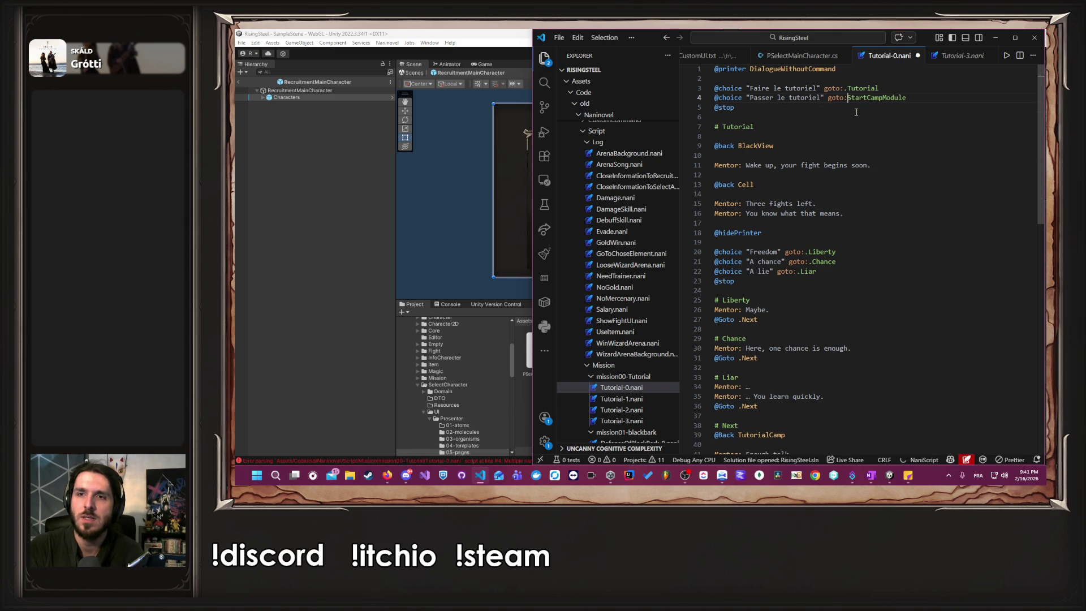
key(ctrl+s)
click(951, 56)
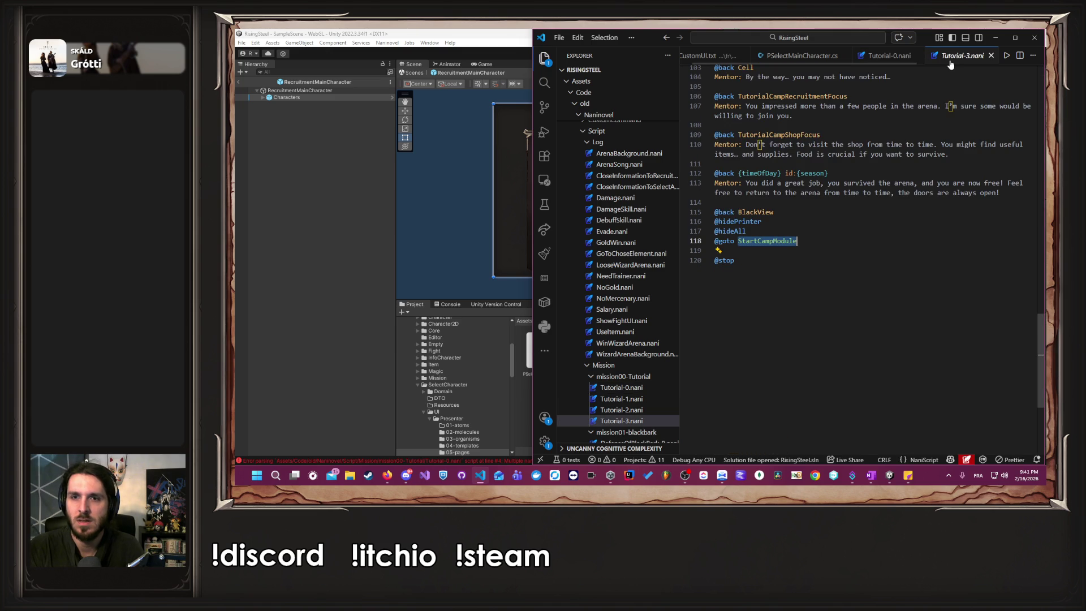
scroll(905, 170, up, 10)
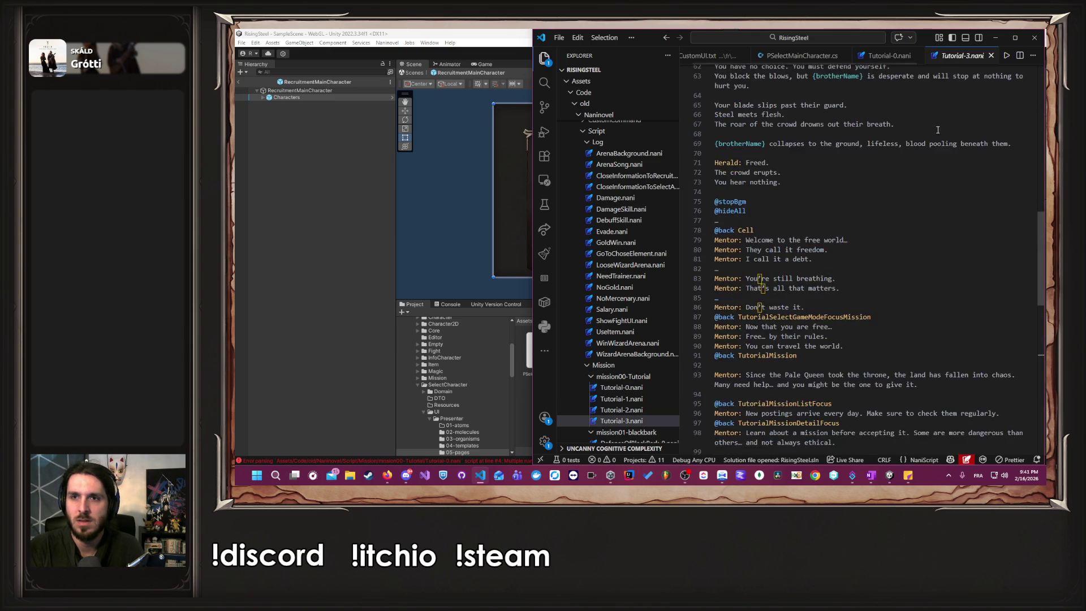
click(897, 55)
click(472, 150)
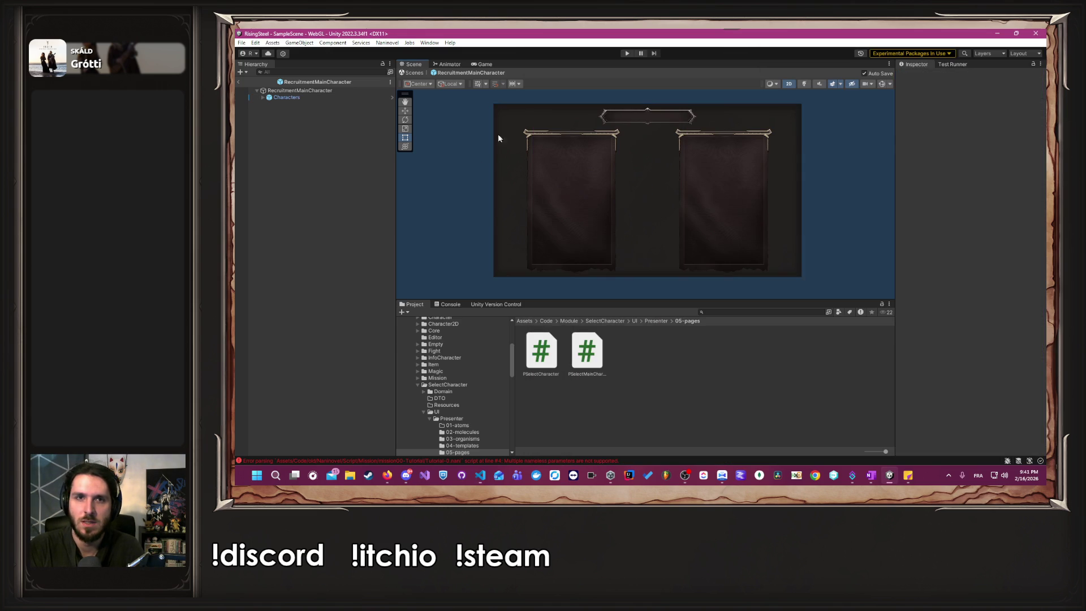
click(626, 54)
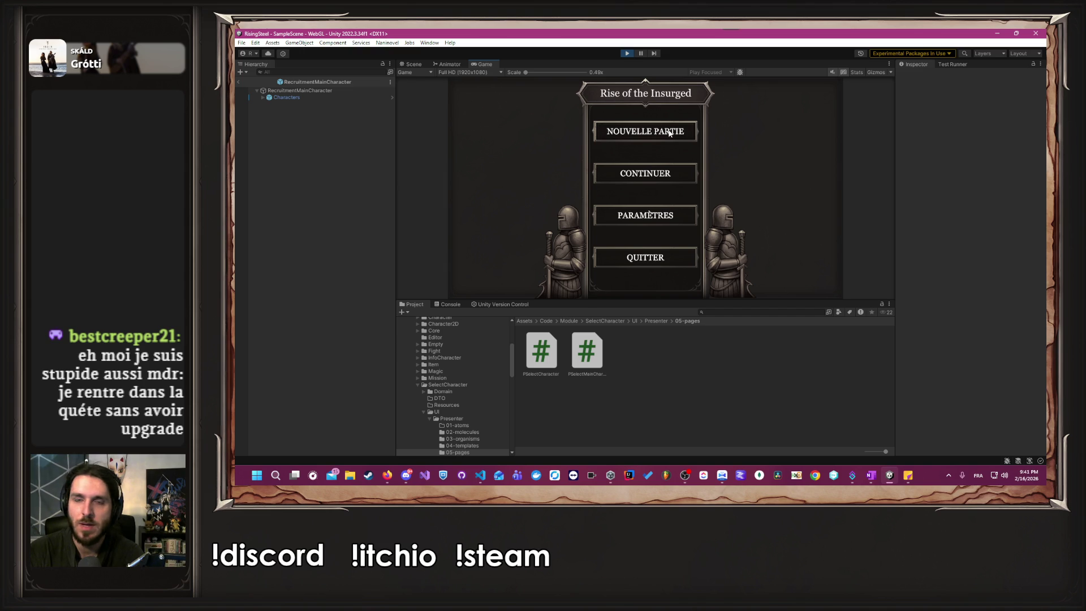
Step: Start a new game, enter a name, pick a character, skip the tutorial to reach camp, then stop
click(669, 132)
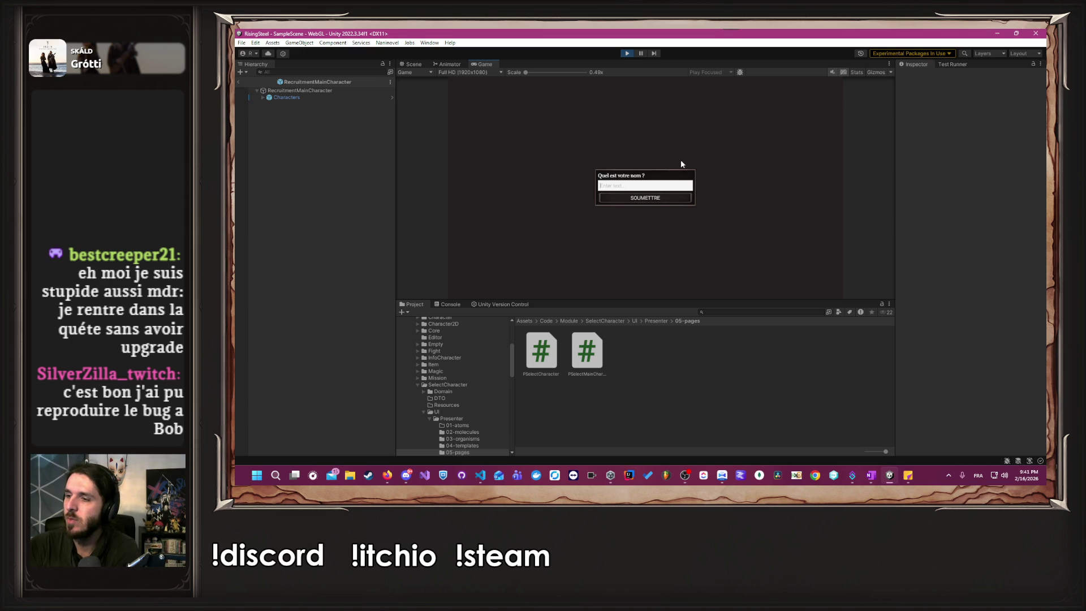
click(641, 187)
text(Alber)
key(Return)
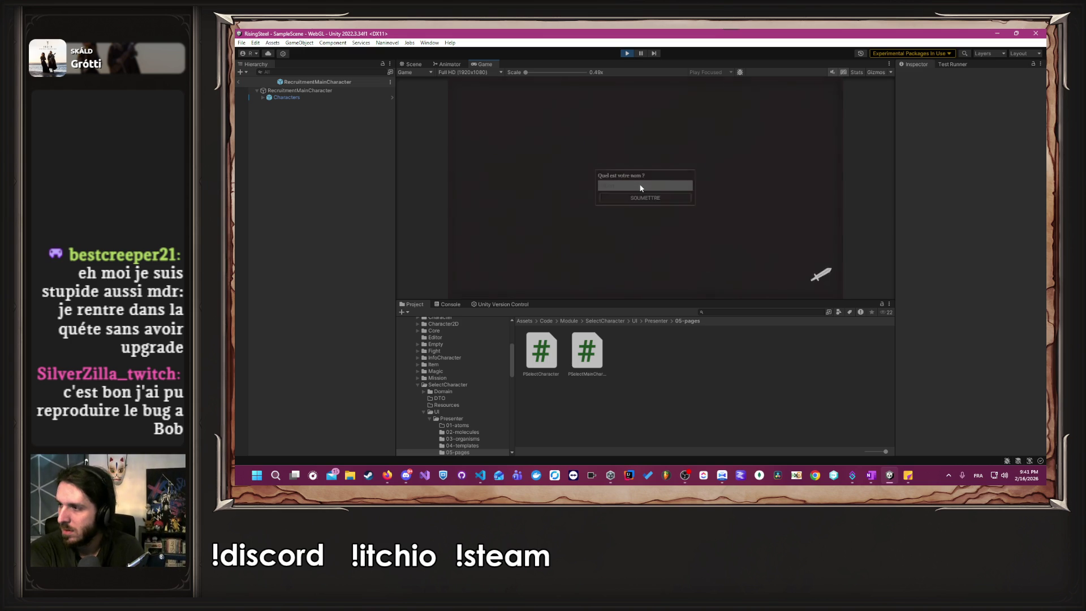
click(722, 184)
click(723, 185)
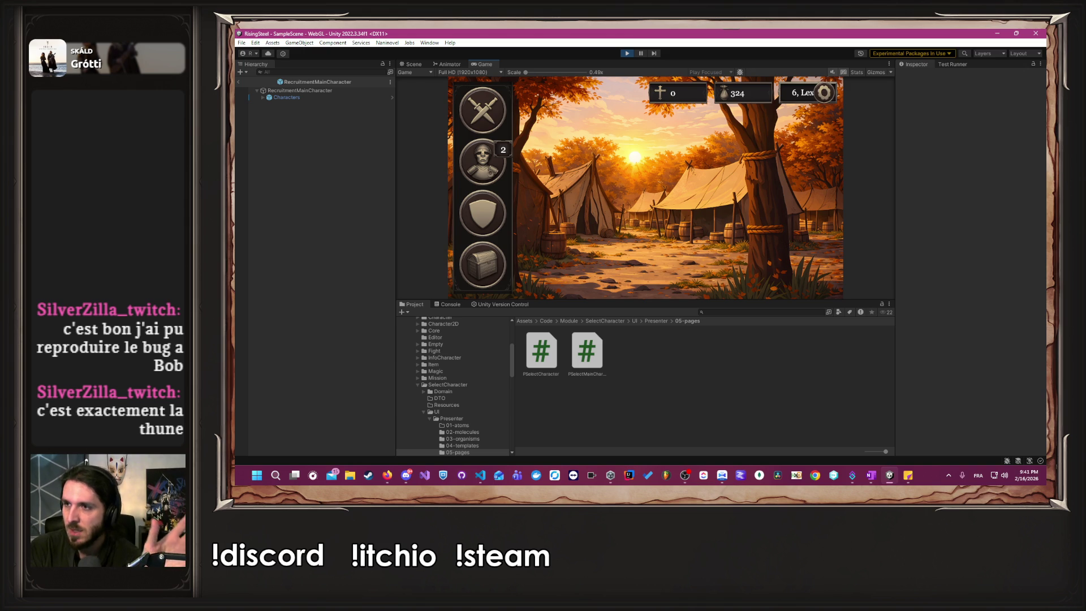
click(626, 53)
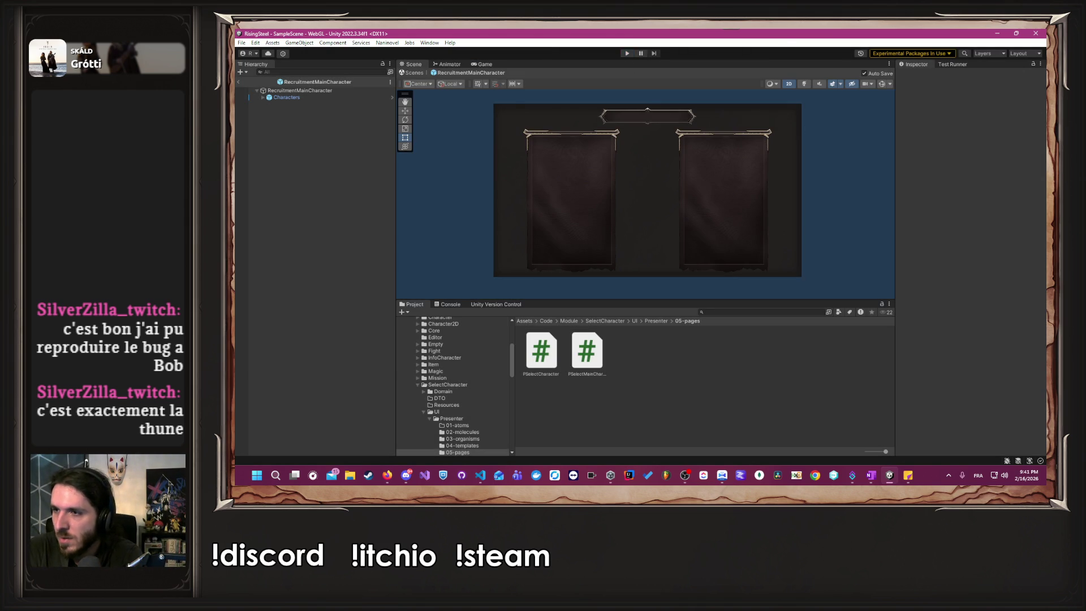
Step: Run a new game, choose Faire le tutoriel, and advance to the Mentor's 'Réveille-toi' line before stopping
click(627, 53)
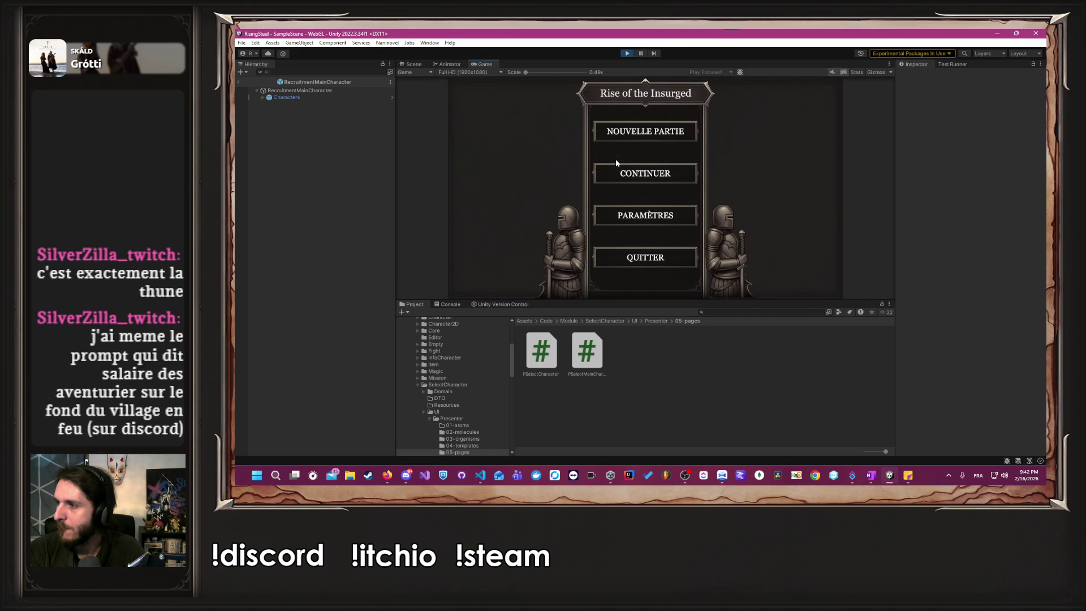
click(616, 166)
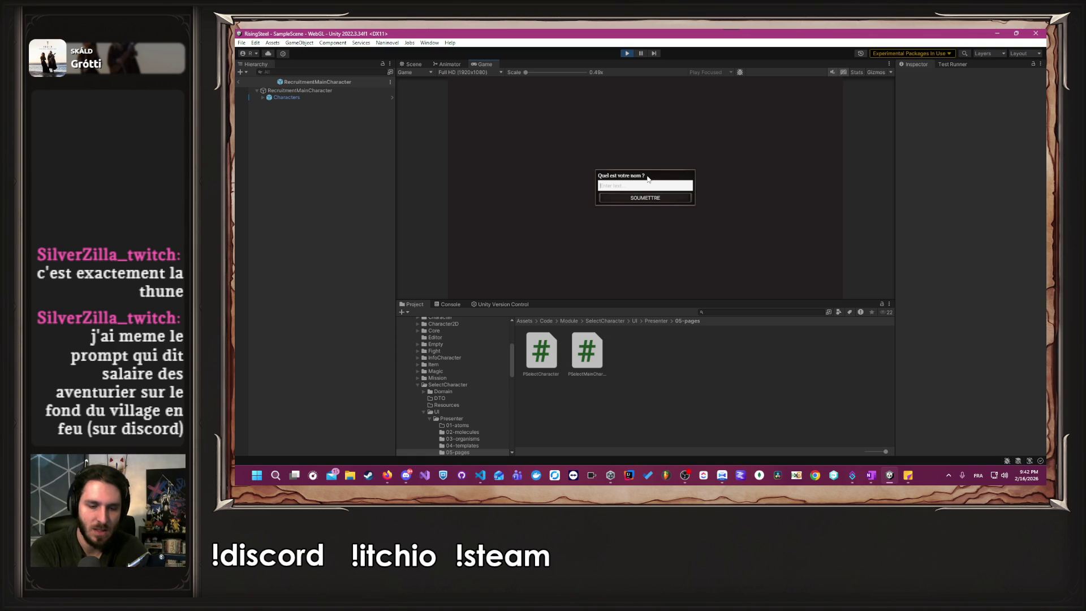
text(Albert)
key(Return)
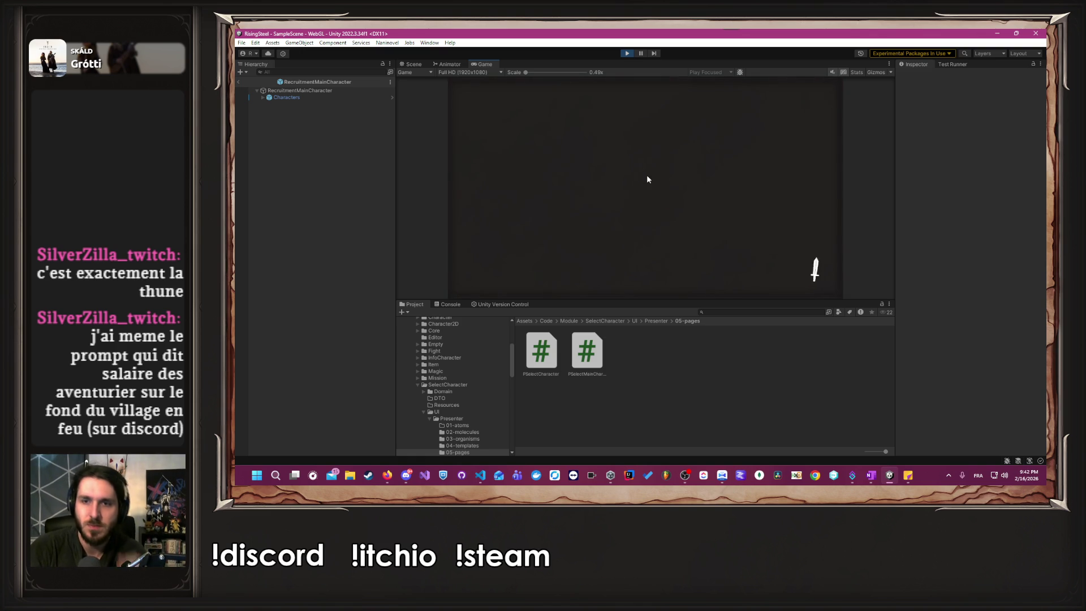
click(728, 175)
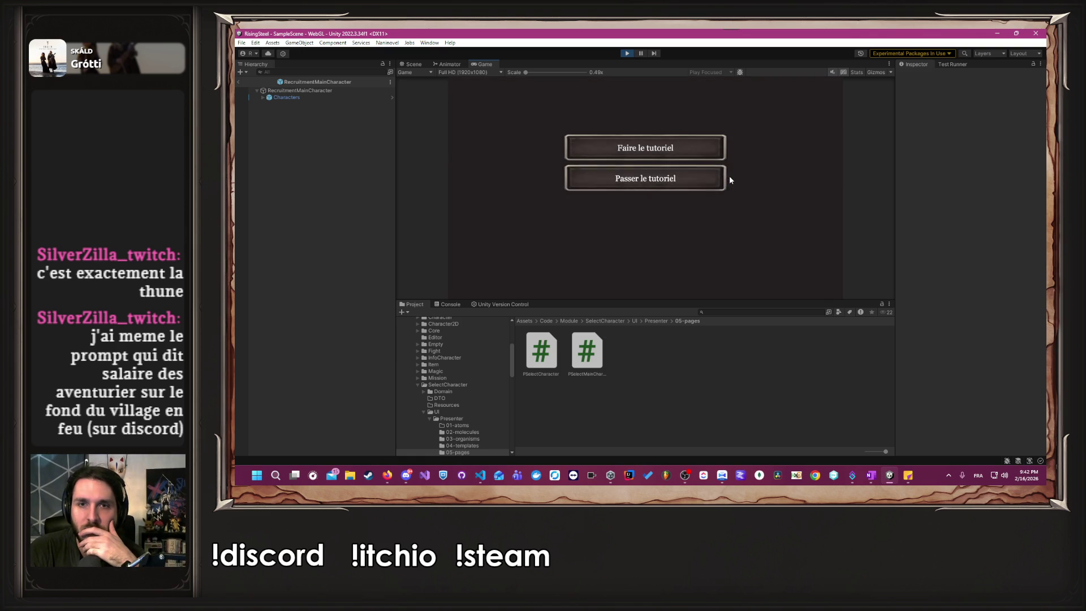
click(657, 150)
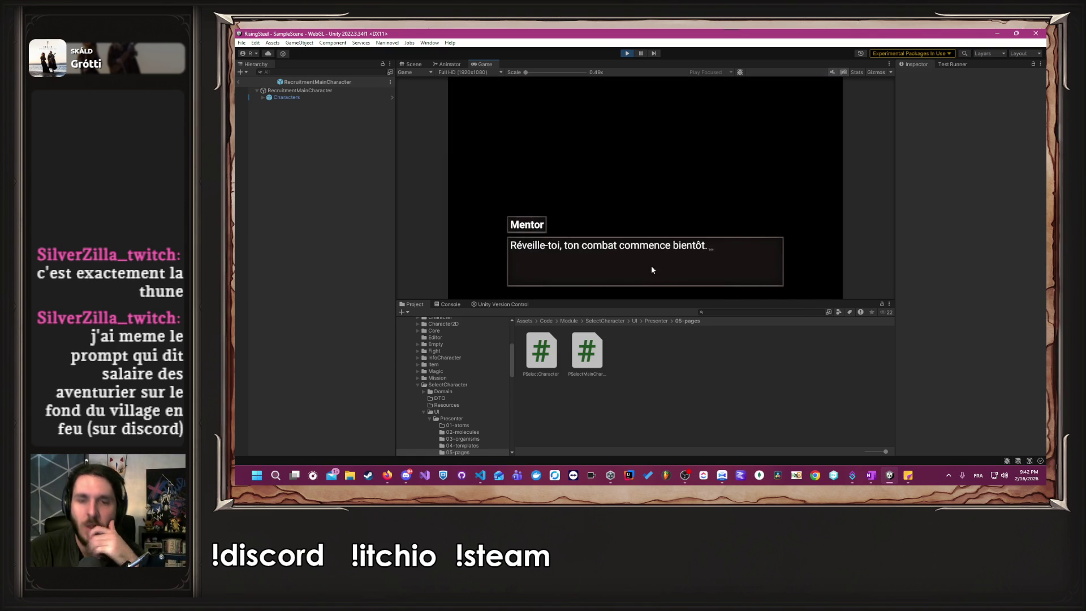
click(662, 271)
click(627, 53)
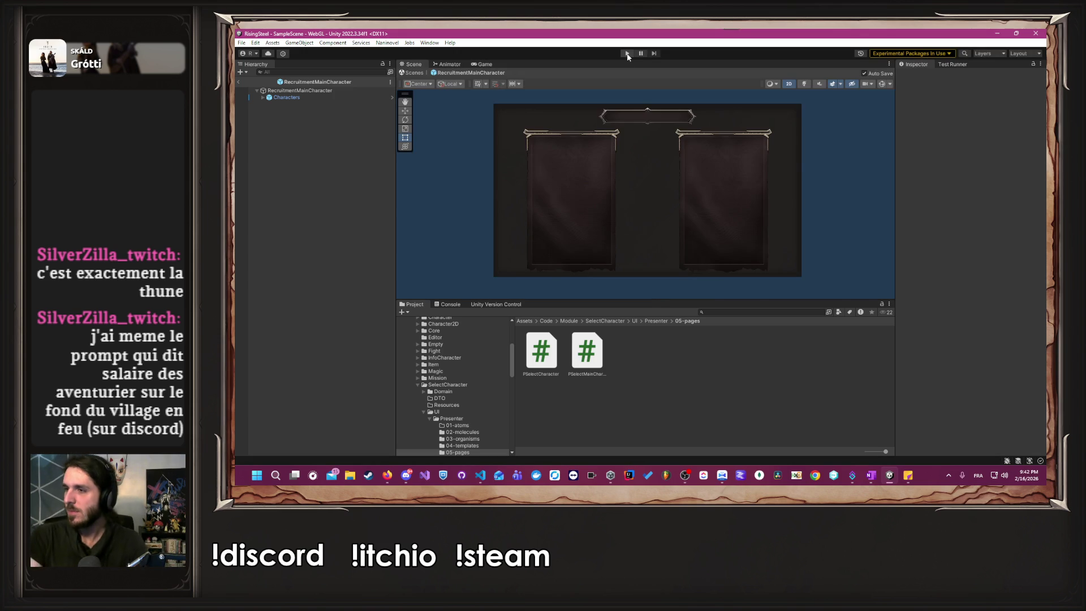
key(alt+Tab)
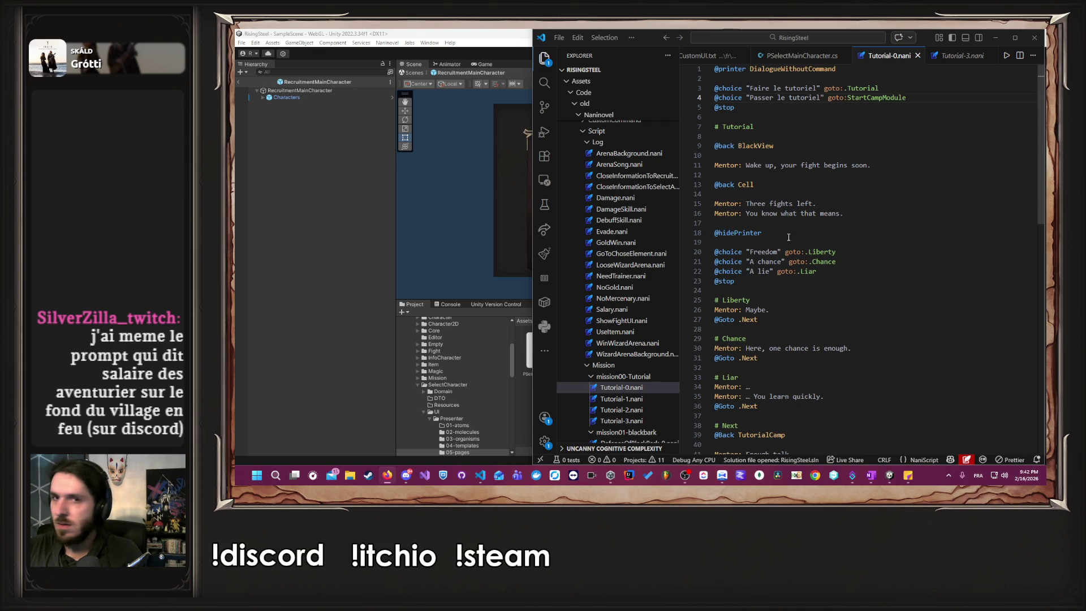
mouse_move(906, 97)
mouse_down()
mouse_move(715, 90)
mouse_move(670, 78)
mouse_up()
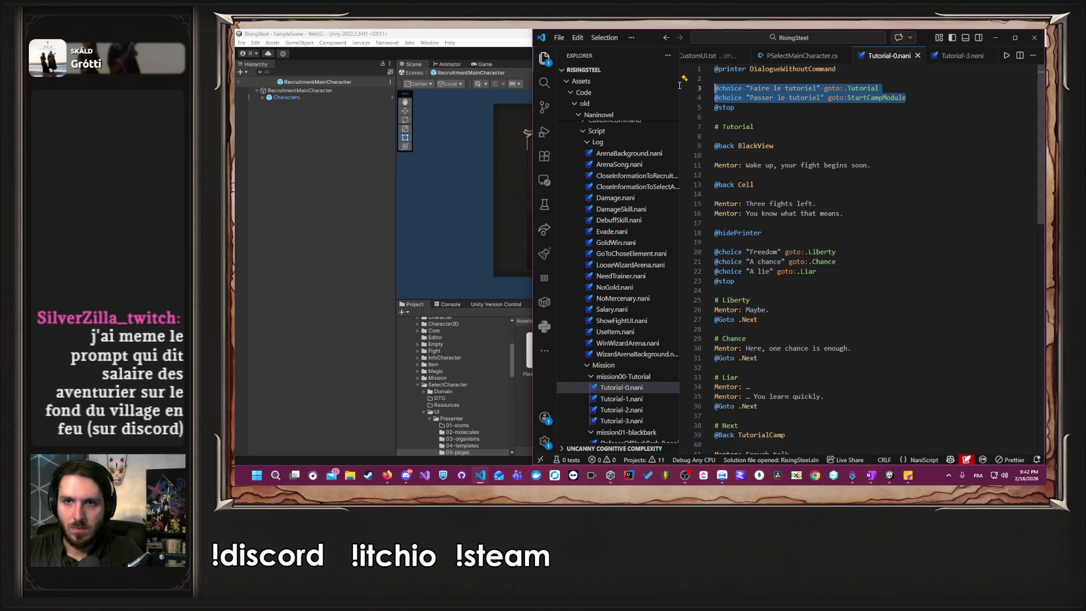
key(alt+Tab)
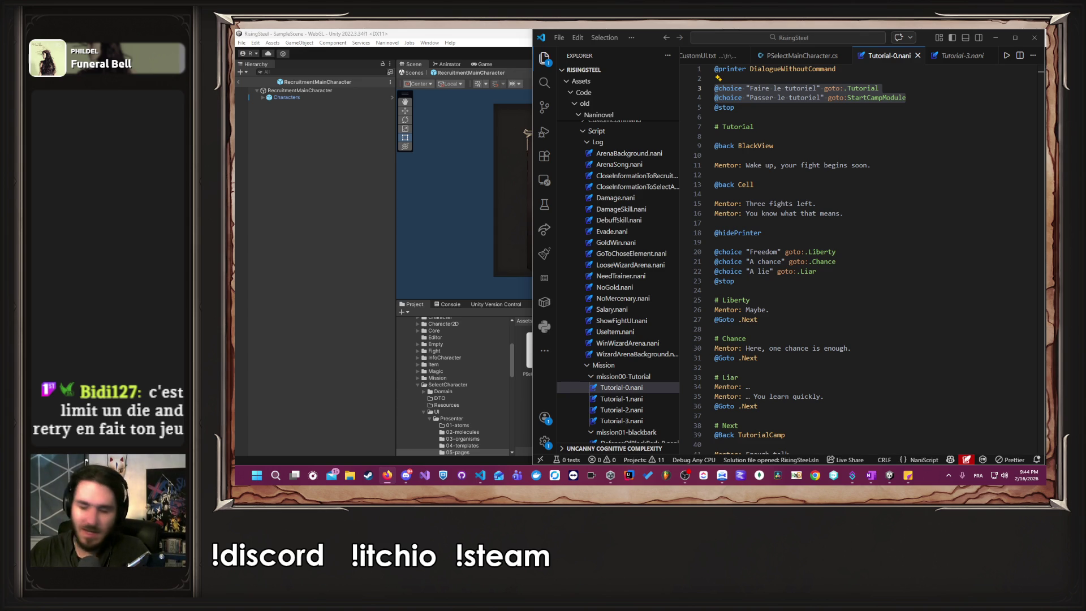
key(alt+Tab)
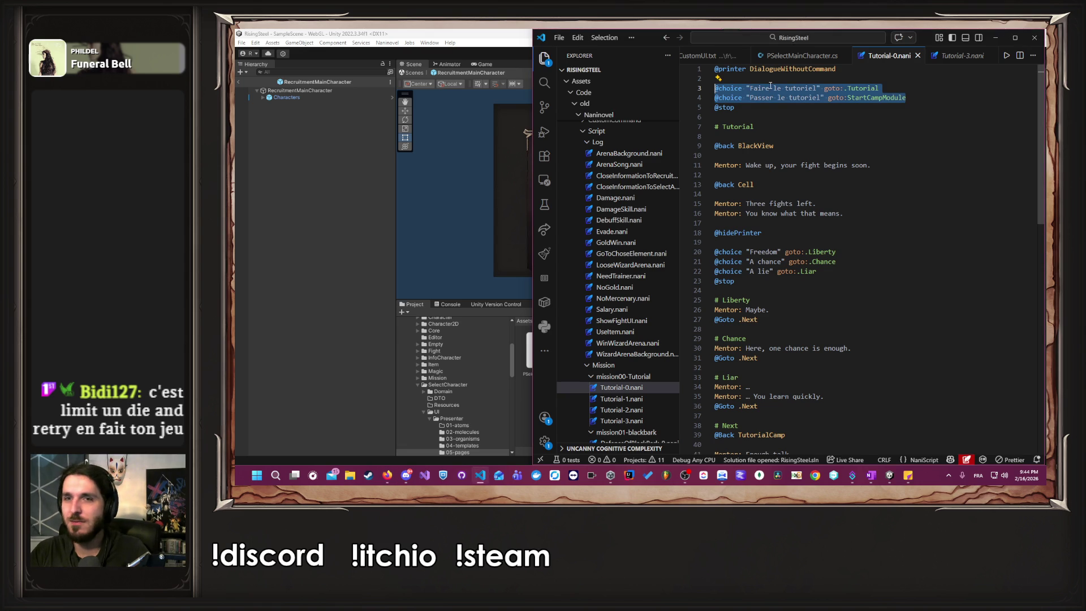
Step: Replace the French choice labels with English ones, including 'Skip the tutorial.'
click(770, 87)
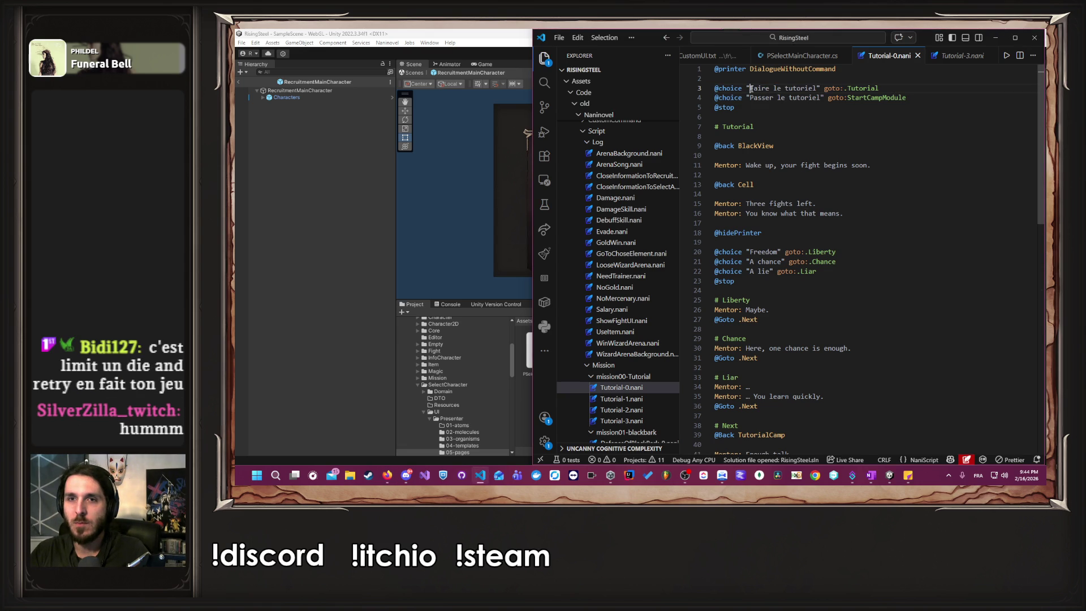
drag(749, 88, 813, 88)
text(Start the tutorial.)
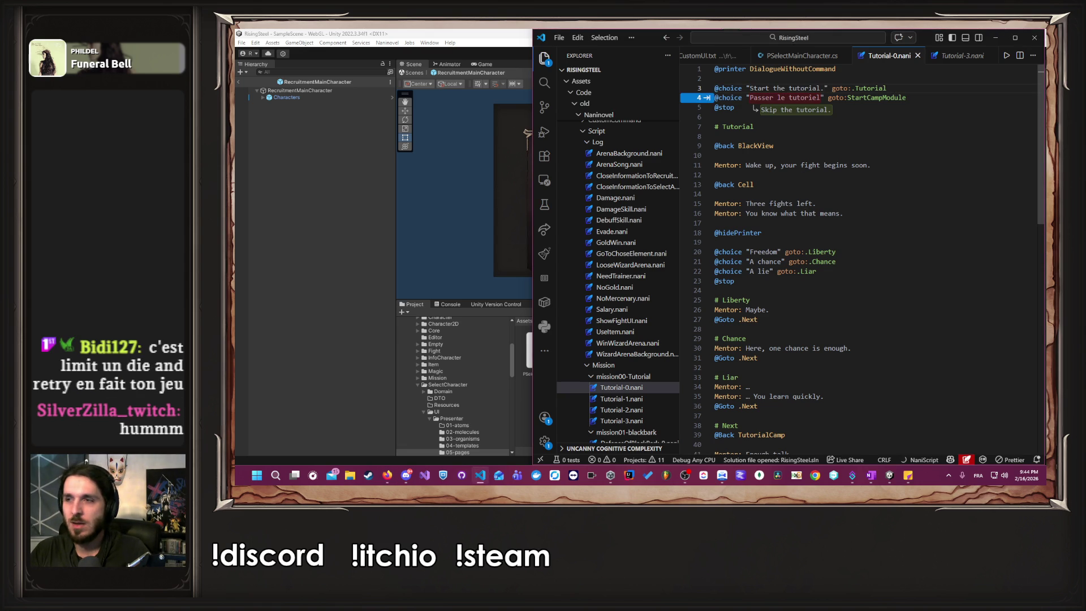
key(Tab)
key(Tab)
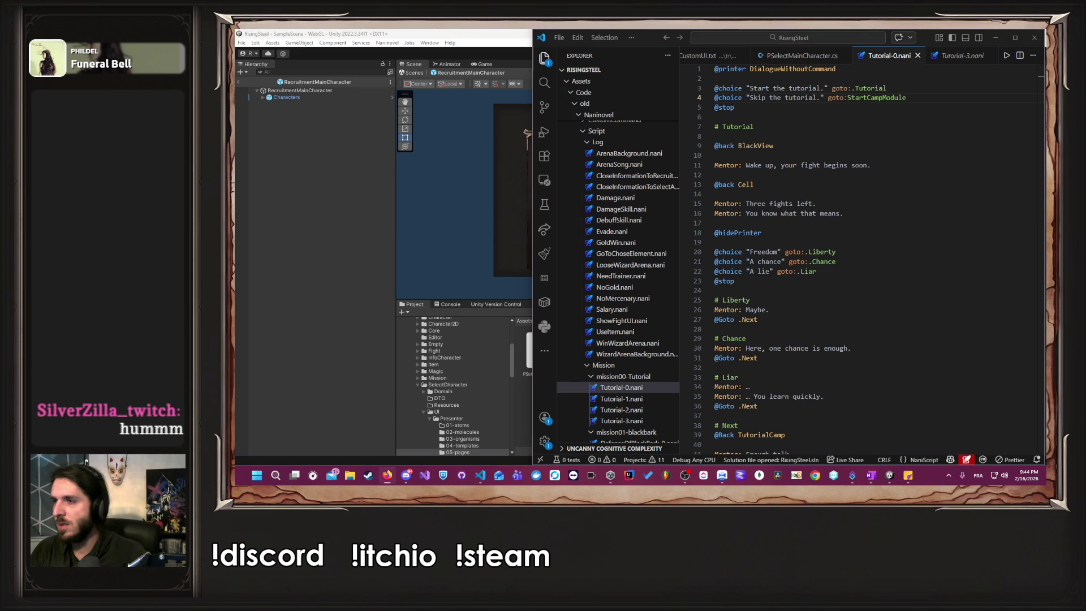
Step: Change Start to Enter and Skip to Pass in the choice labels and save
double_click(758, 88)
text(Enter)
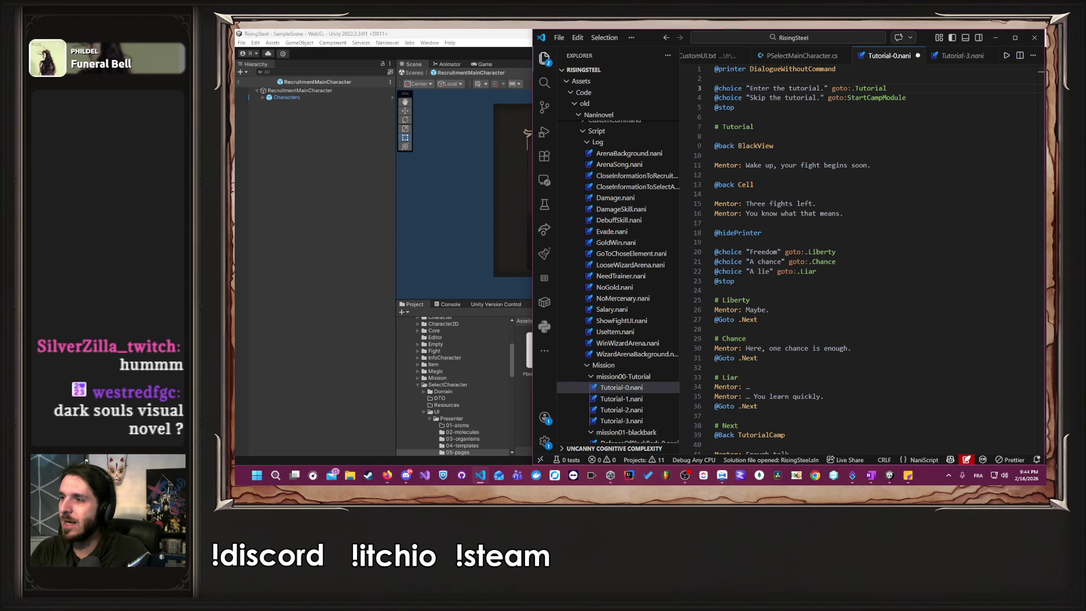
double_click(757, 98)
text(Pass)
key(ctrl+s)
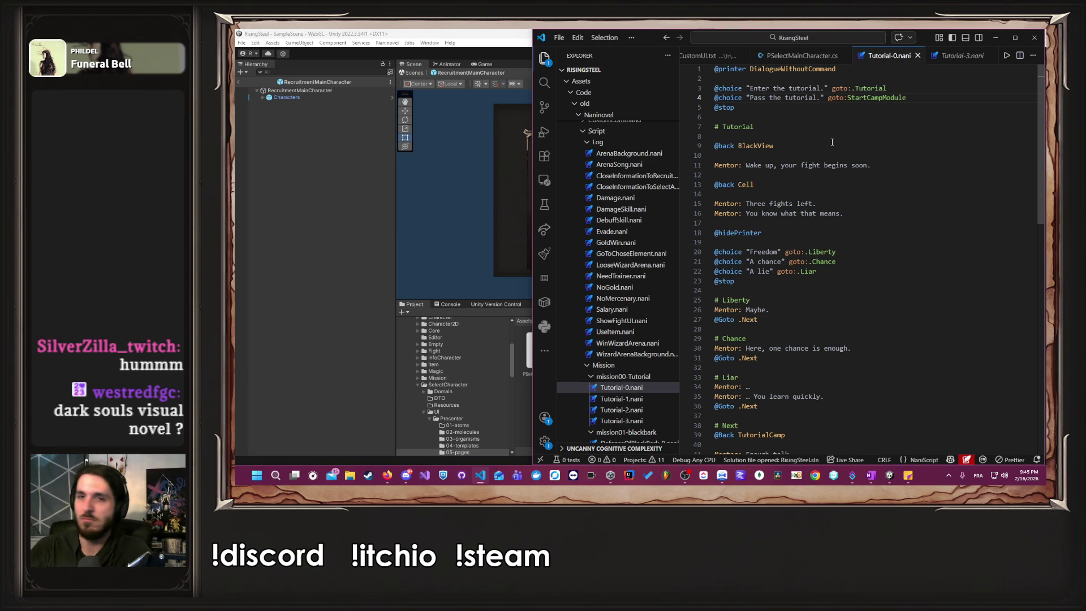
click(527, 185)
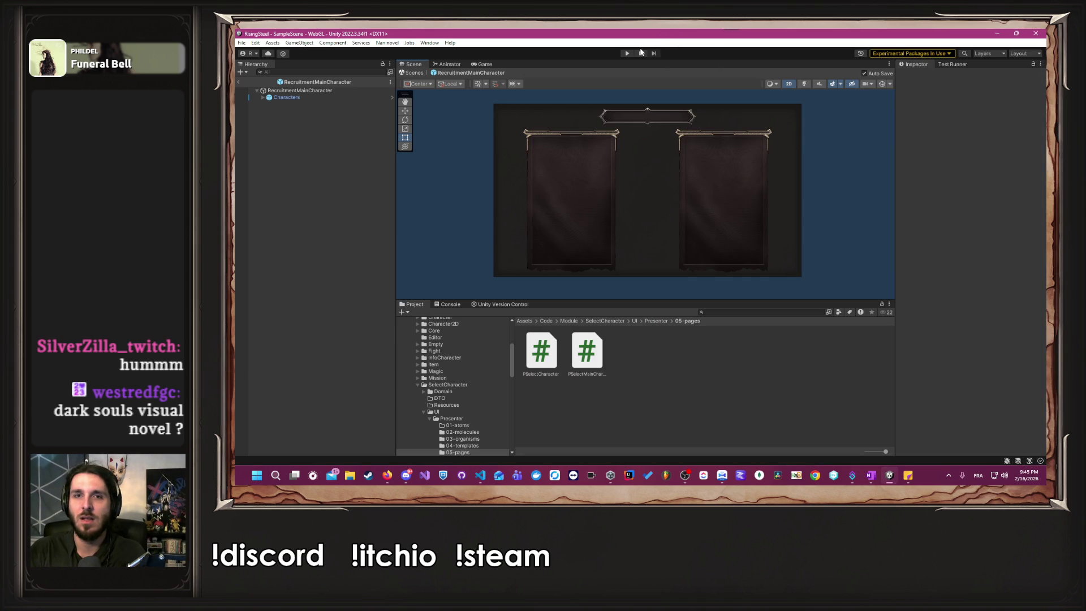
Step: Look over the Naninovel Scripts settings in Project Settings, then close them
click(387, 43)
mouse_move(402, 94)
click(502, 139)
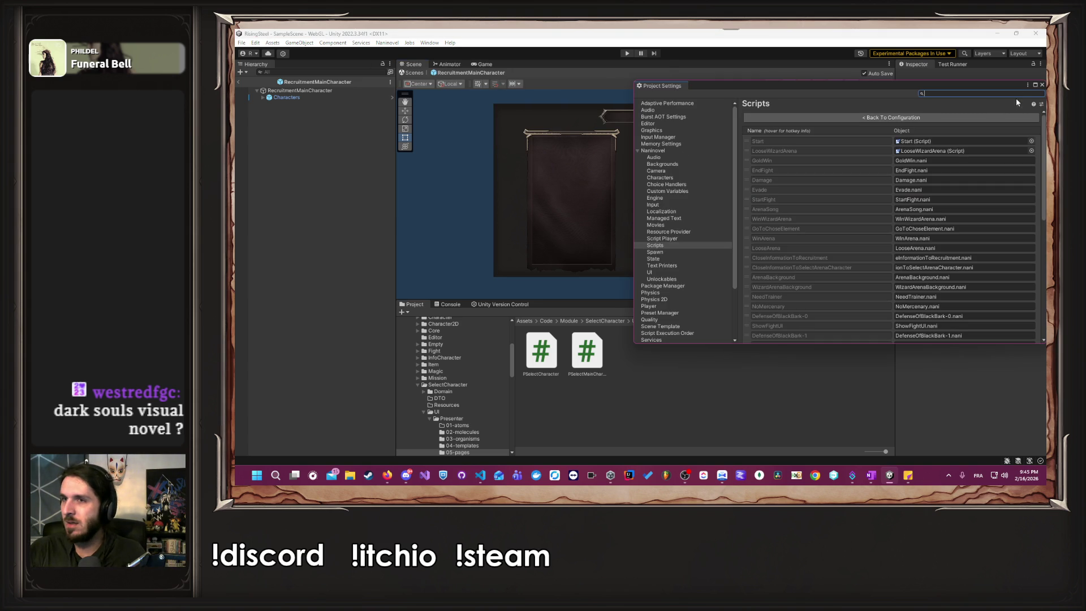
click(1041, 85)
Step: Generate the Naninovel localization resources (1335 words) and close the Localization tool
click(387, 43)
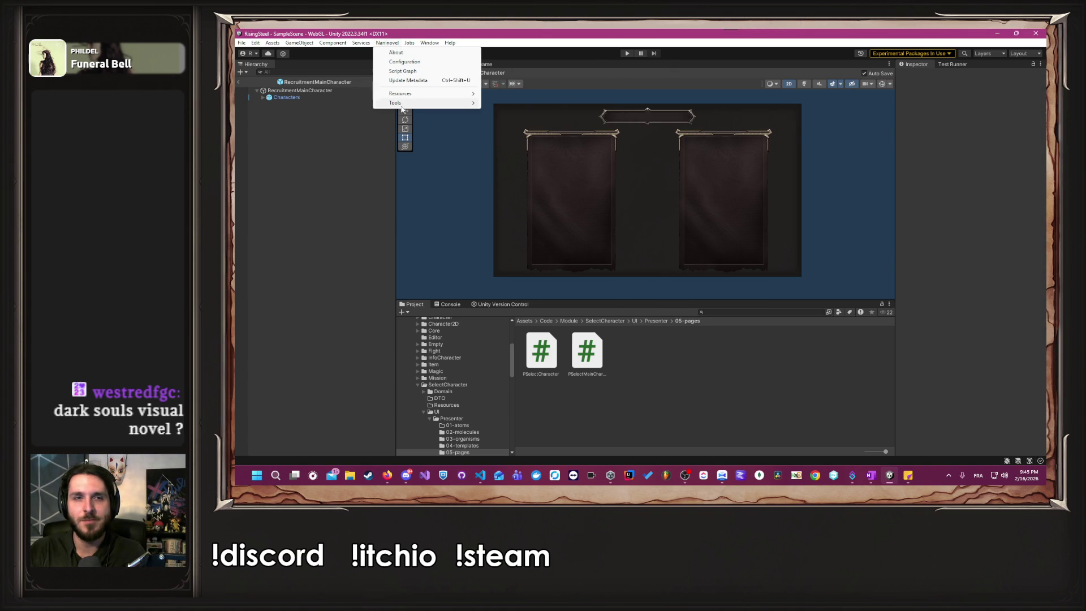
mouse_move(430, 102)
click(507, 112)
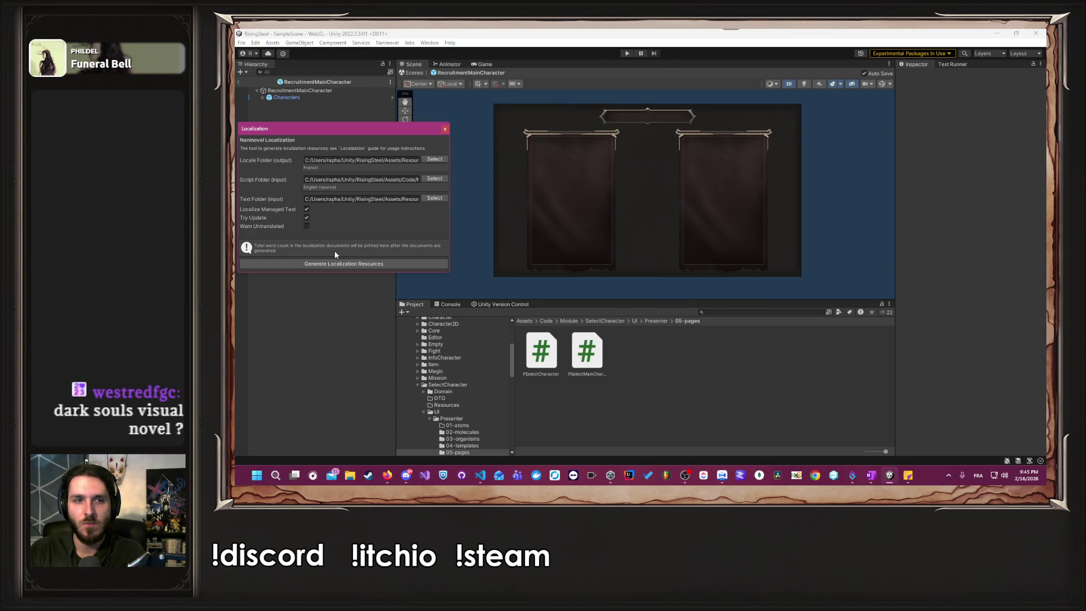
click(336, 264)
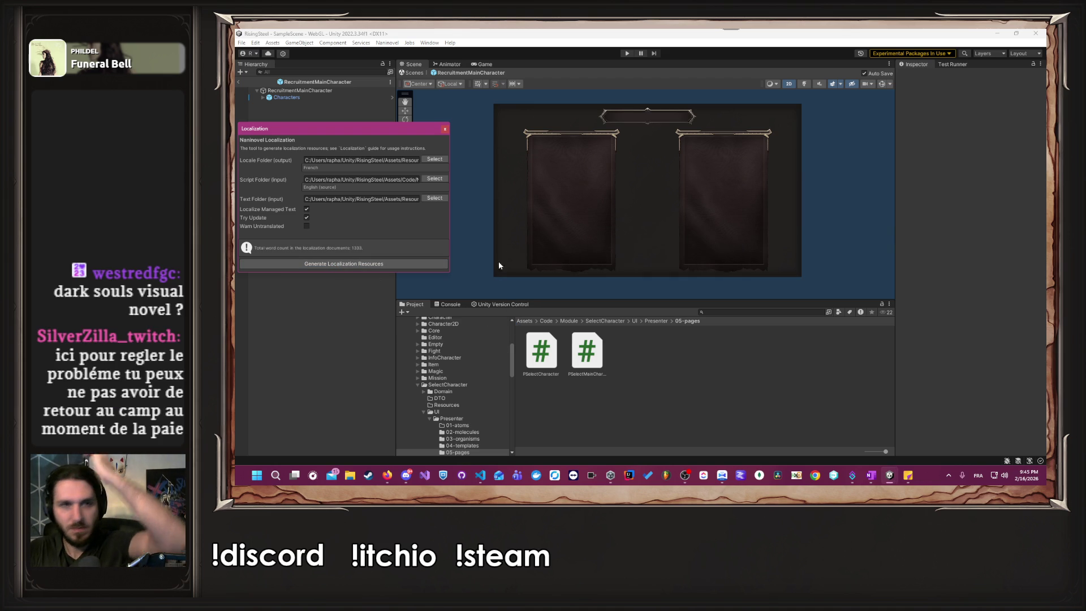
click(445, 129)
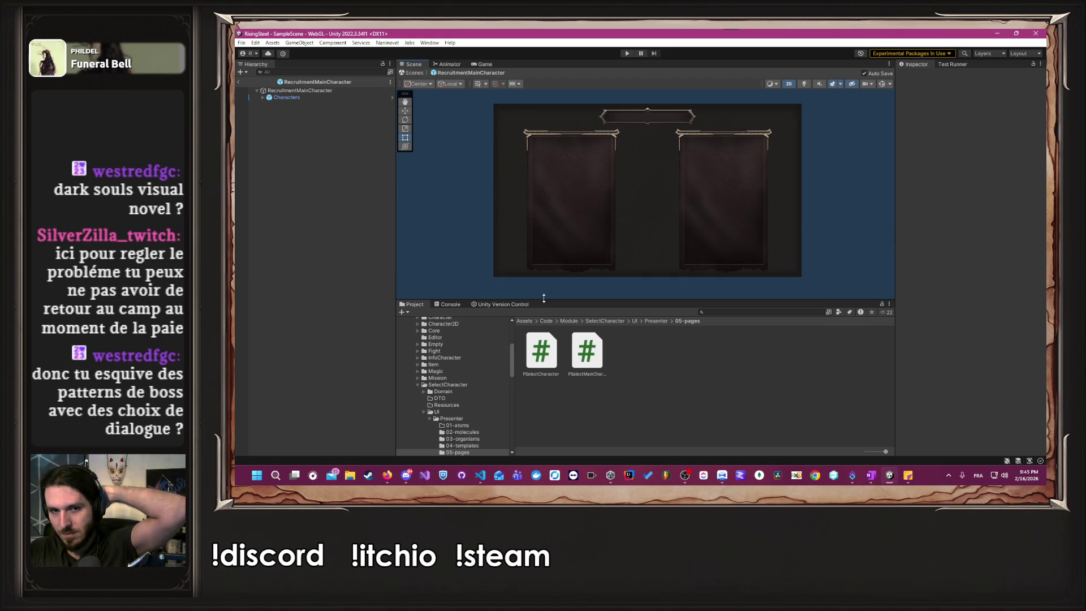
Step: Browse to the mission00-Tutorial folder and open Tutorial-0 in the code editor
drag(539, 300, 507, 257)
scroll(463, 383, down, 10)
scroll(462, 382, up, 3)
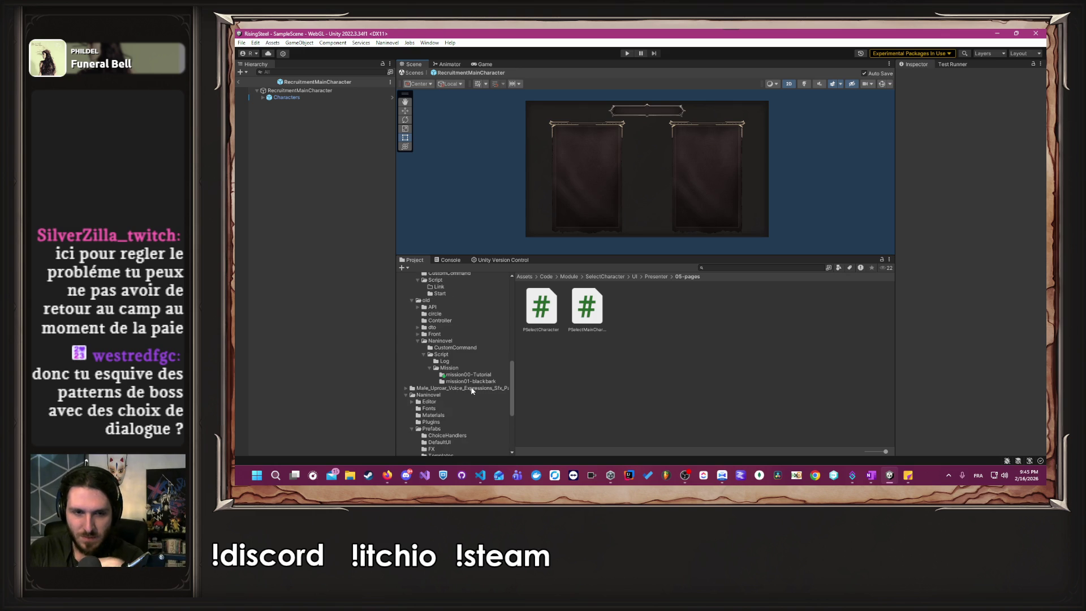
click(474, 382)
click(471, 375)
click(539, 309)
double_click(539, 308)
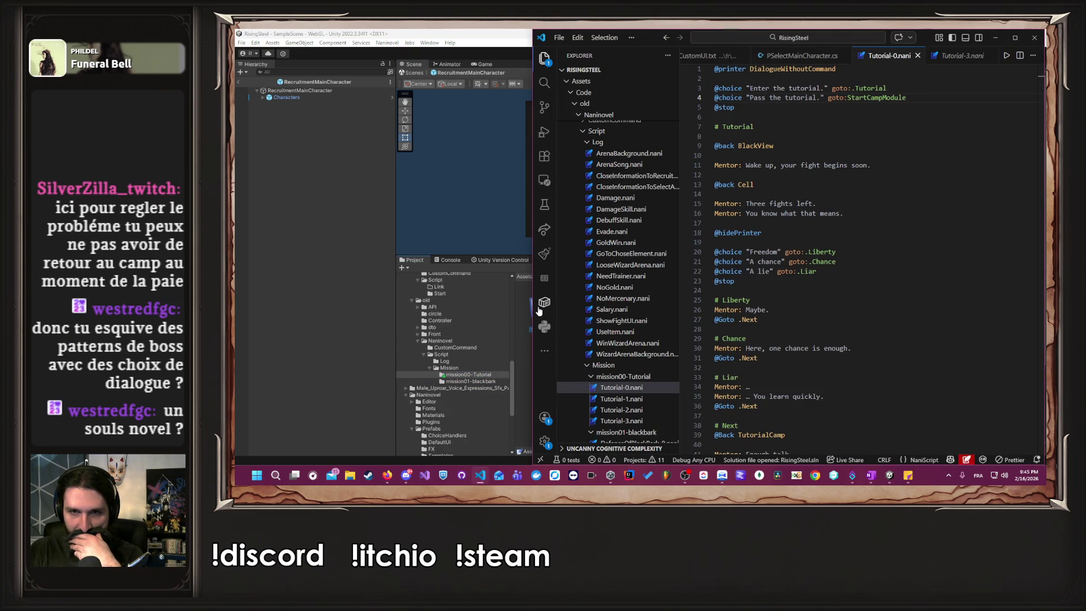
Step: Review the four tutorial scripts in Unity, then bring Tutorial-0.nani in VS Code forward
click(425, 206)
scroll(475, 374, down, 5)
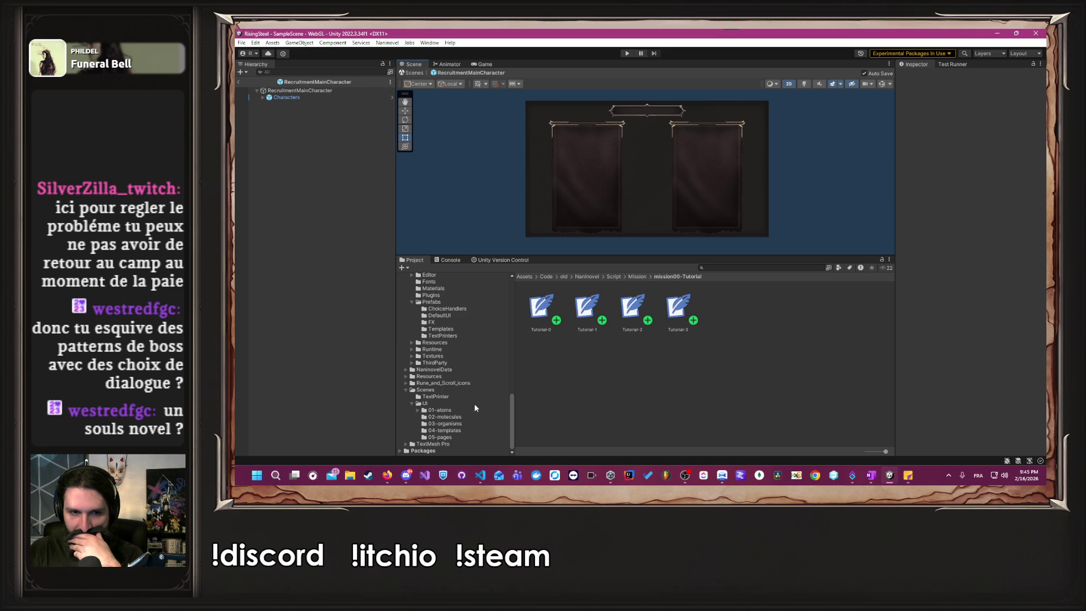
scroll(463, 435, up, 1)
scroll(461, 430, down, 1)
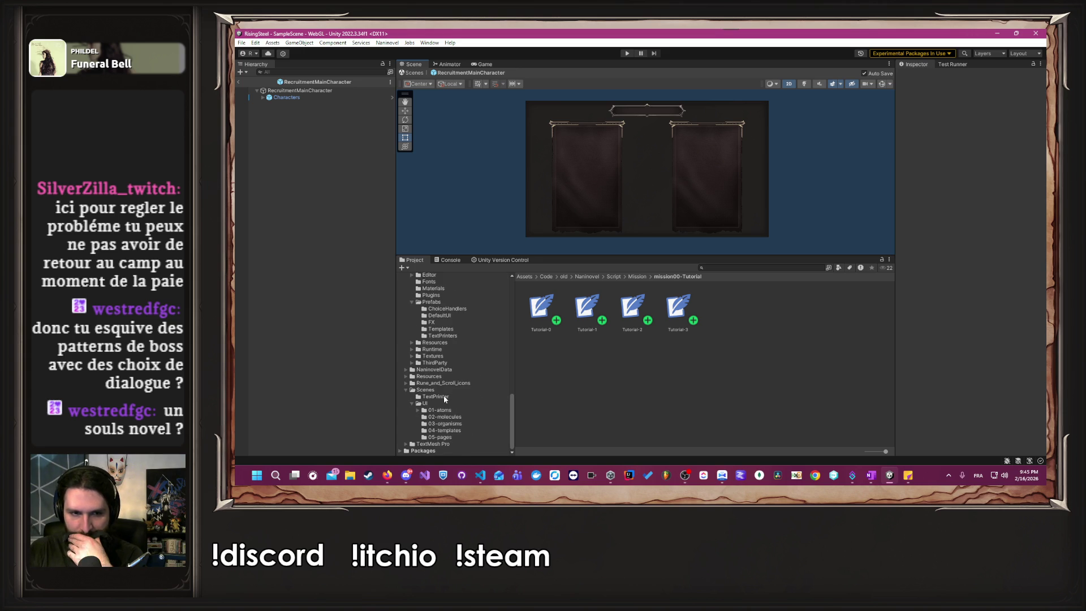
scroll(443, 395, up, 1)
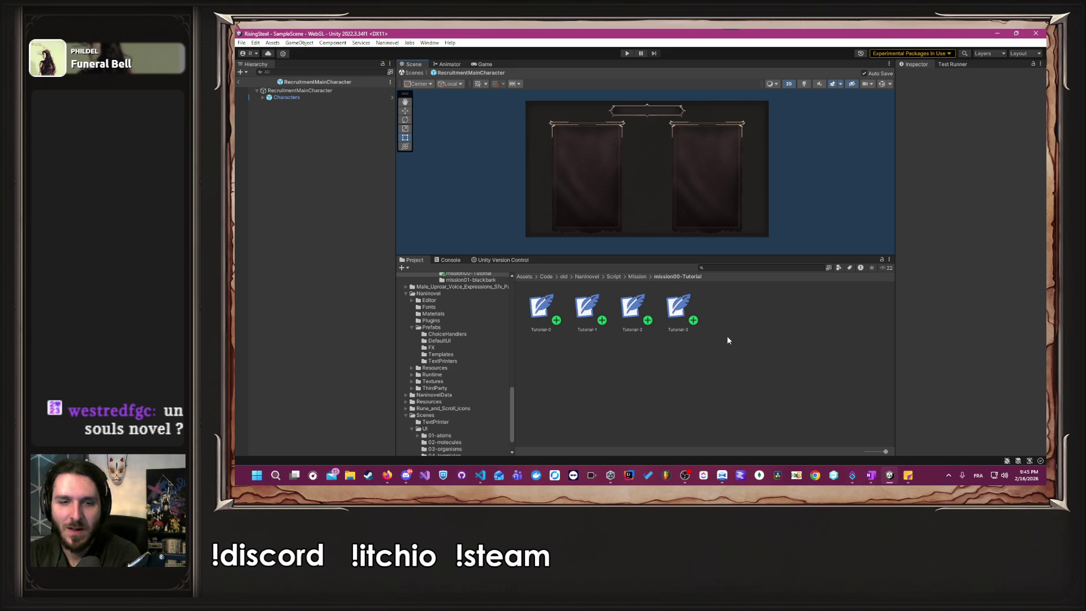
click(480, 475)
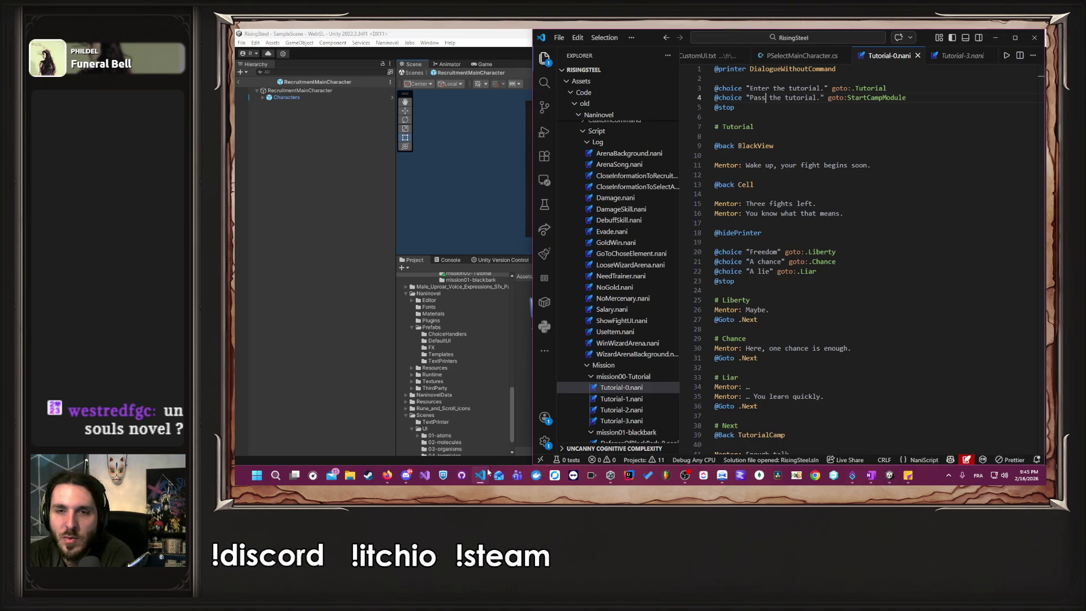
Step: Open the French Tutorial-0 localization script and insert a translated enter-tutorial choice line
scroll(648, 365, down, 10)
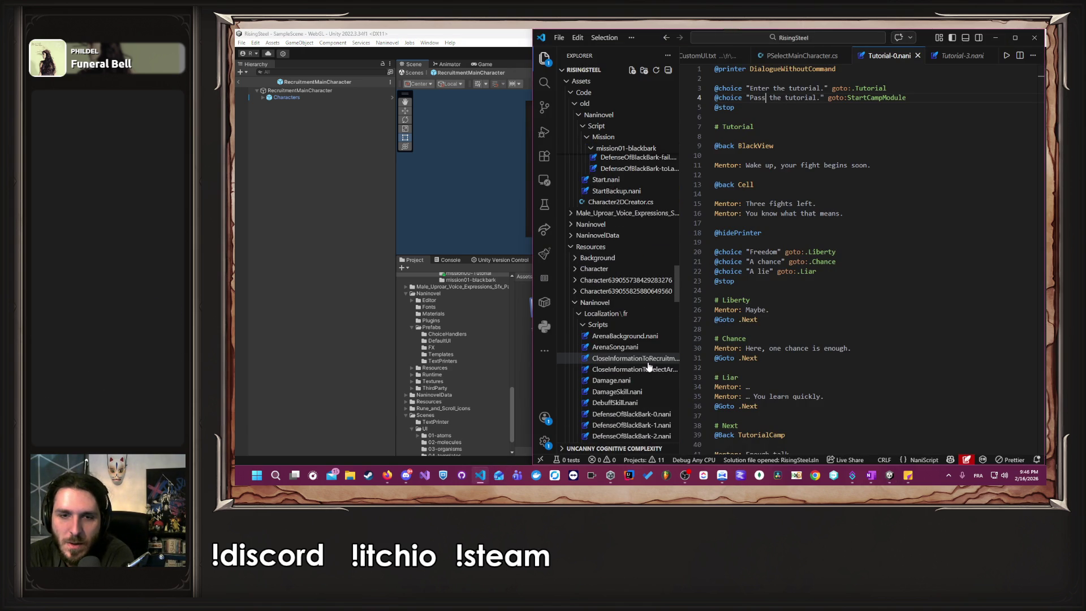
scroll(643, 307, down, 7)
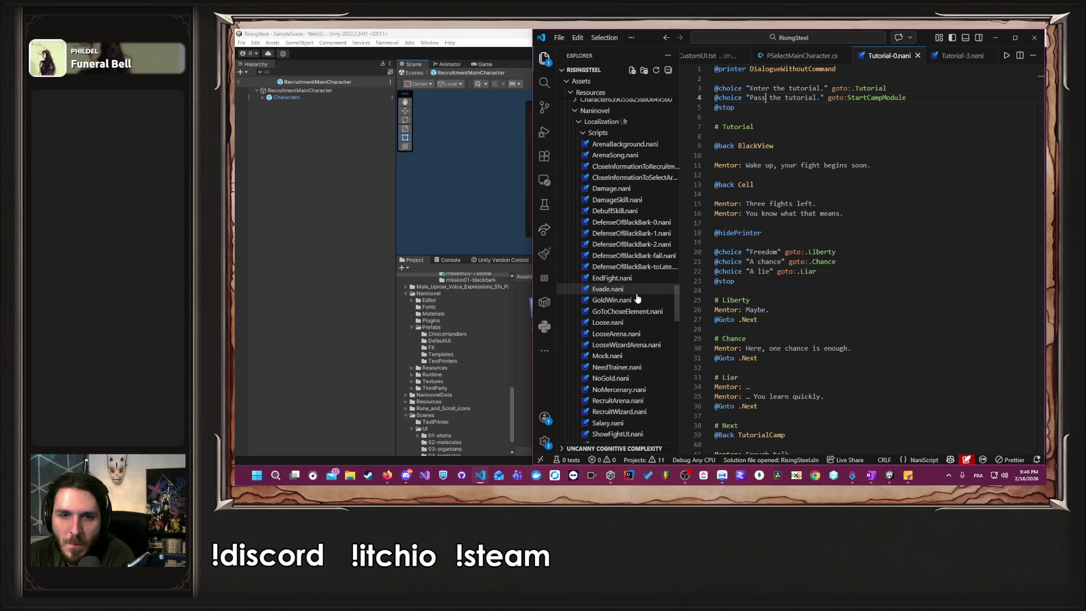
scroll(643, 307, down, 6)
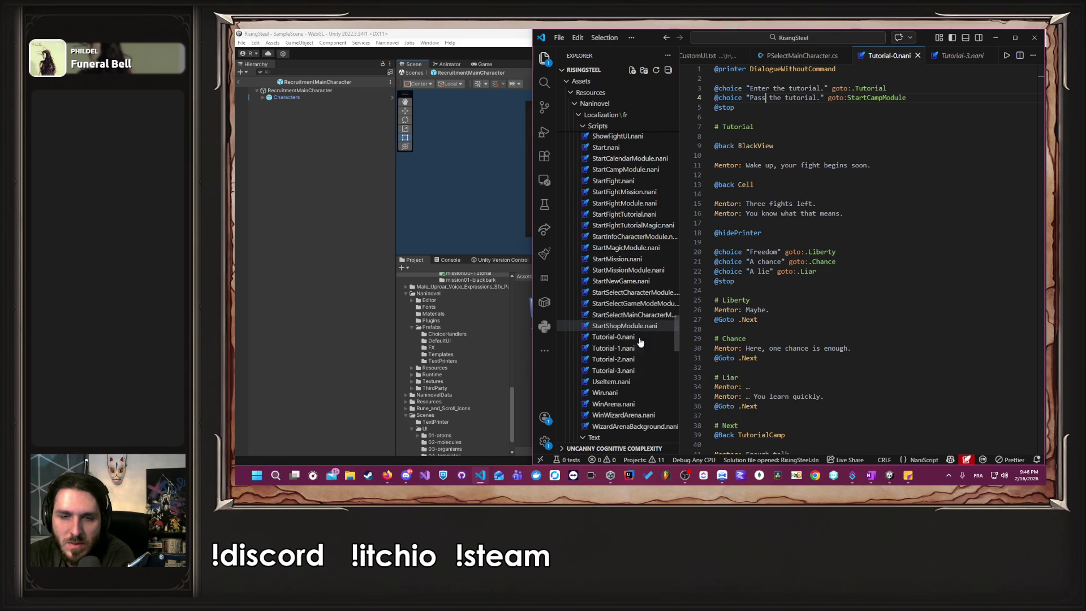
click(626, 342)
click(933, 103)
key(Return)
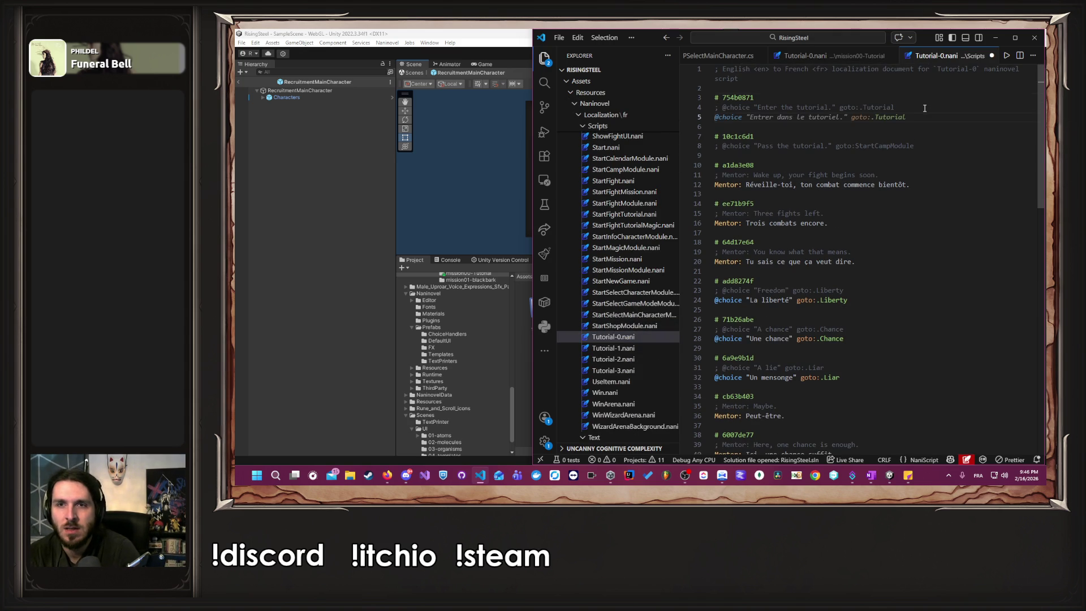
key(Tab)
Step: Make the choices 'Commencer le tutoriel.' and 'Passer le tutoriel.', then run the game in Unity
double_click(761, 117)
text(Comme)
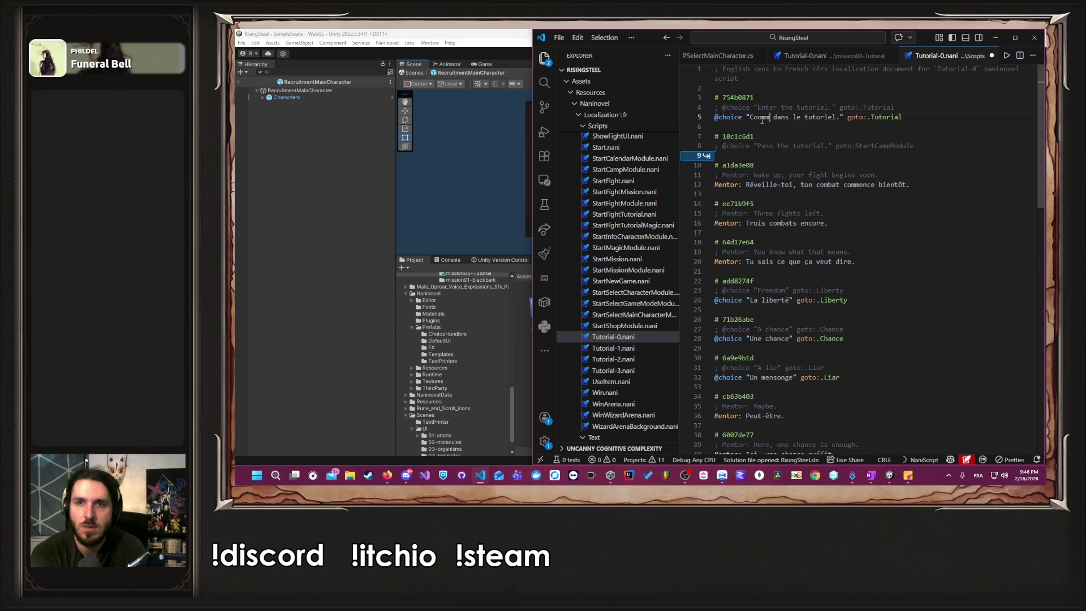
key(Tab)
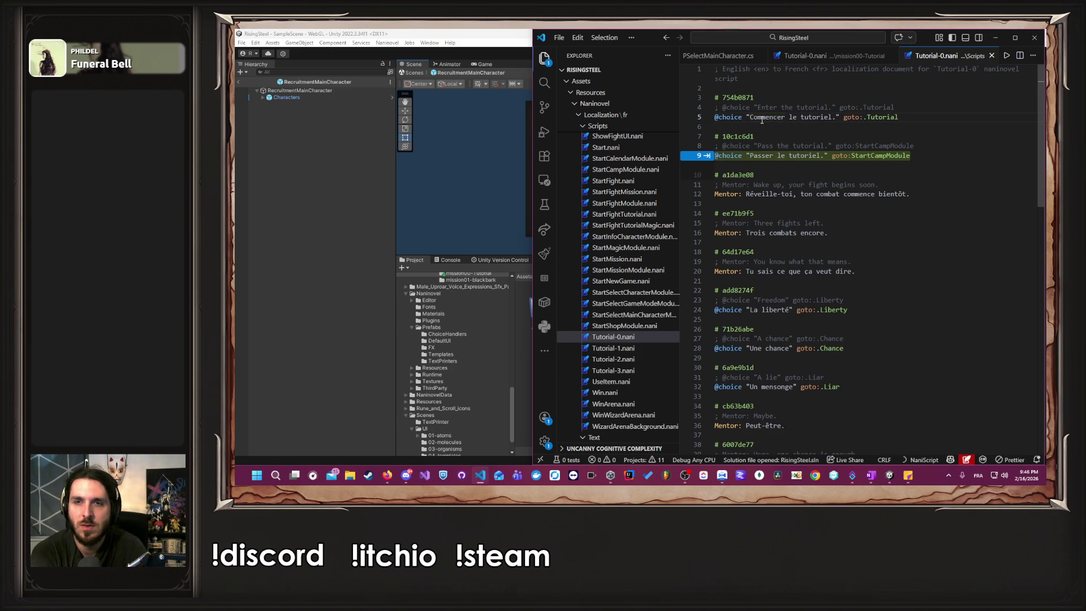
key(Tab)
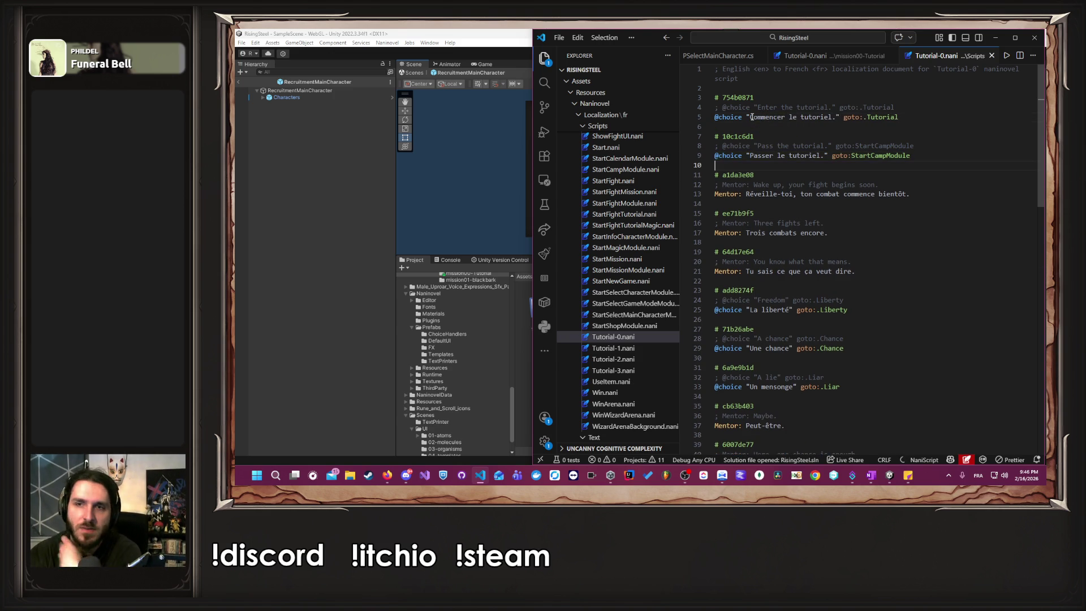
click(473, 149)
click(627, 53)
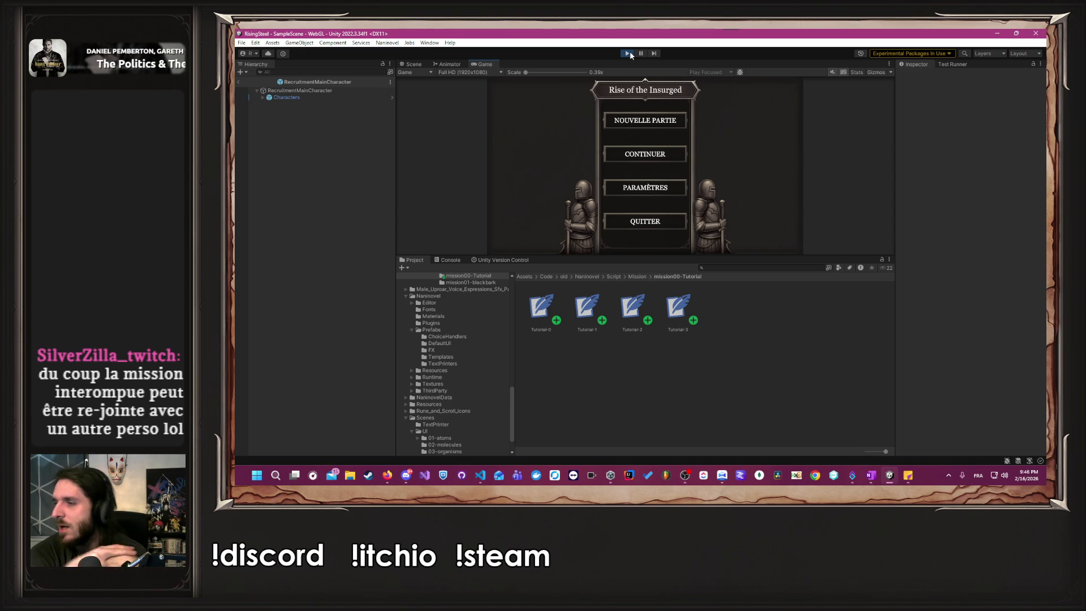
Step: Playtest a new game with the male character and choose the French option to start the tutorial
click(660, 123)
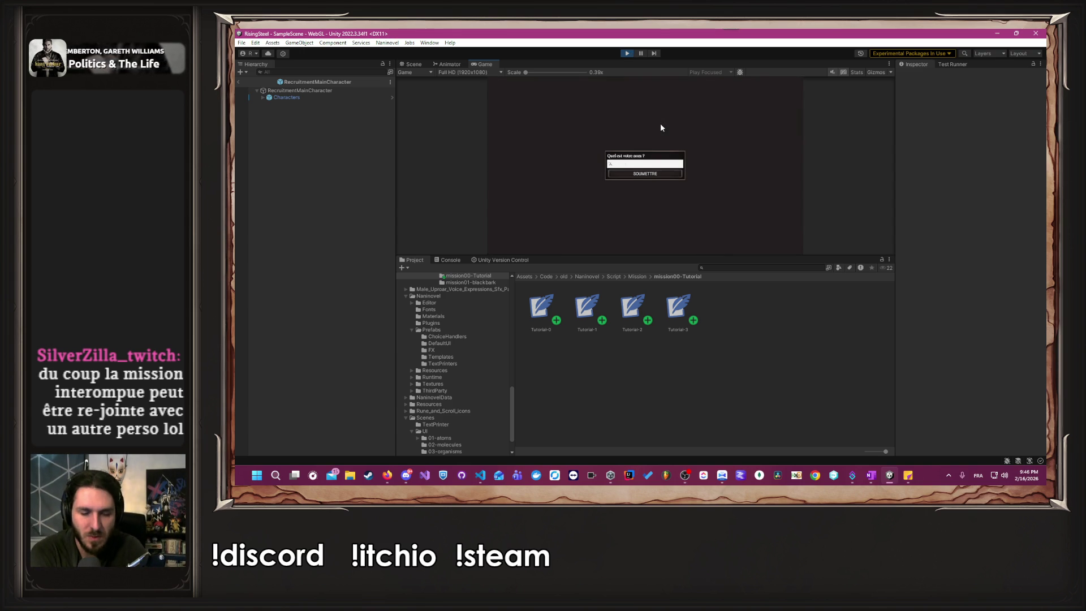
key(Return)
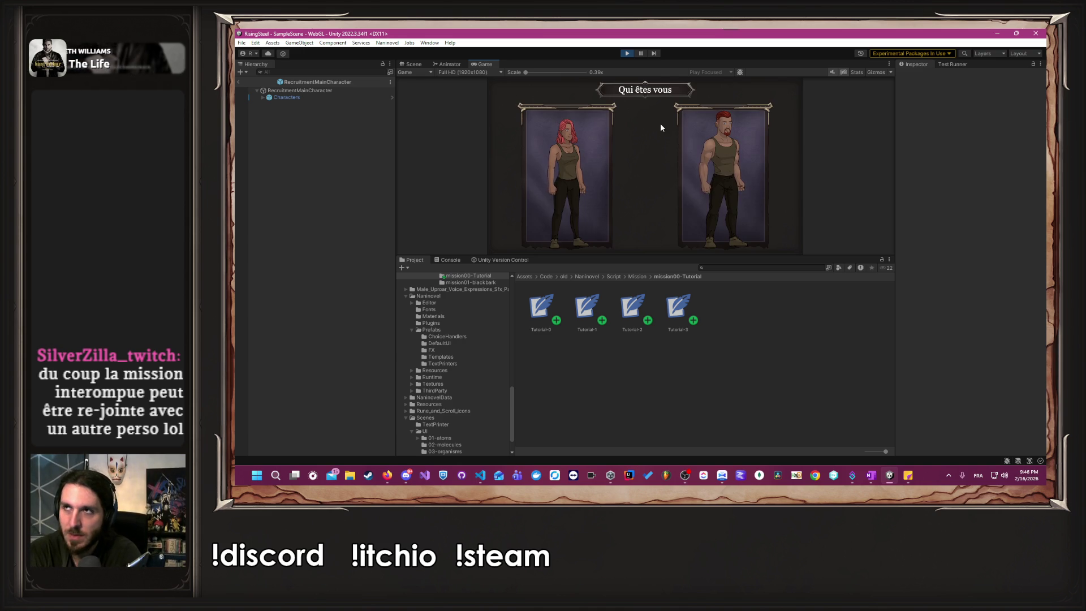
click(727, 178)
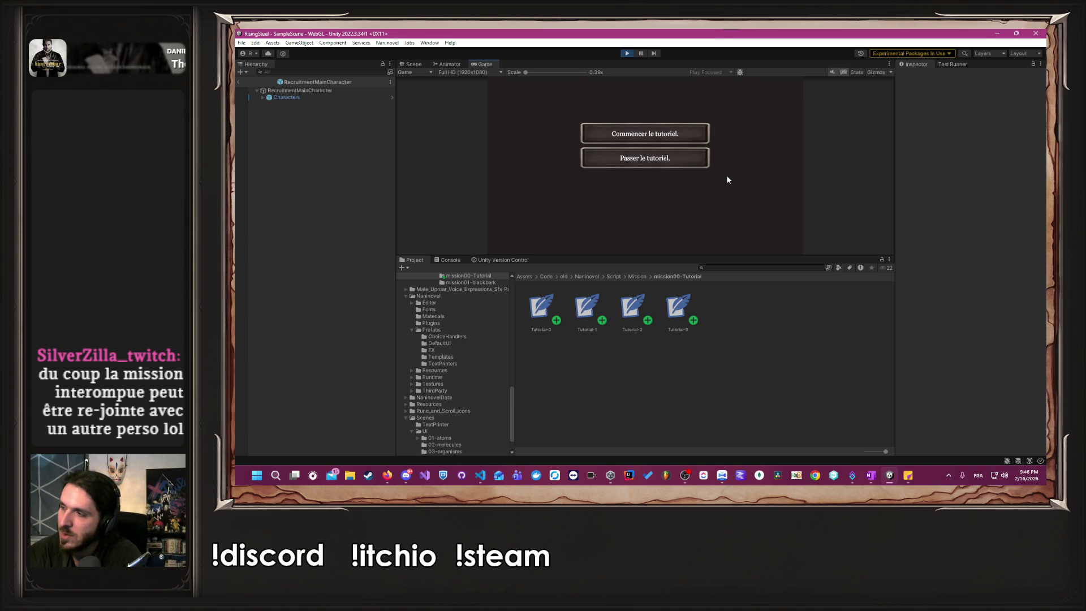
click(678, 130)
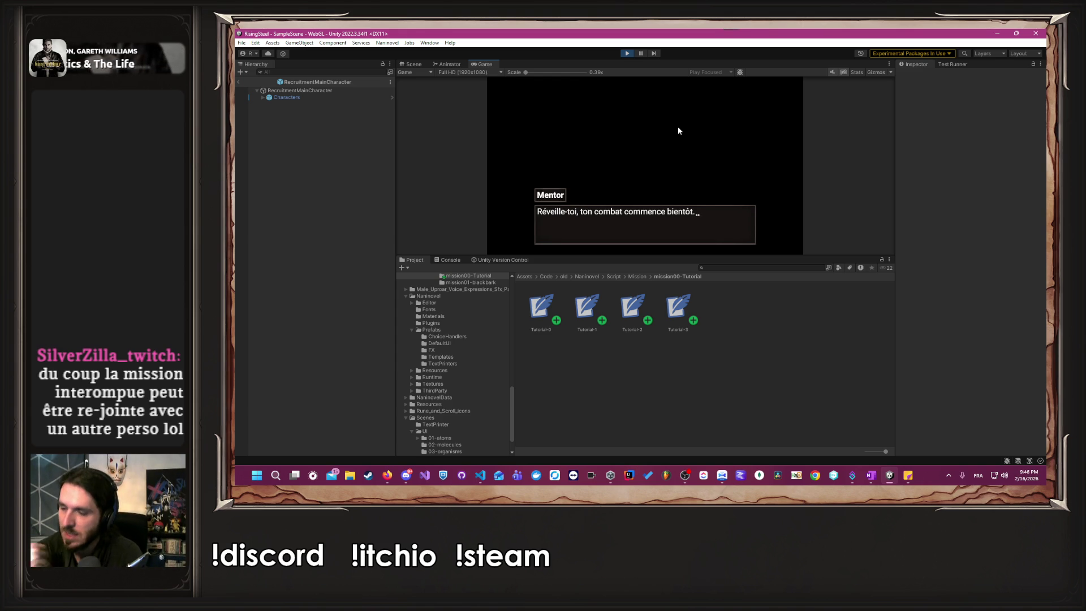
click(678, 130)
click(626, 53)
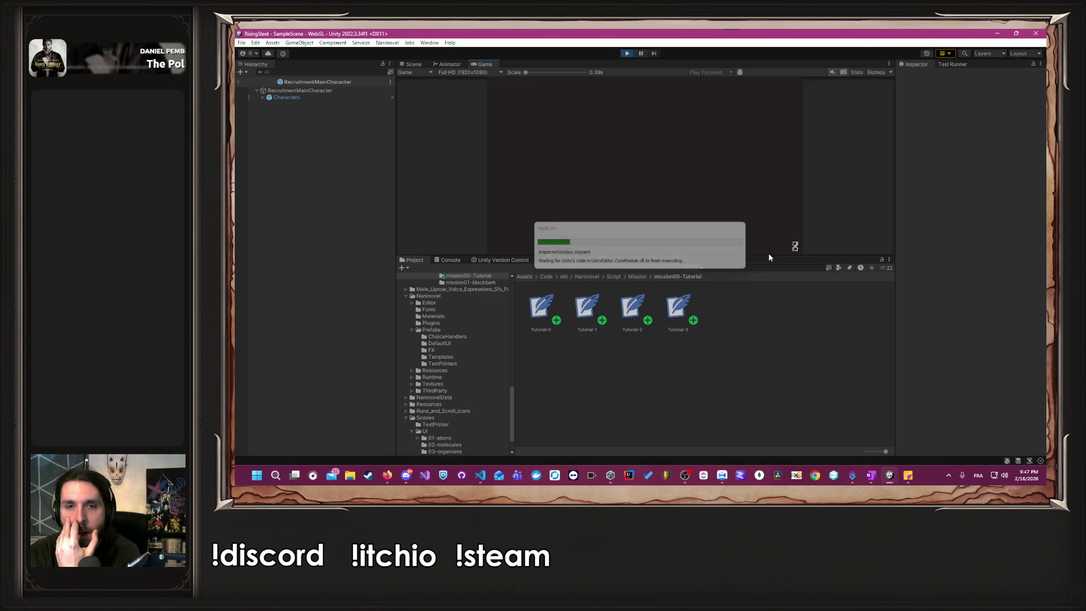
Step: Enlarge the game view, replay with the male character, skip the tutorial to camp, then stop
drag(770, 255, 768, 330)
click(642, 147)
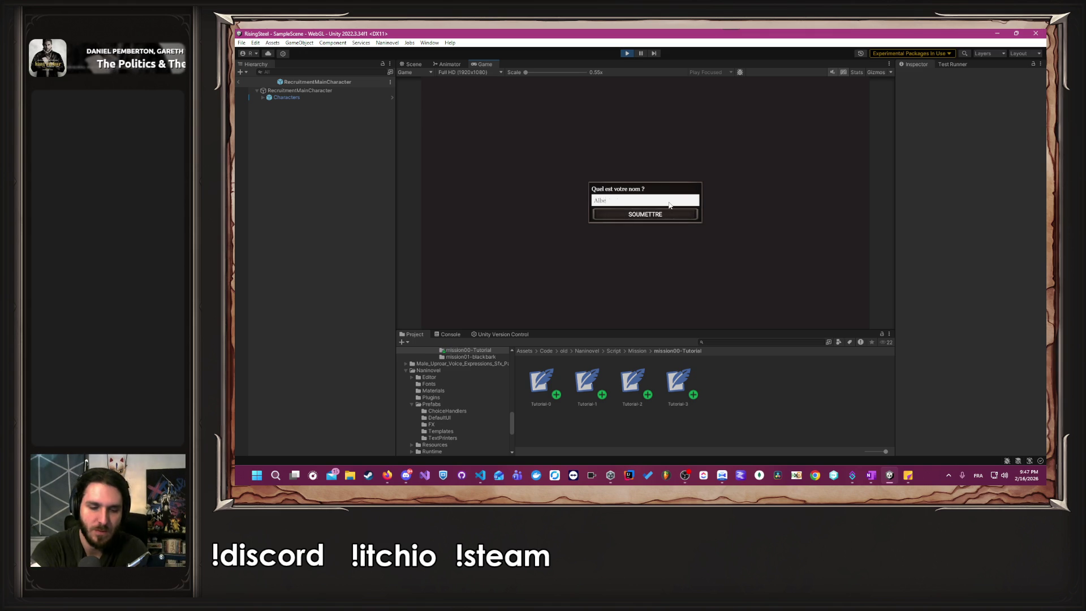
key(Return)
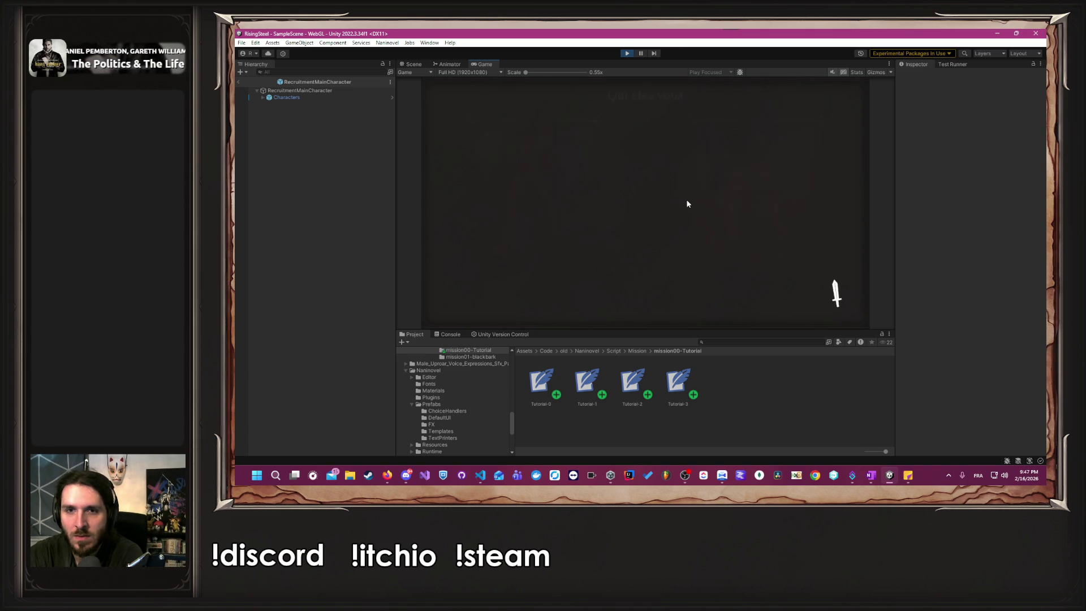
click(745, 224)
click(693, 200)
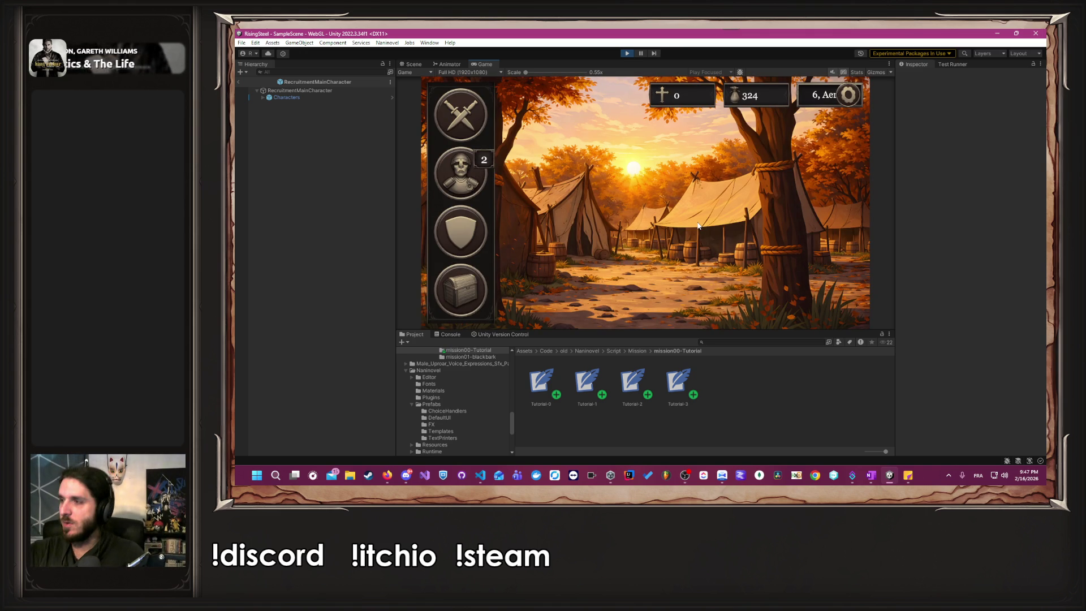
click(626, 54)
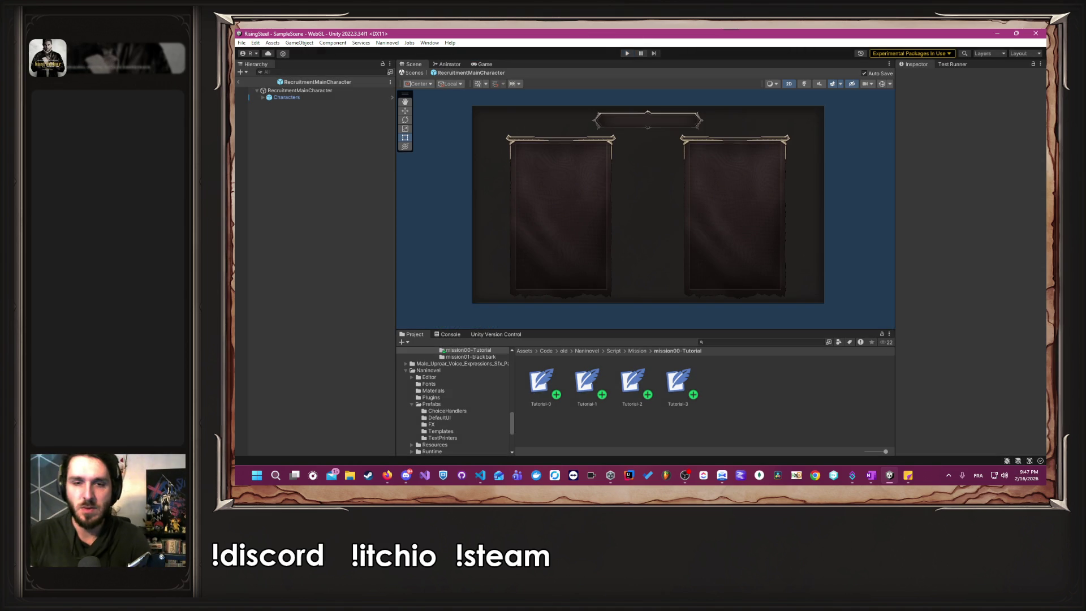
Step: In Visual Studio Code, close the Tutorial-0.nani, PSelectMainCharacter.cs and CustomUI.txt tabs
click(480, 476)
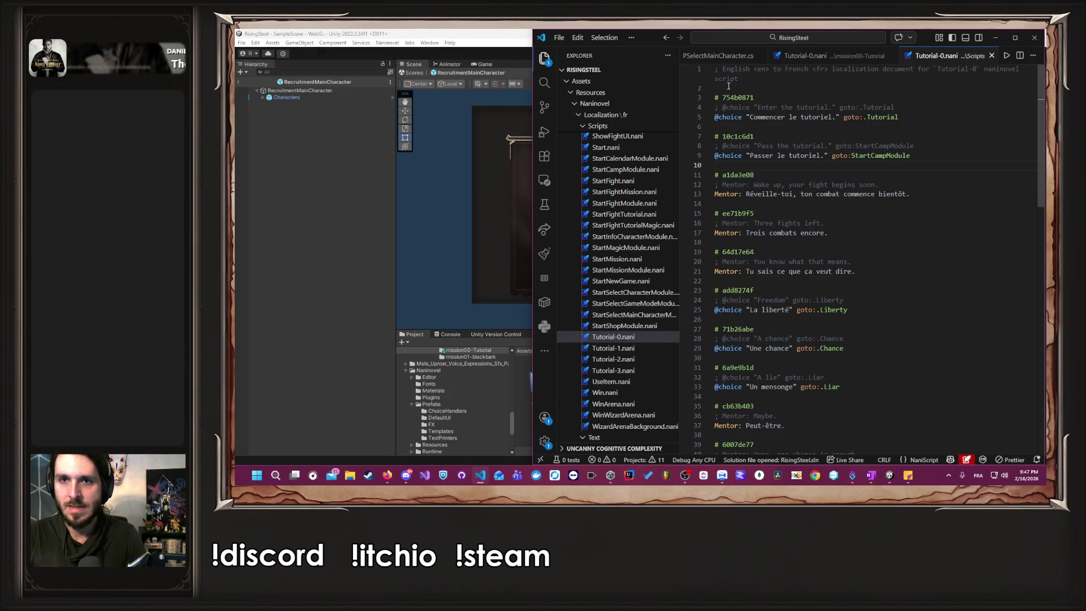
middle_click(827, 55)
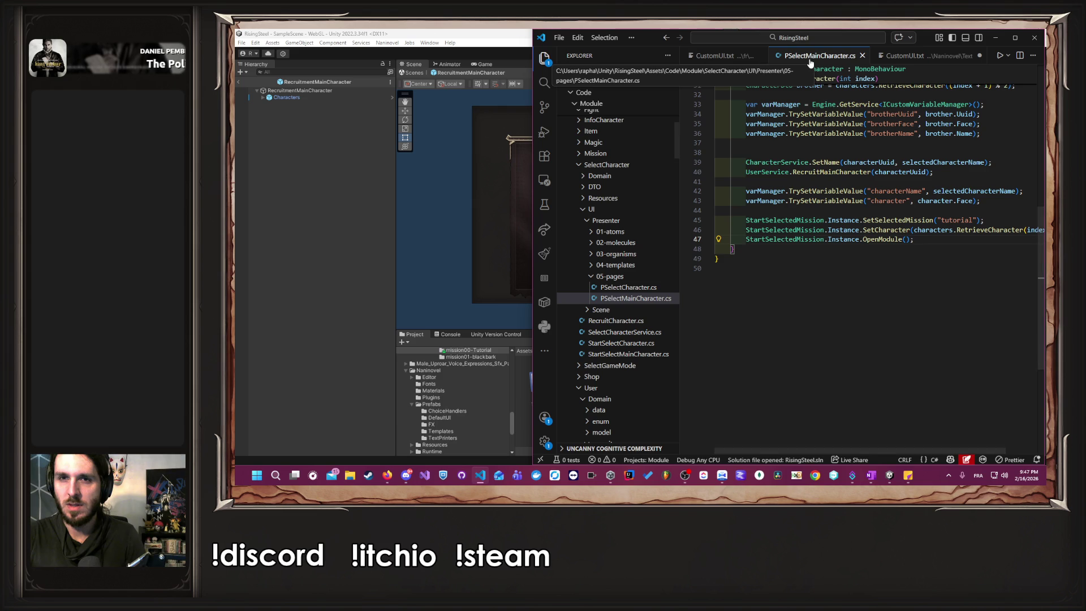
middle_click(707, 57)
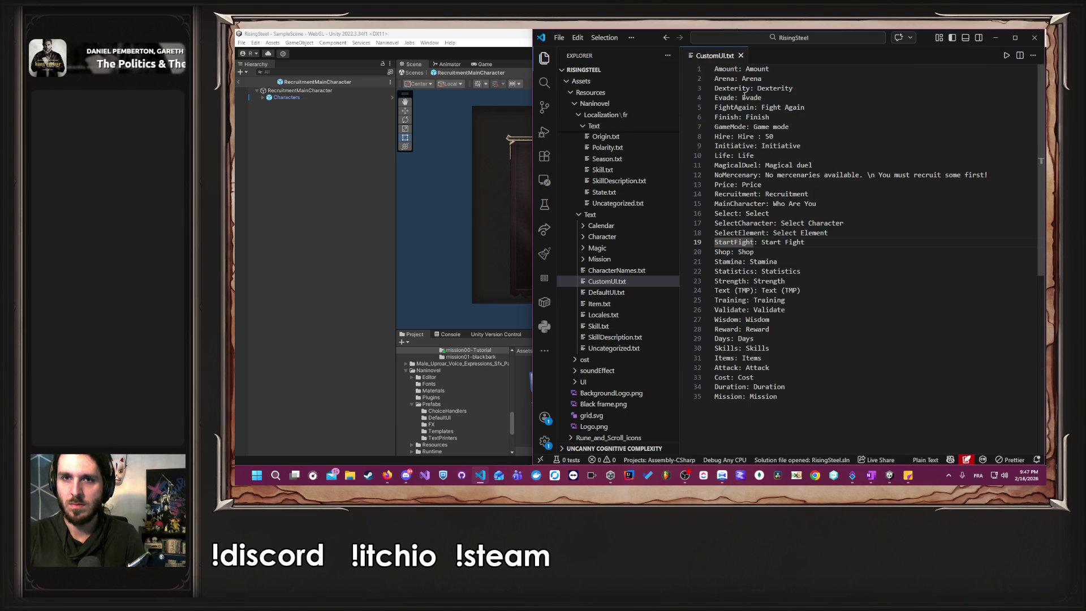
middle_click(715, 55)
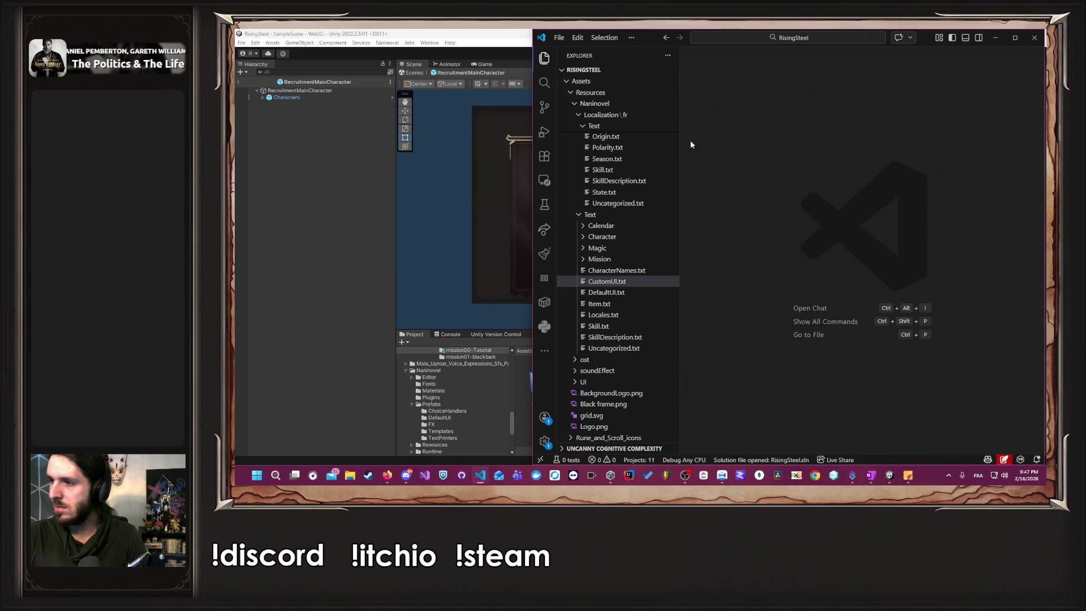
Step: Open Calendar/Domain/repository/CalendarRepository.cs and hide the file tree to widen the code
scroll(618, 321, up, 15)
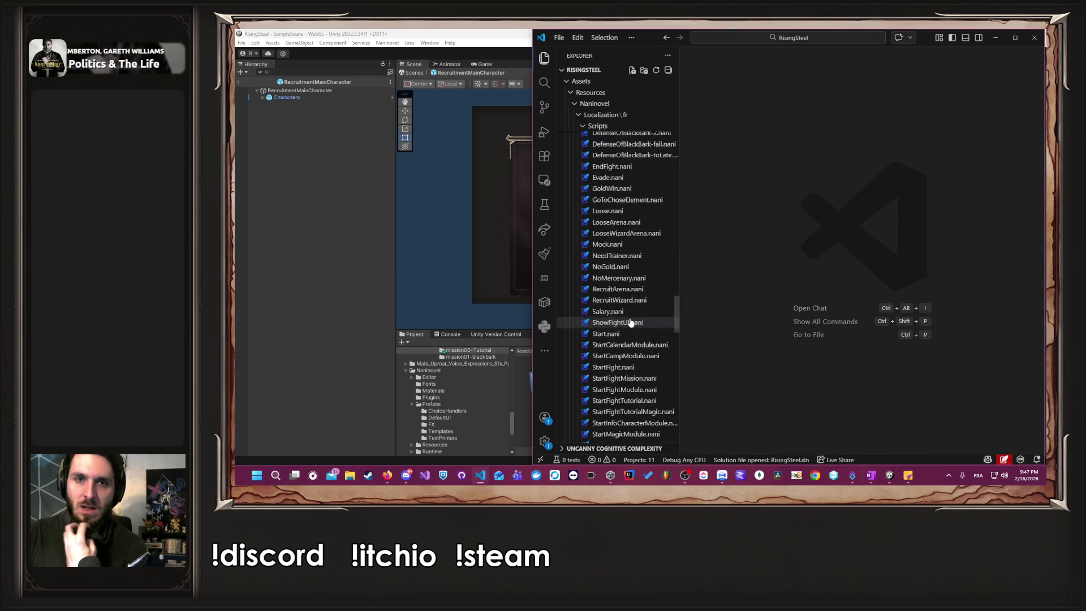
scroll(634, 320, up, 5)
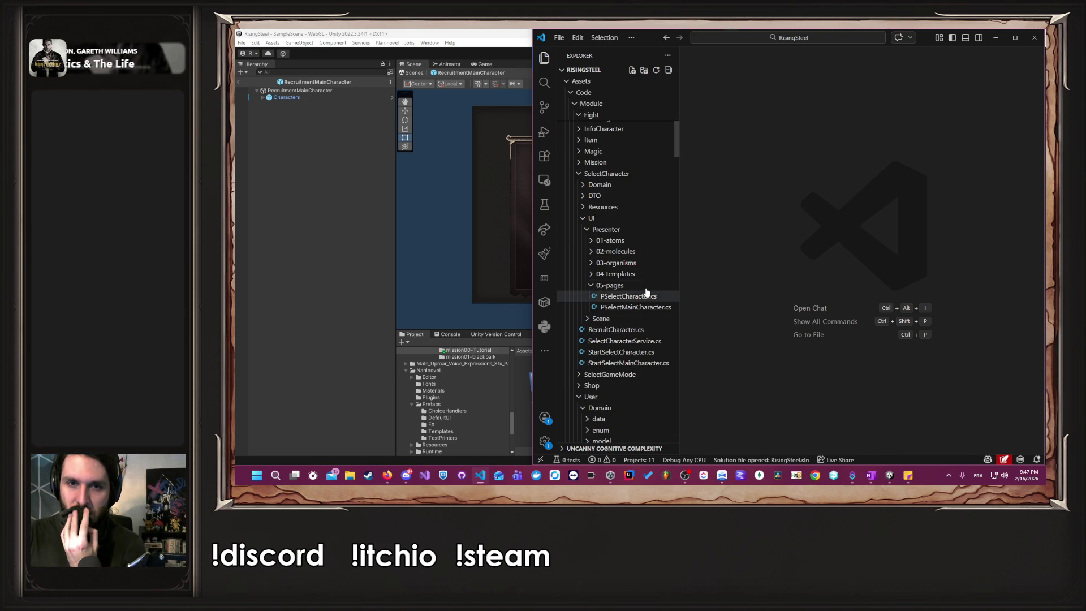
scroll(643, 281, up, 6)
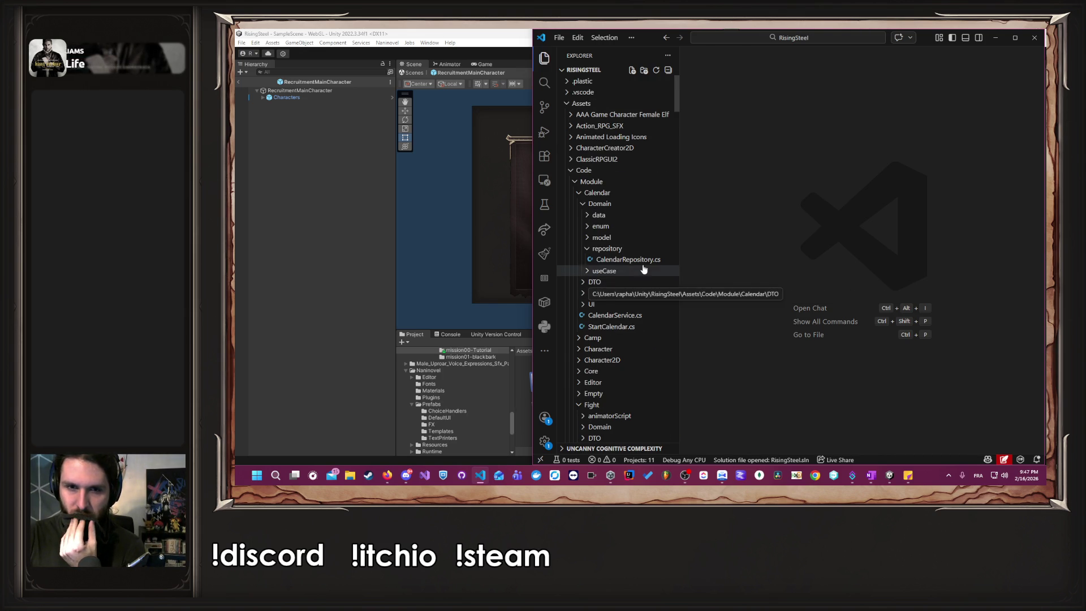
click(642, 260)
click(552, 60)
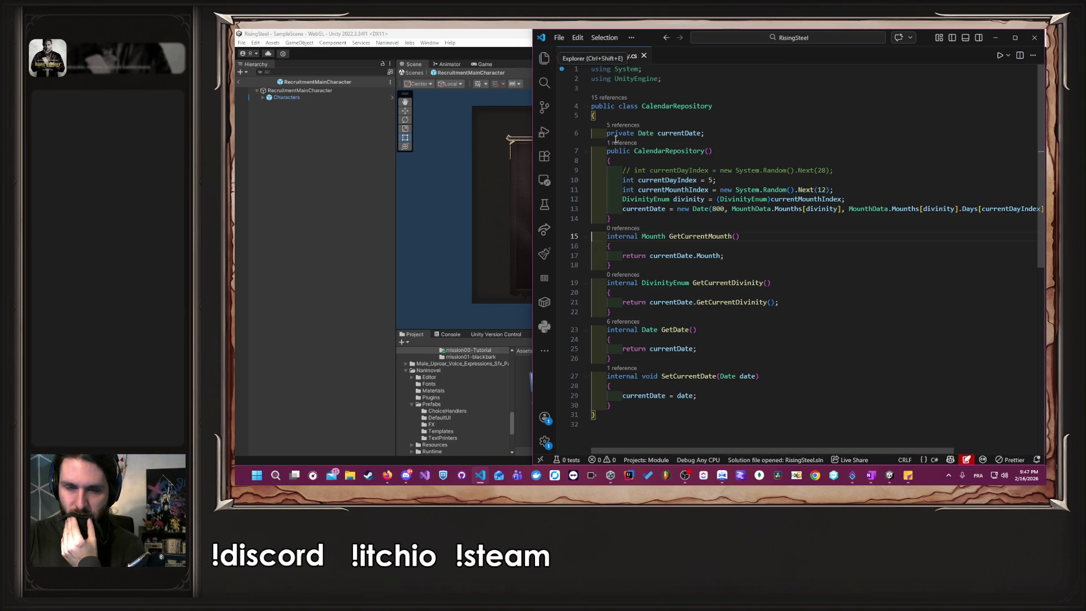
Step: In the constructor, remove the fixed day index 5 and restore the random day index below 28
click(751, 172)
drag(715, 180, 579, 181)
key(ctrl+x)
key(ctrl+z)
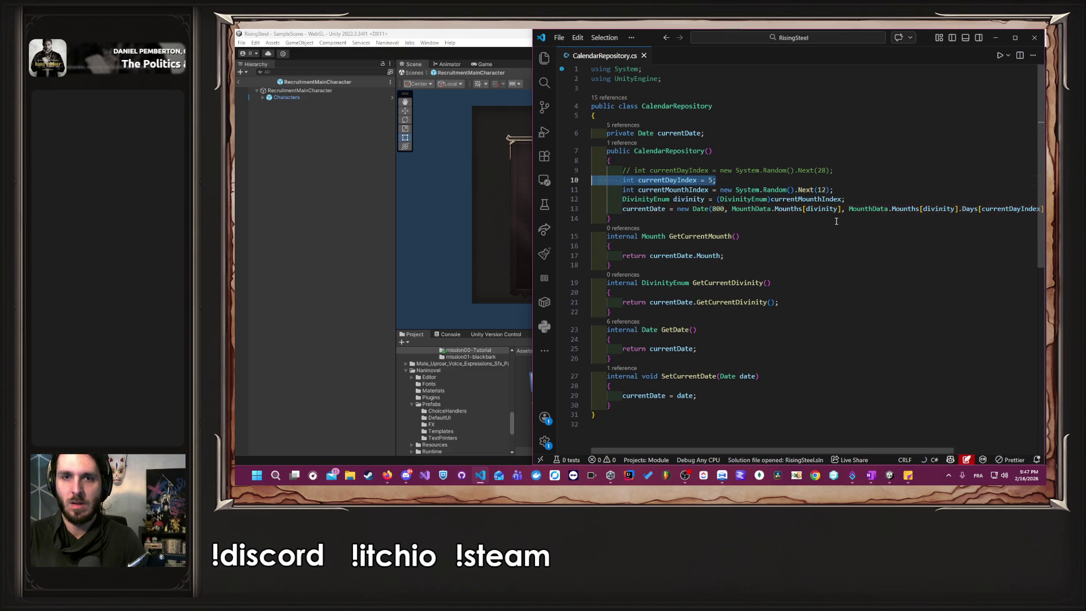
key(Delete)
key(BackSpace)
key(ctrl+slash)
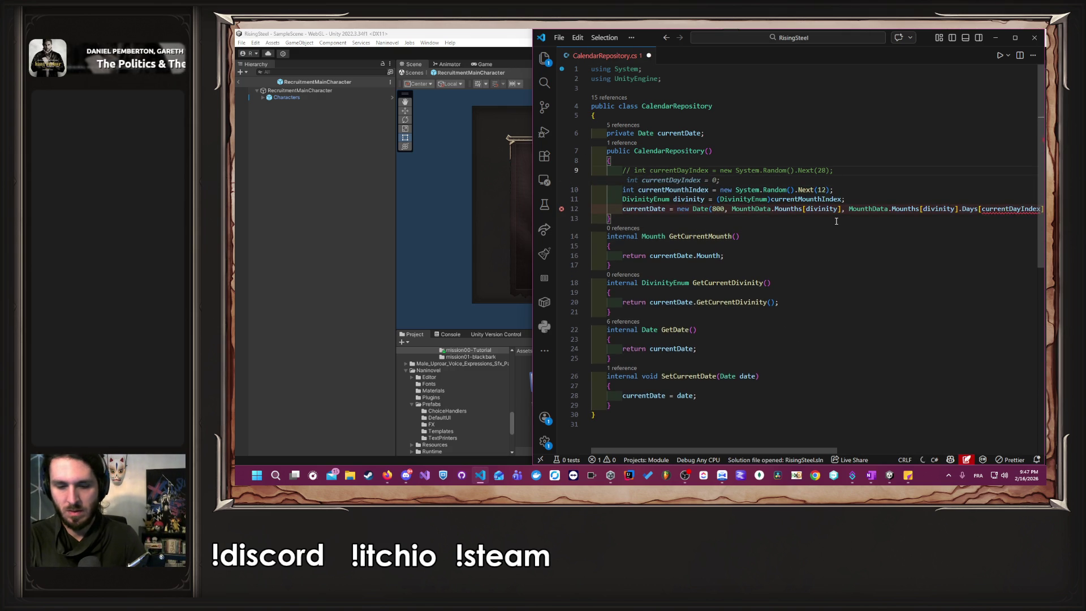
Step: Below the currentDate field, begin declaring a 'private static int[] startDays' field
click(727, 136)
key(Return)
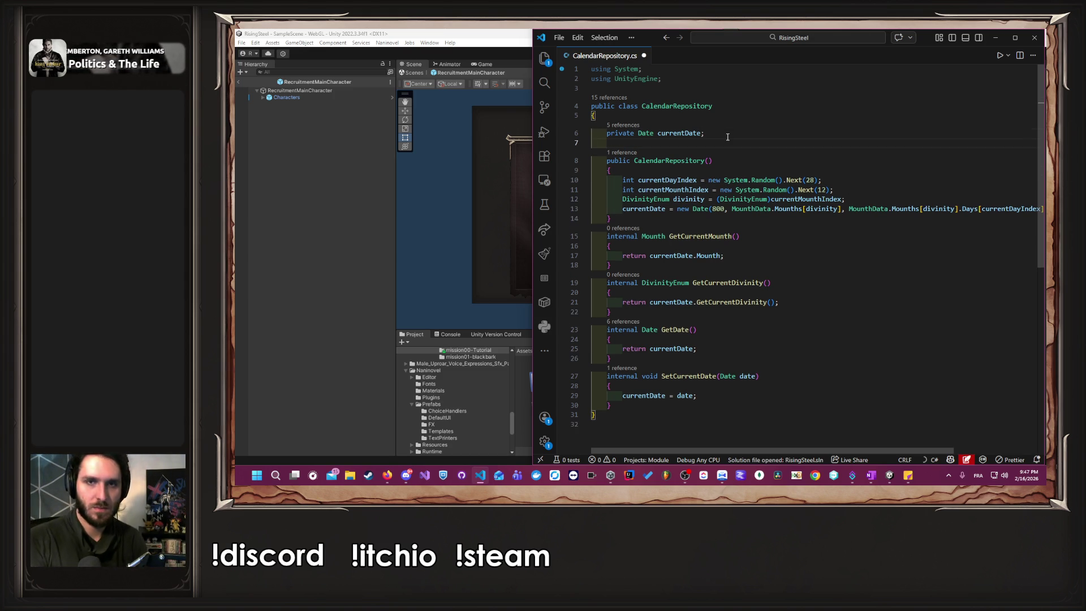
text(private)
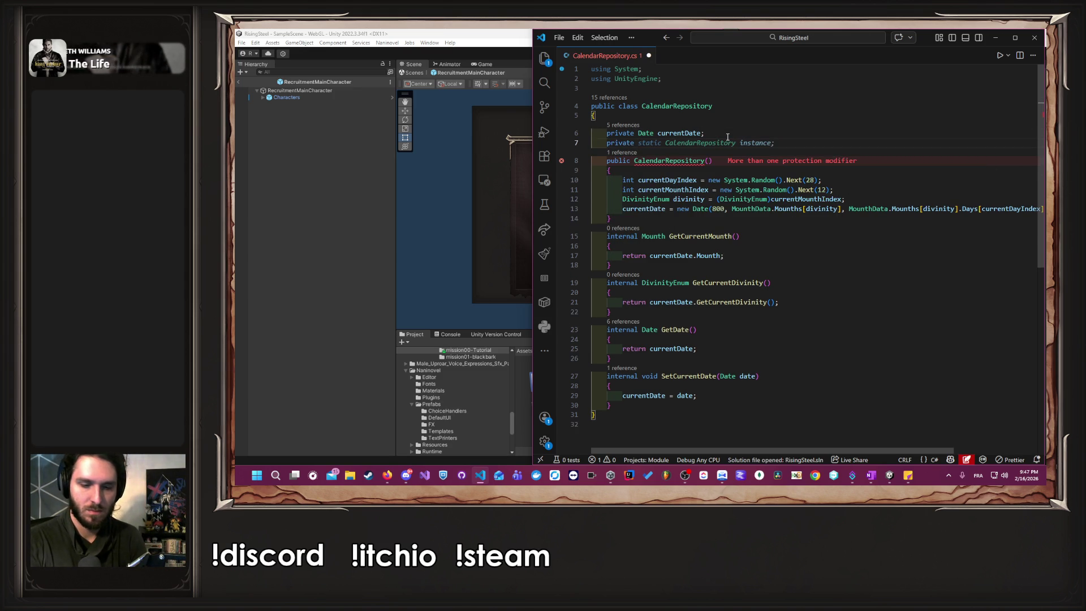
text( sta)
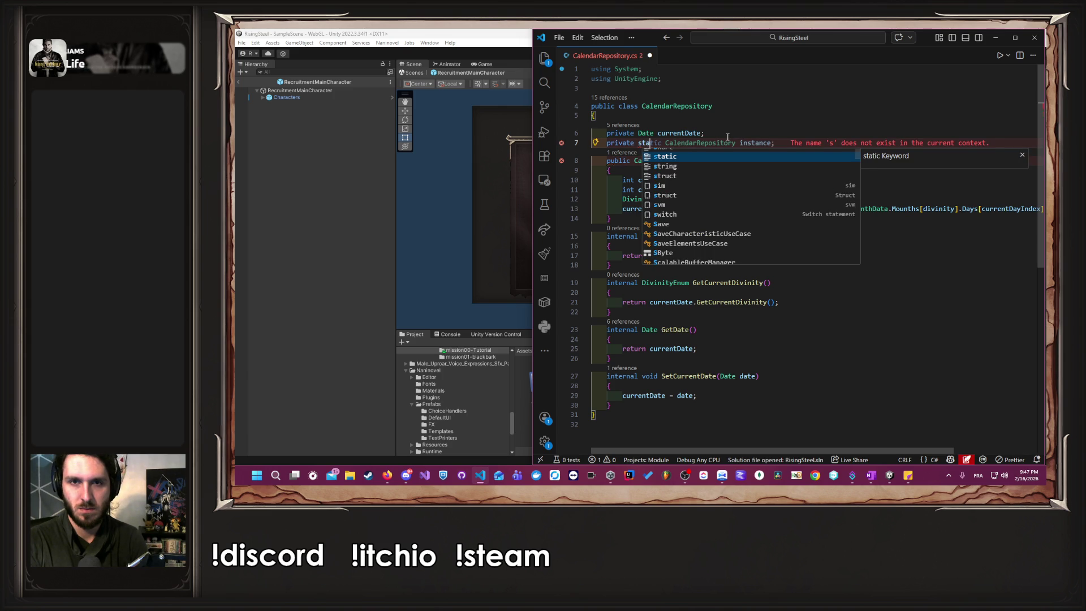
key(Tab)
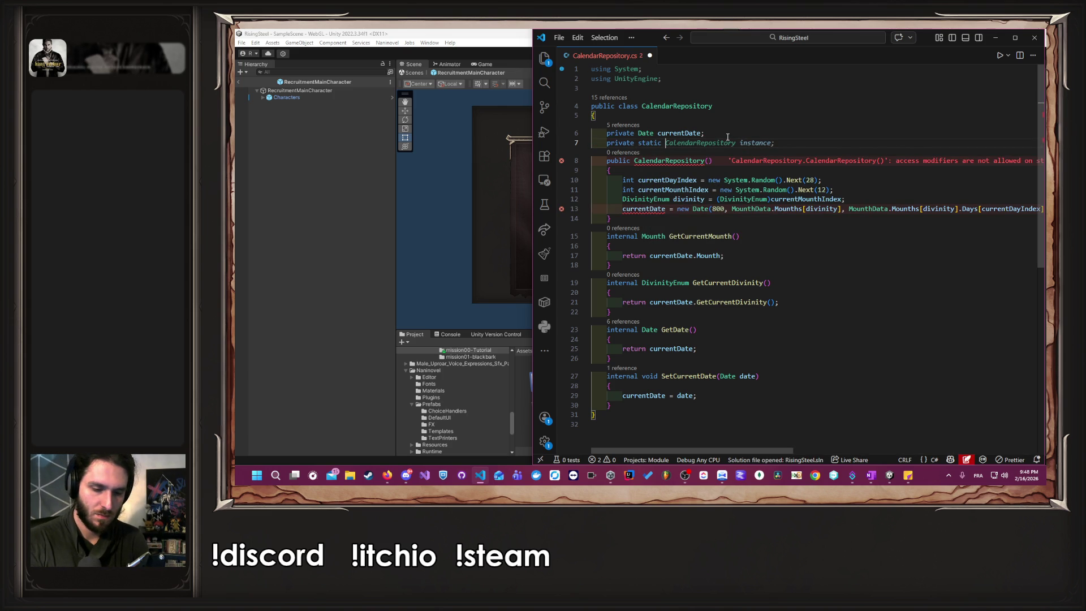
text(int[)
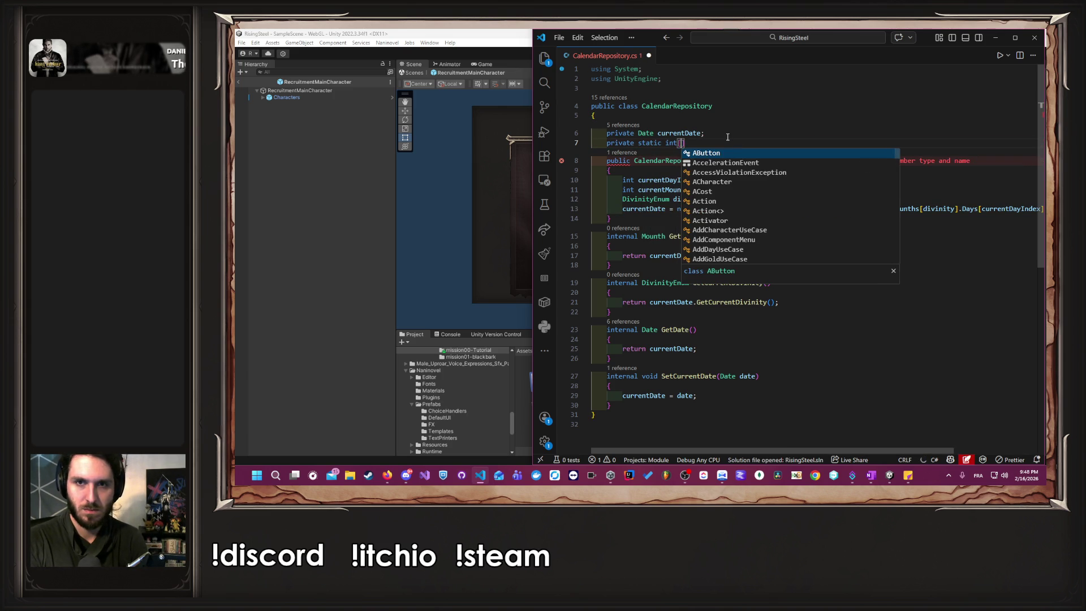
text(])
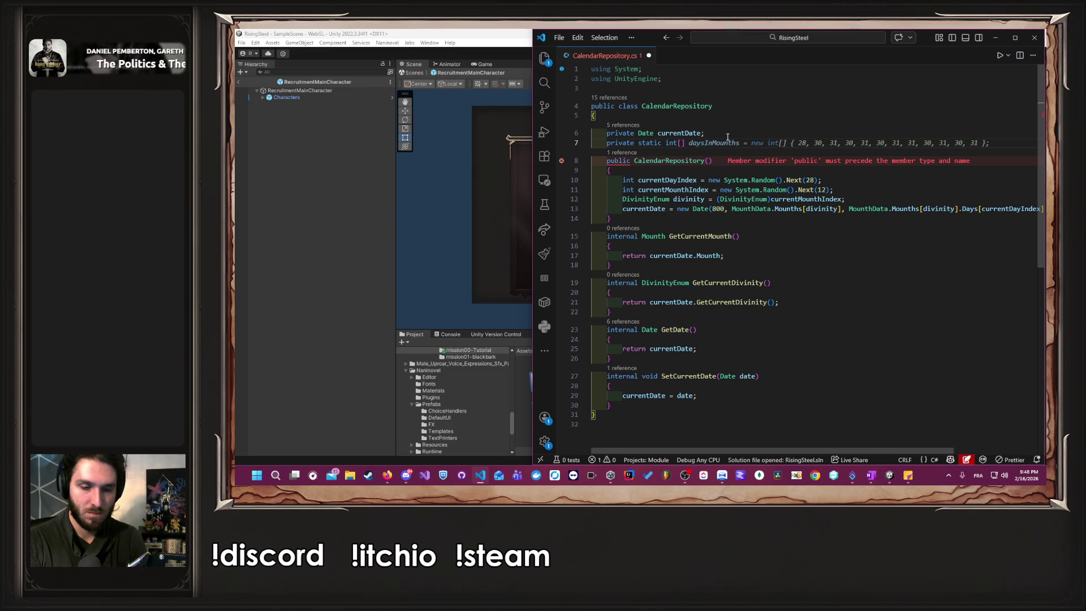
text(startDays)
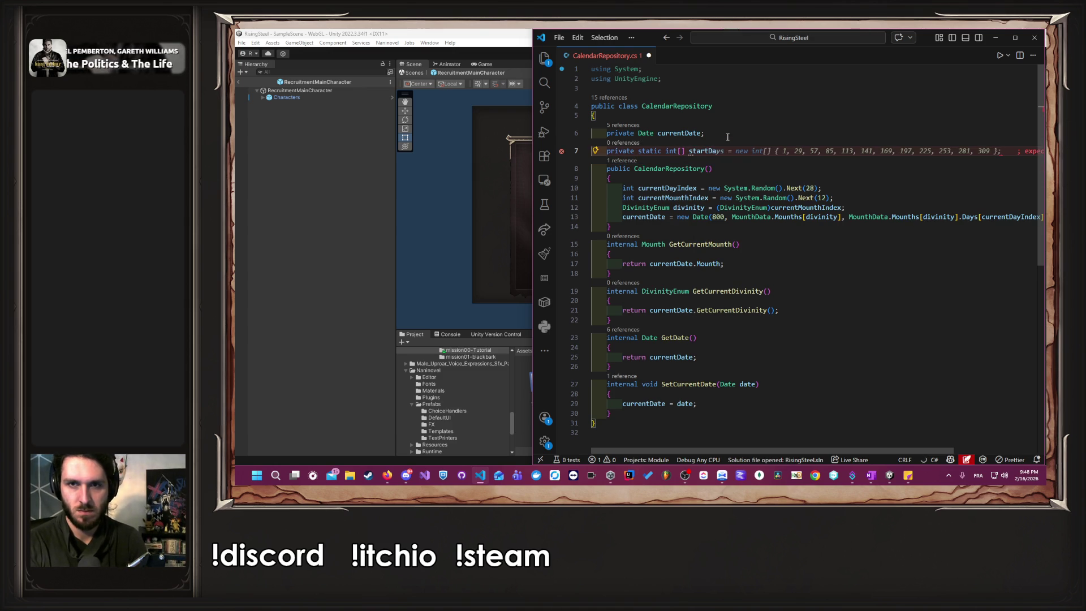
Step: Complete the startDays array with the values { 6, 13, 20, 27 }
key(Tab)
key(ctrl+s)
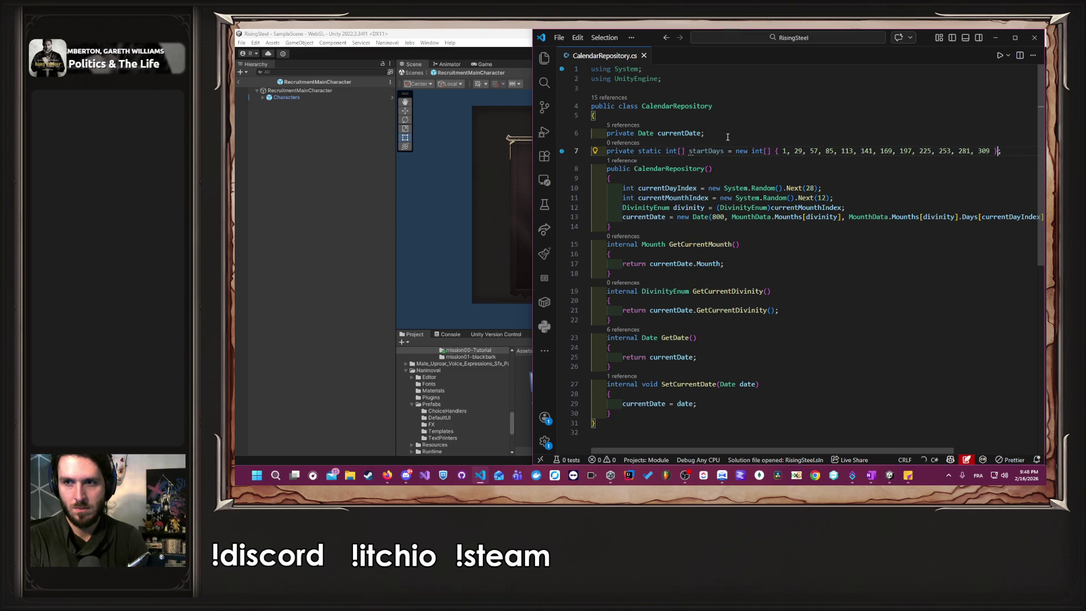
key(Left)
key(Left)
key(Left)
key(ctrl+shift+Left)
key(ctrl+shift+Left)
key(ctrl+shift+Left)
key(ctrl+shift+Left)
key(ctrl+shift+Left)
key(ctrl+shift+Left)
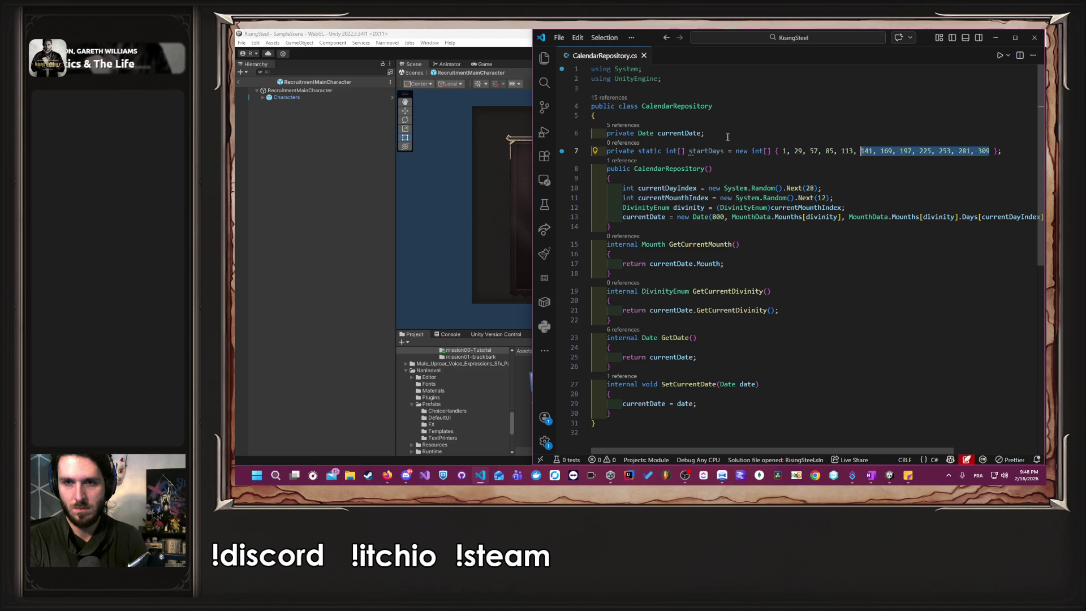
text(6)
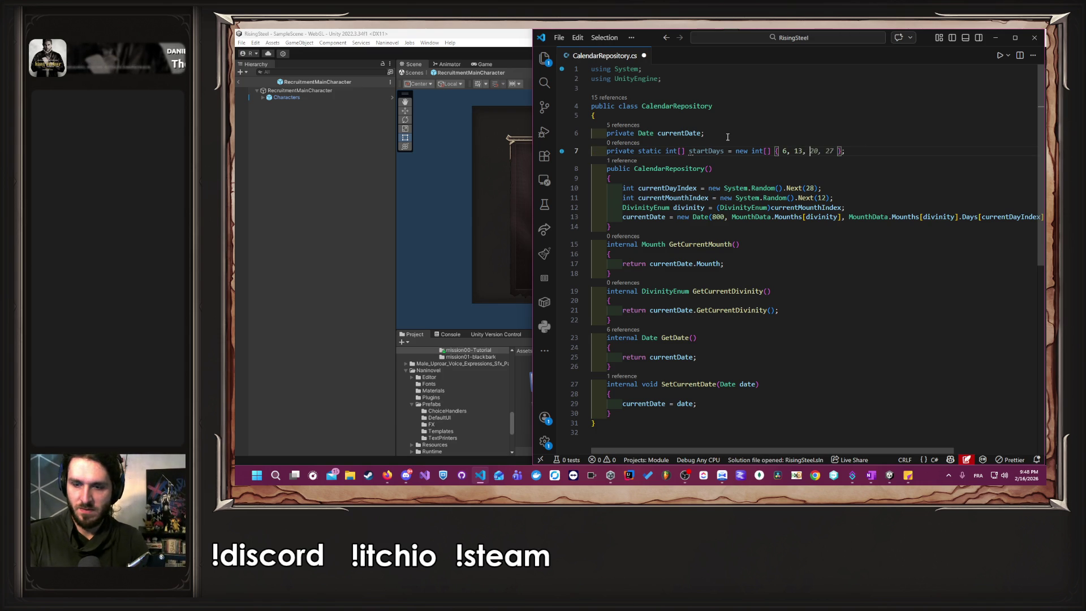
key(Tab)
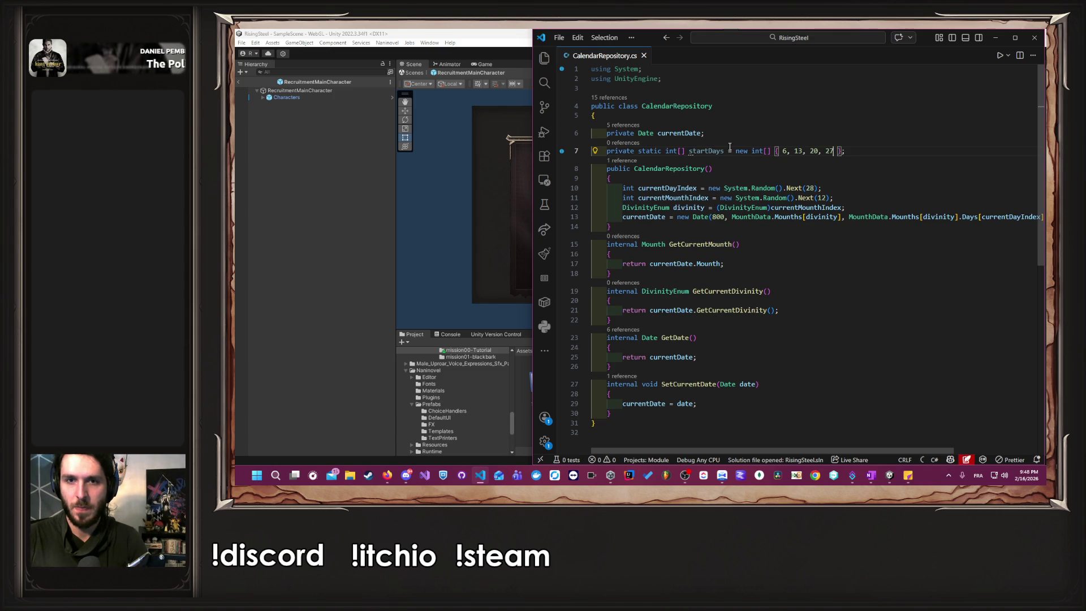
Step: Change the day-index range from Next(28) to Next(4) and save the file
click(841, 189)
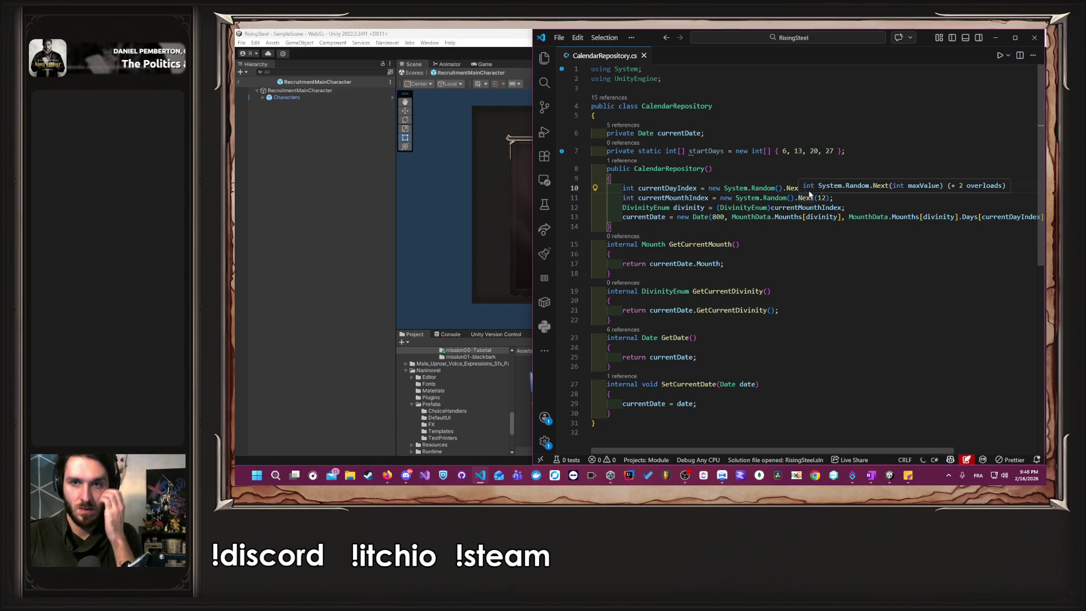
click(757, 188)
double_click(807, 189)
text(4);)
key(ctrl+s)
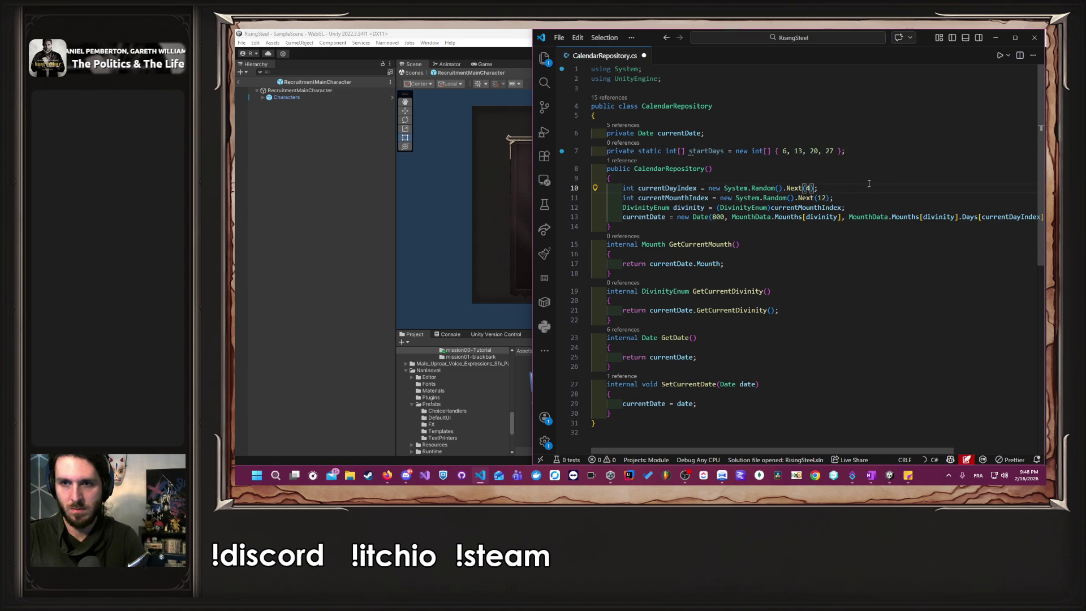
Step: Use startDays[currentDayIndex] for the start day on line 13, then return to Unity to recompile
double_click(673, 188)
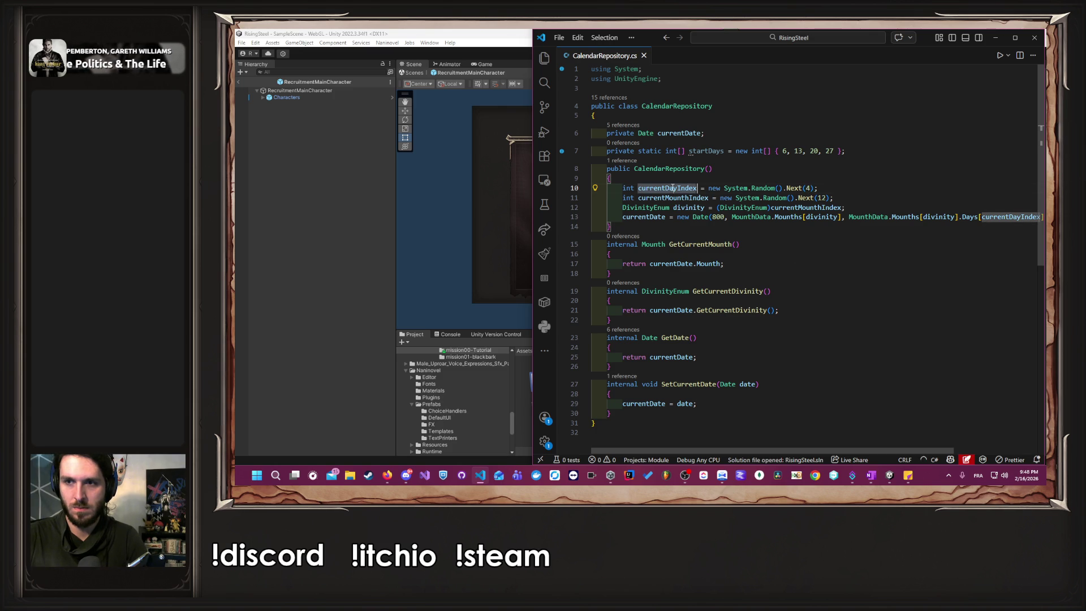
double_click(706, 151)
drag(876, 450, 880, 449)
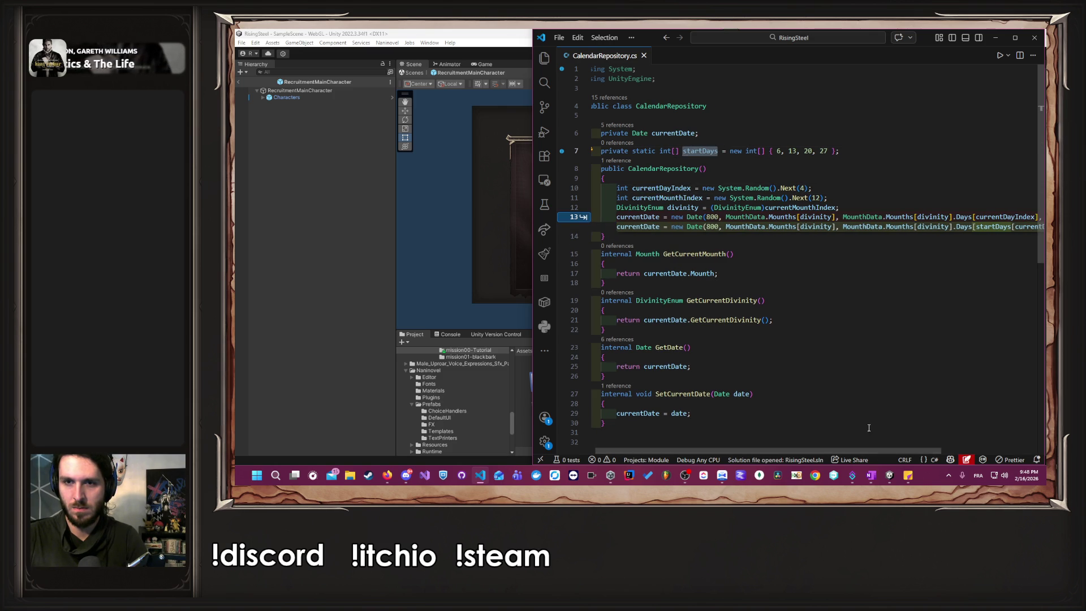
double_click(674, 189)
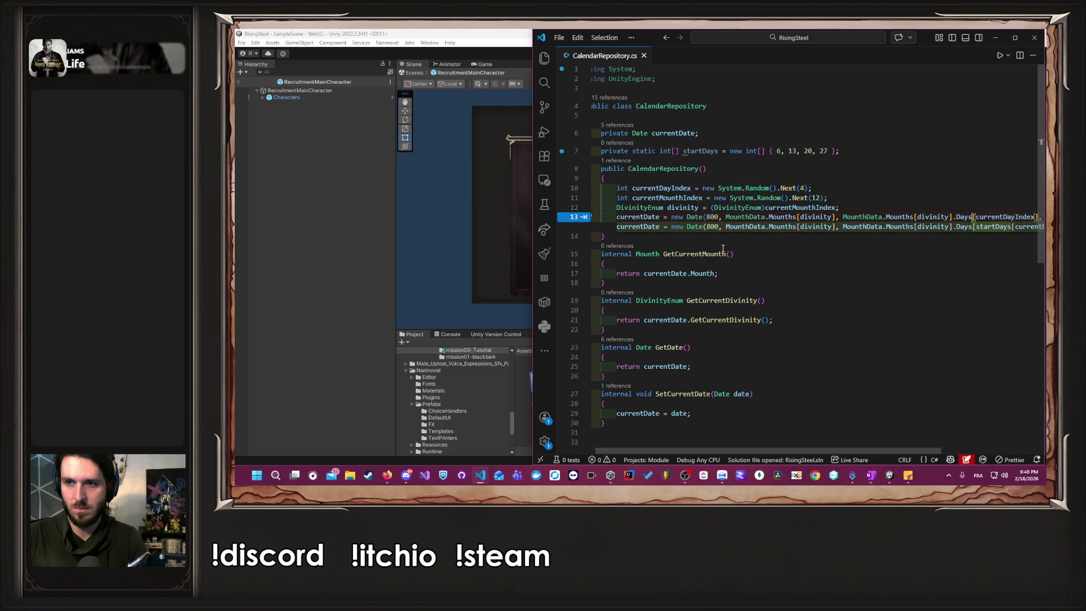
key(Tab)
drag(890, 450, 1045, 455)
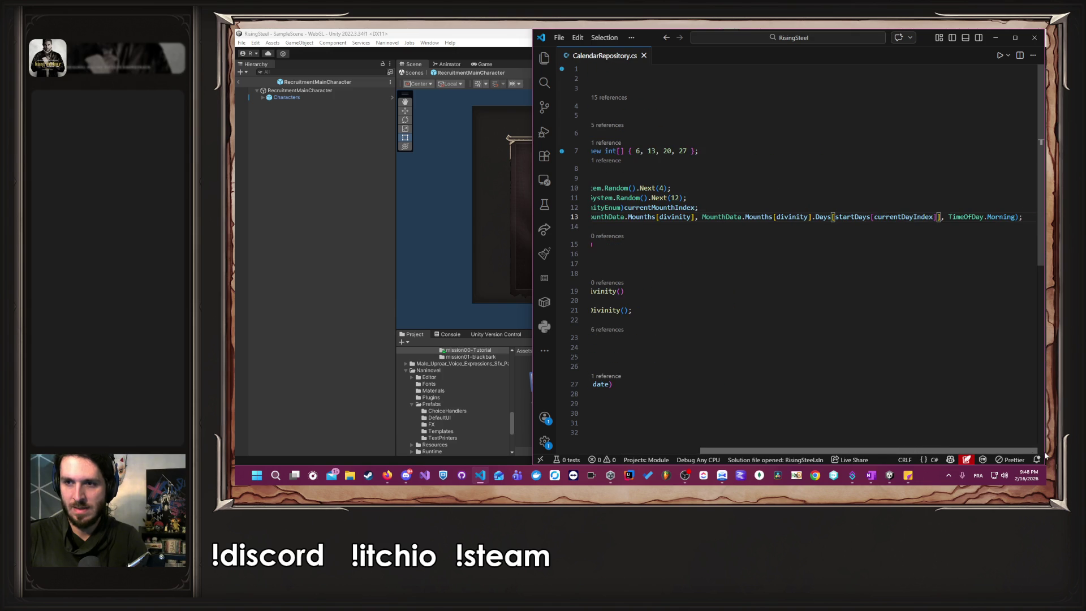
scroll(673, 435, left, 3)
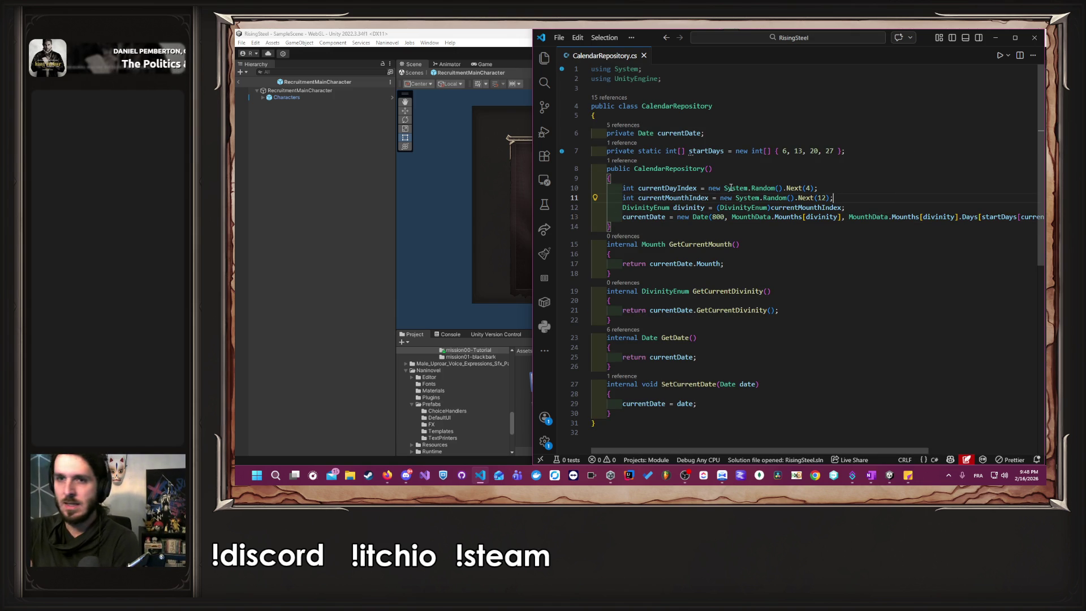
click(451, 211)
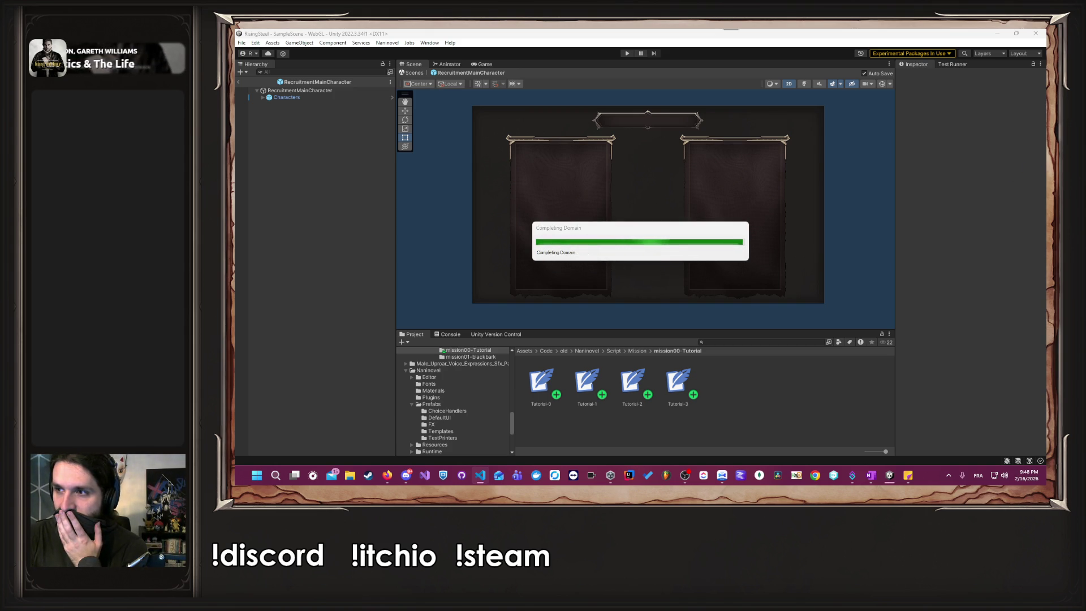
Step: Play a new game, submit a name, pick a character and a tutorial option to reach camp
click(628, 54)
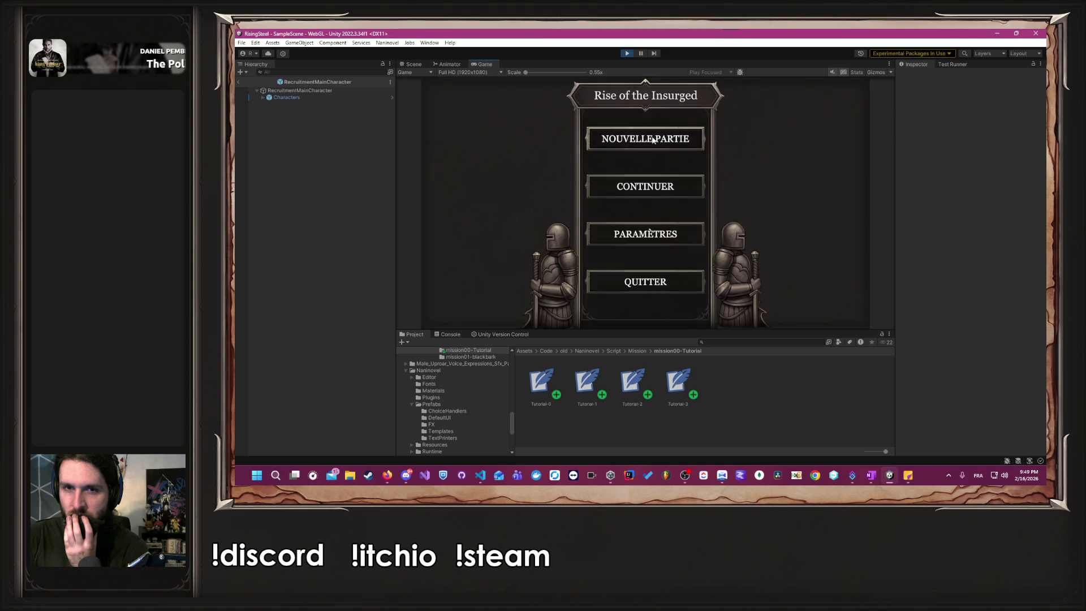
click(653, 139)
text(Albert)
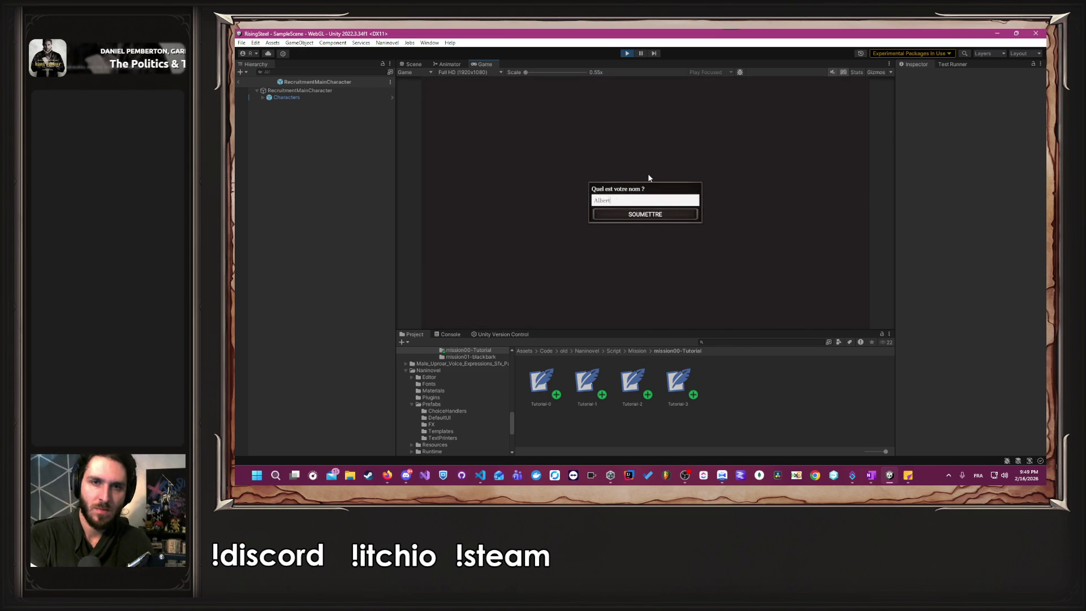
key(Return)
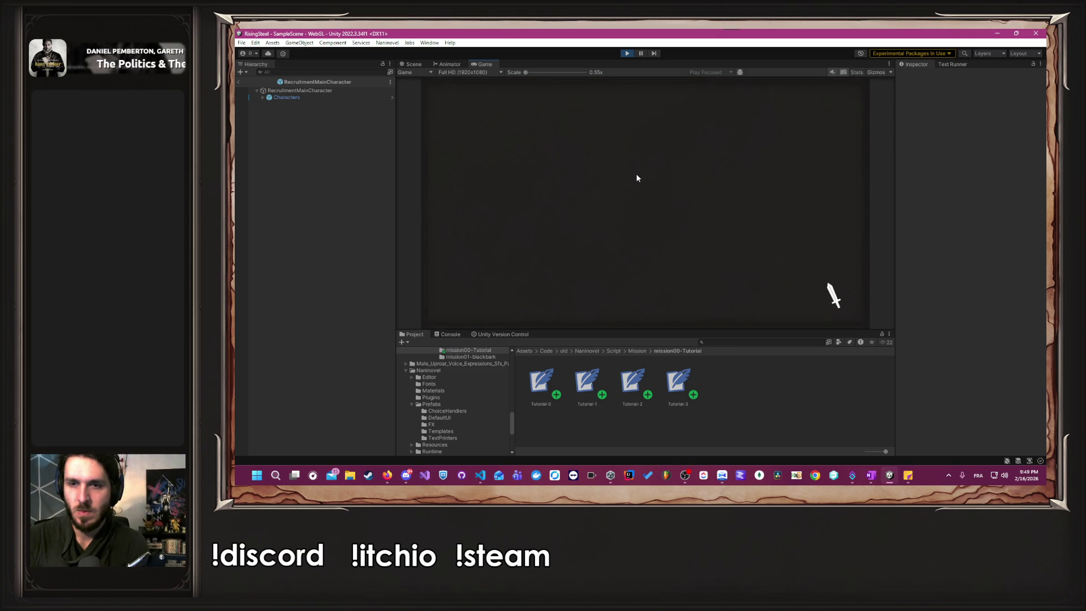
click(755, 237)
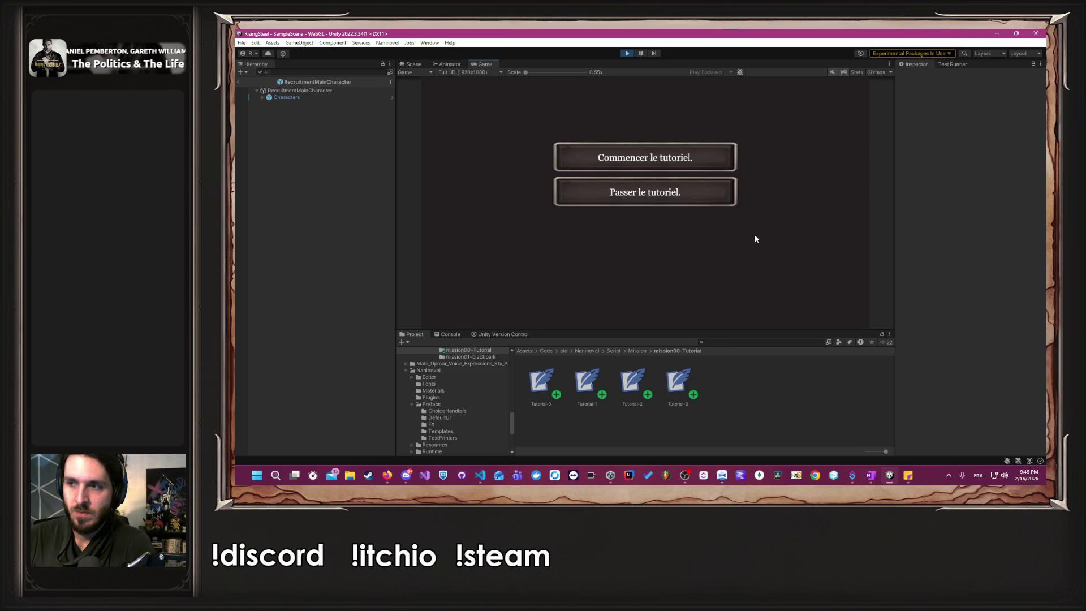
click(649, 193)
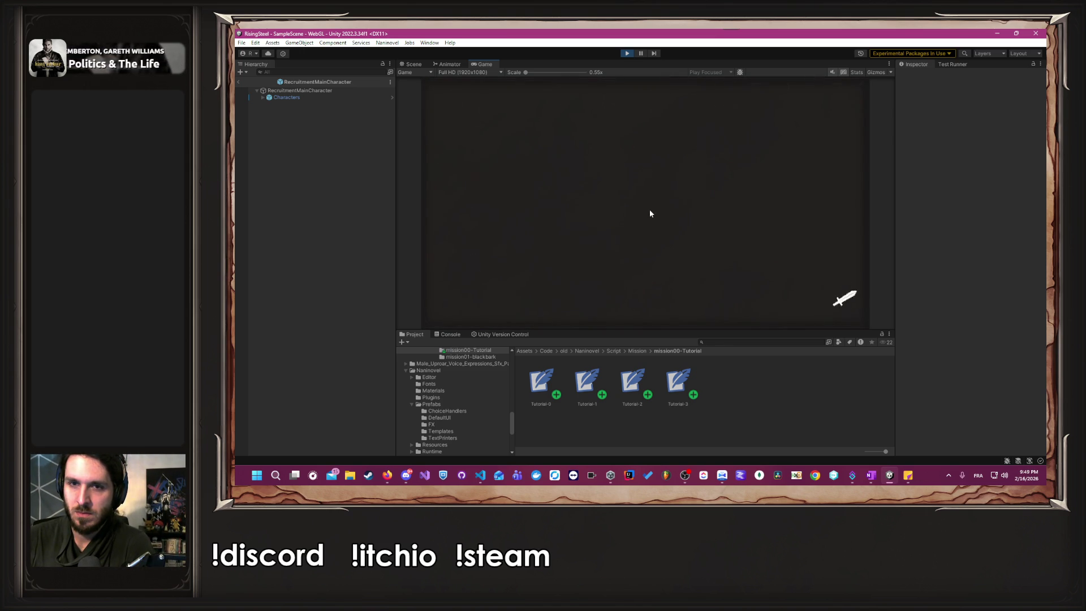
Step: Check the calendar's starting day of Viridia, close it and stop play mode
click(811, 99)
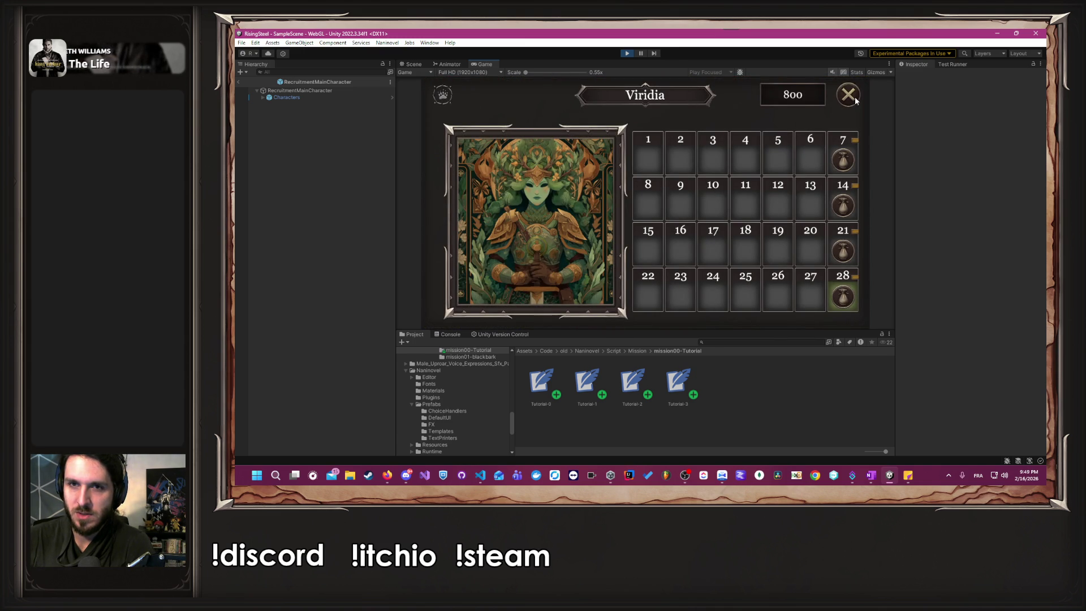
click(853, 99)
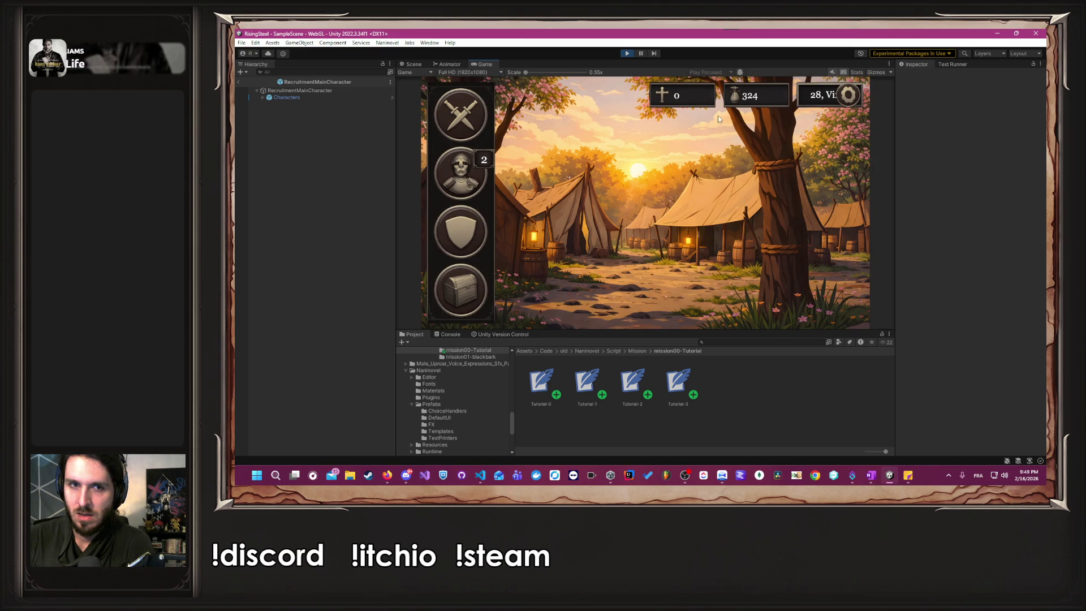
click(623, 56)
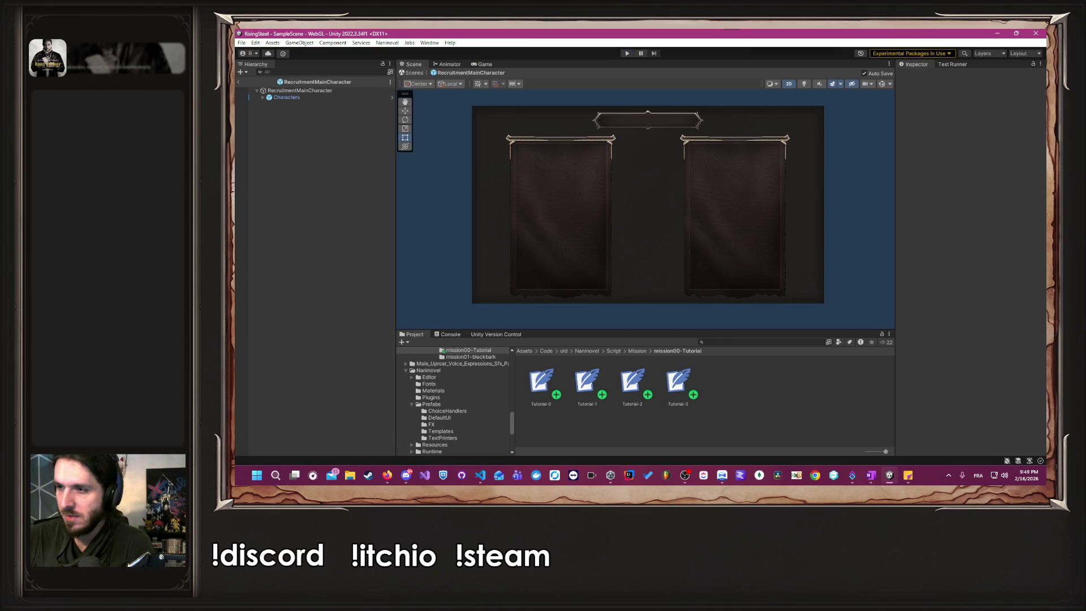
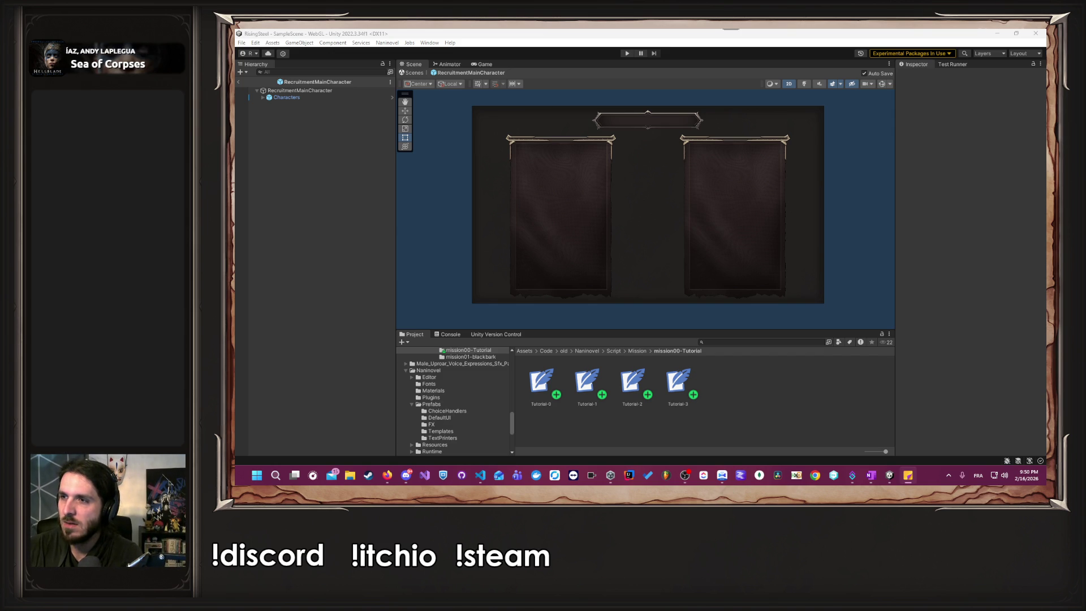
Step: Enter play mode, start a NOUVELLE PARTIE, confirm the name, skip the tutorial and open Mode de jeu
click(786, 148)
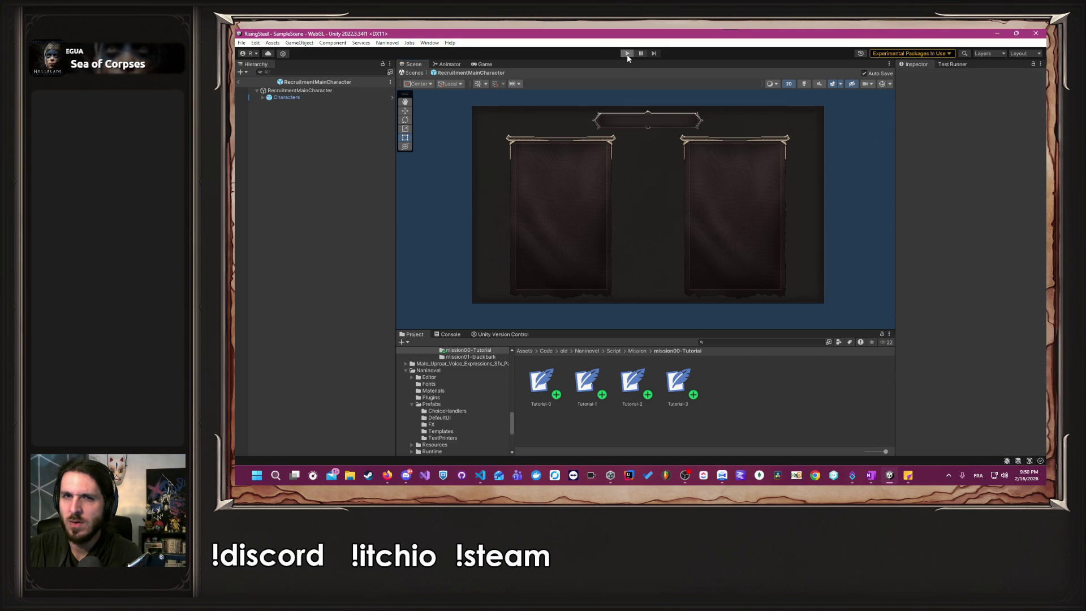
click(626, 53)
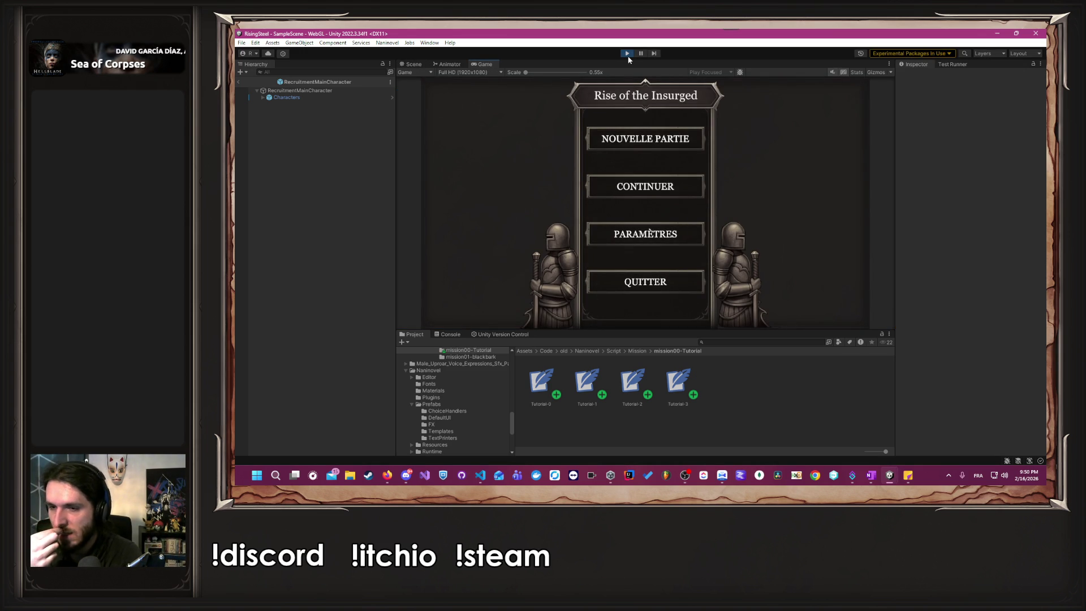
click(637, 141)
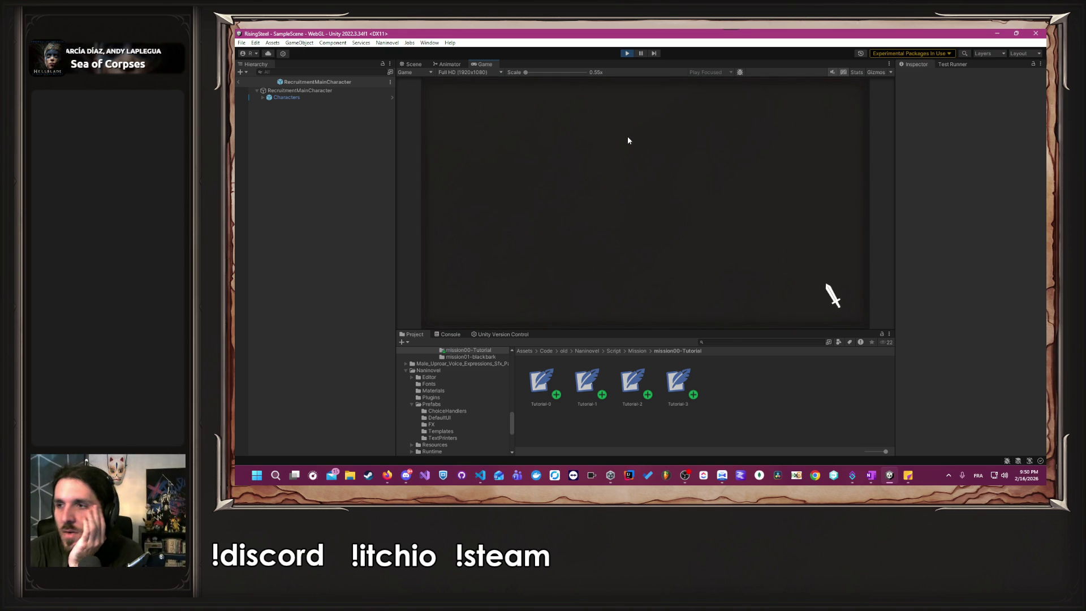
click(730, 218)
click(649, 199)
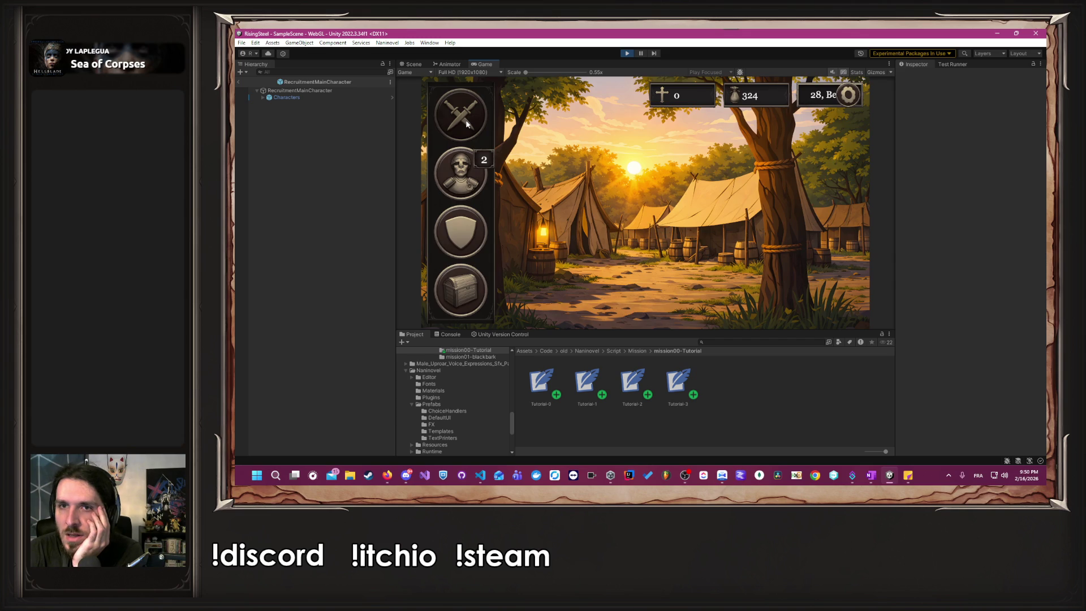
click(466, 122)
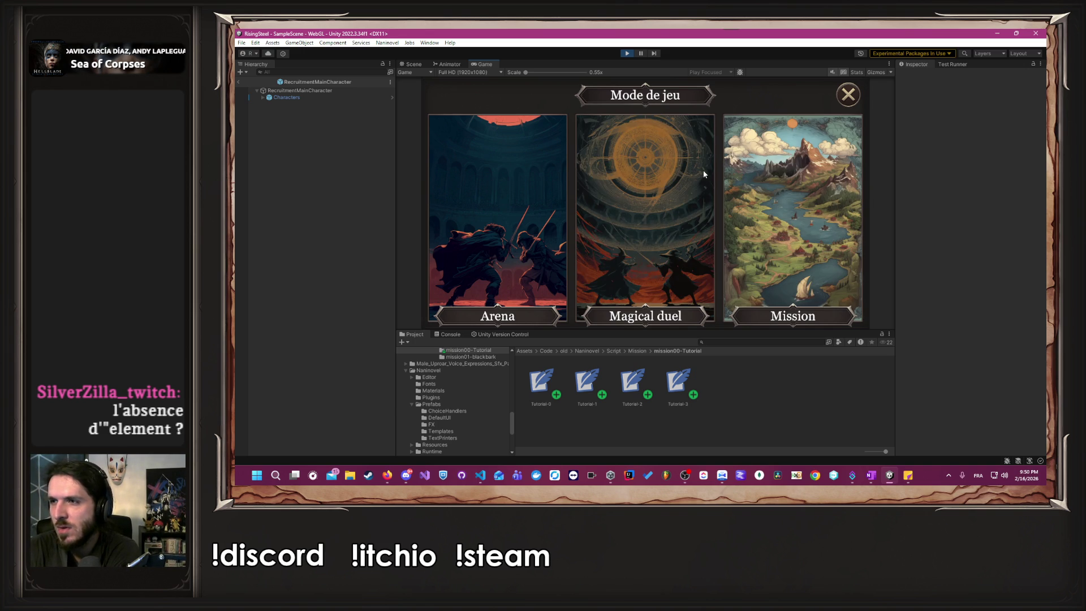
Step: Start a Magical duel as Albert and select Air on the Synthèse d'élément screen
click(691, 142)
click(533, 199)
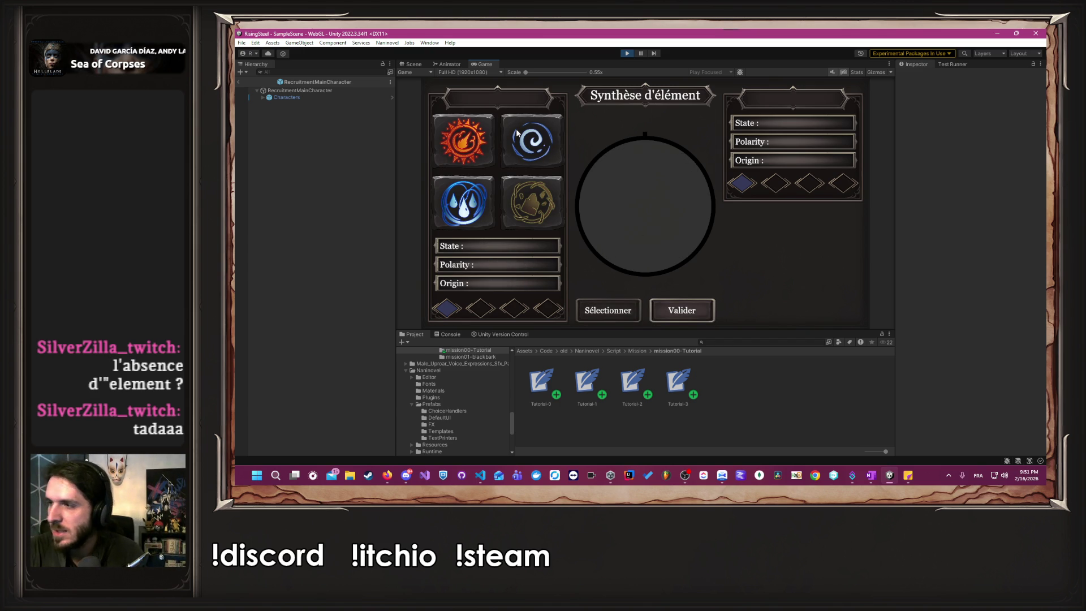
click(480, 475)
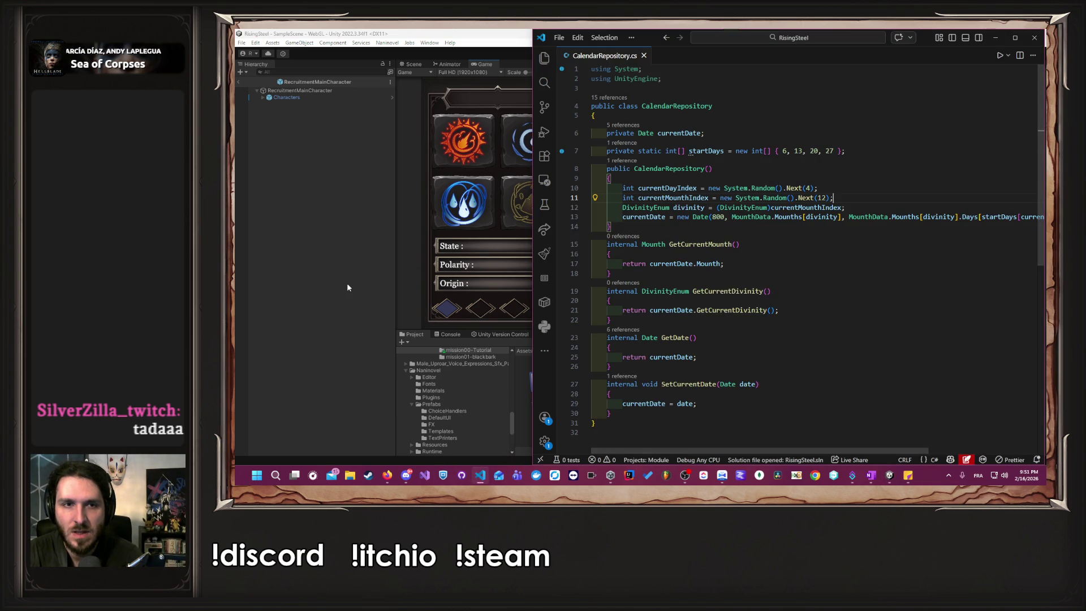
click(348, 283)
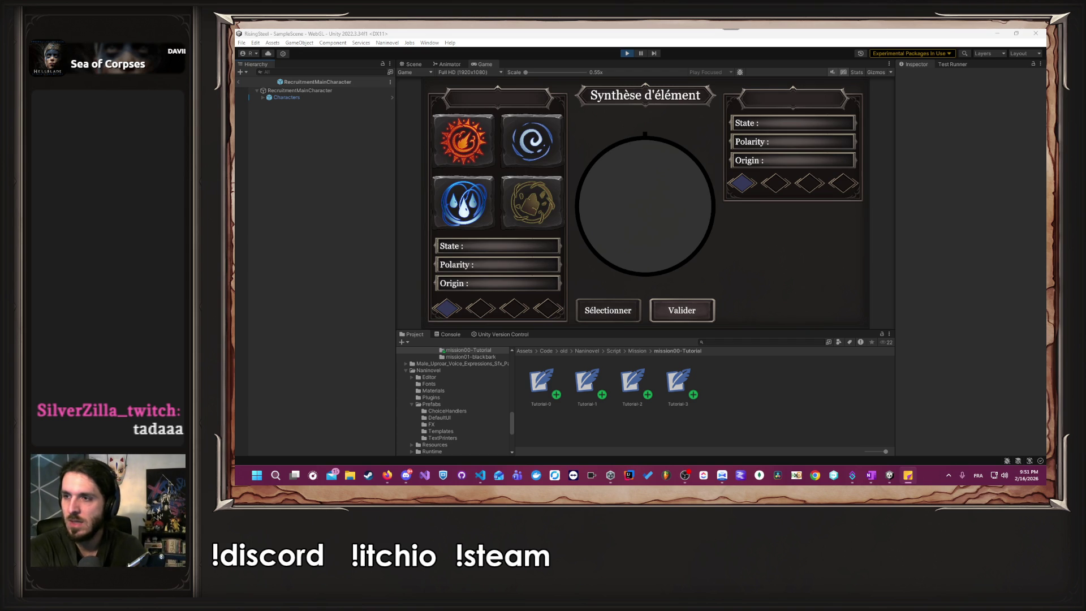
click(535, 150)
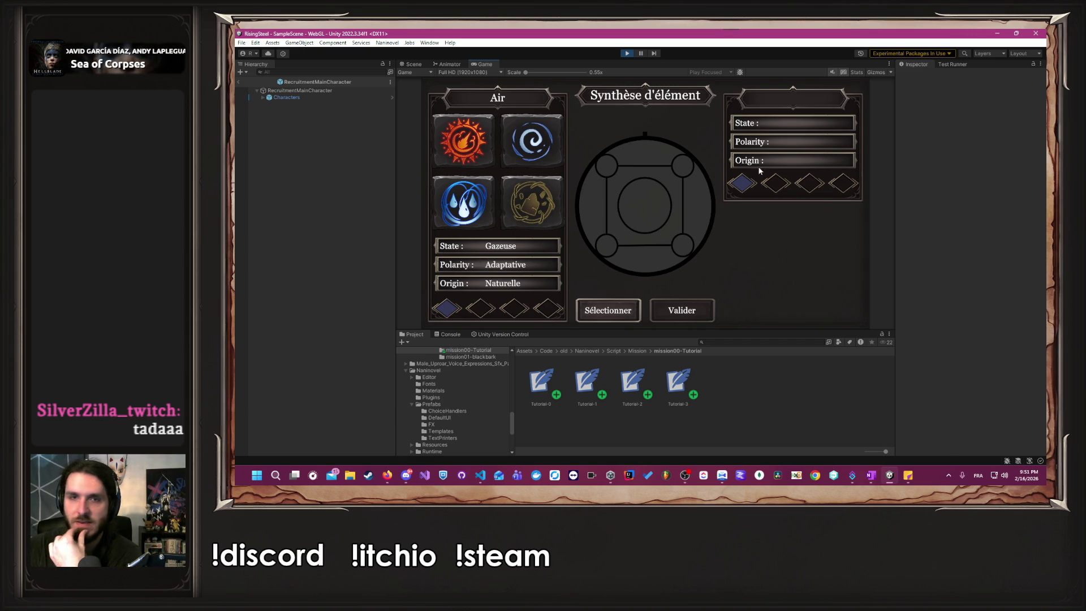
Step: Stop play mode, returning to the RecruitmentMainCharacter prefab view
click(627, 53)
drag(759, 330, 566, 275)
scroll(485, 340, up, 10)
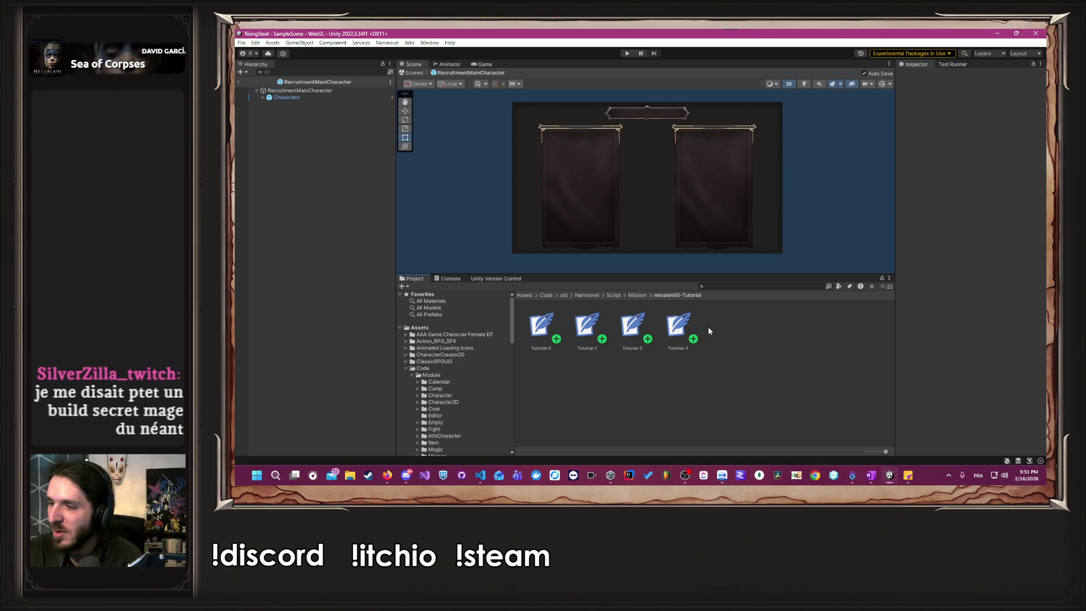
Step: Browse the Naninovel localization Text folders in VS Code and open an Element.txt file
click(480, 475)
click(544, 56)
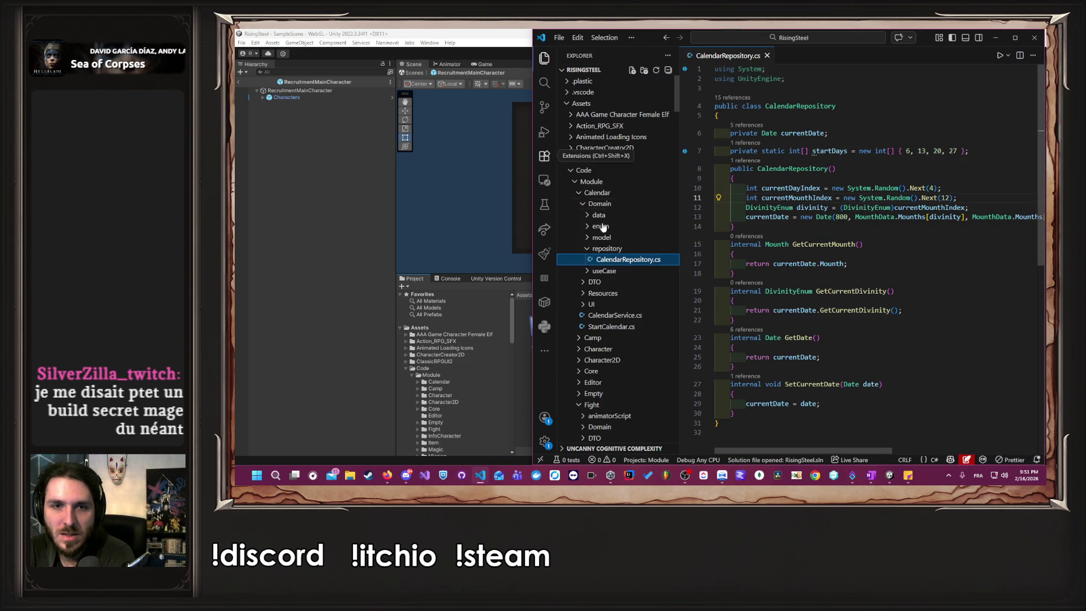
scroll(630, 272, down, 3)
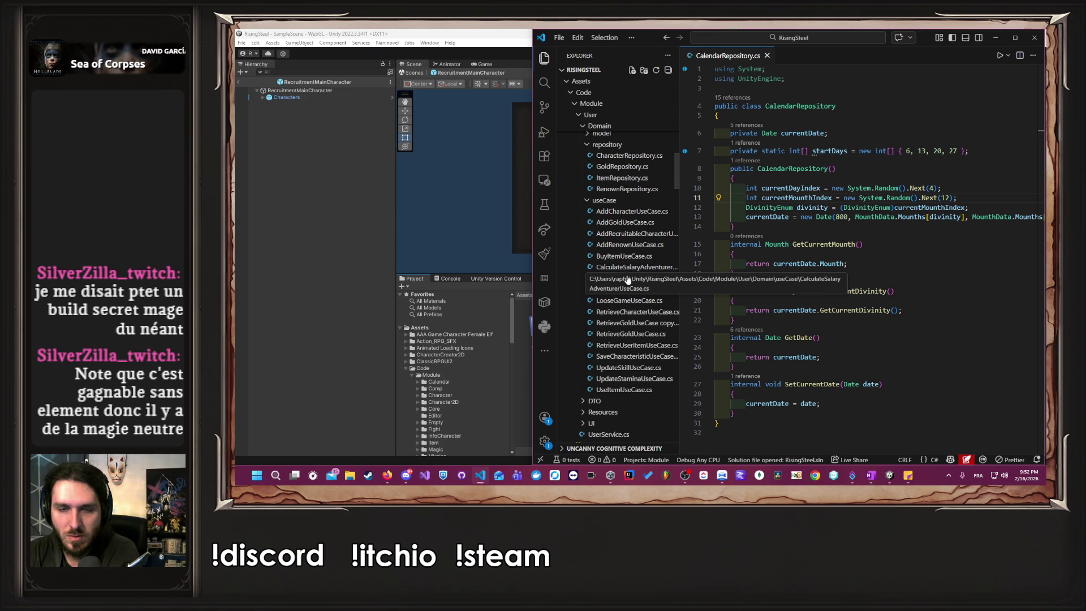
scroll(648, 317, down, 15)
scroll(650, 327, down, 8)
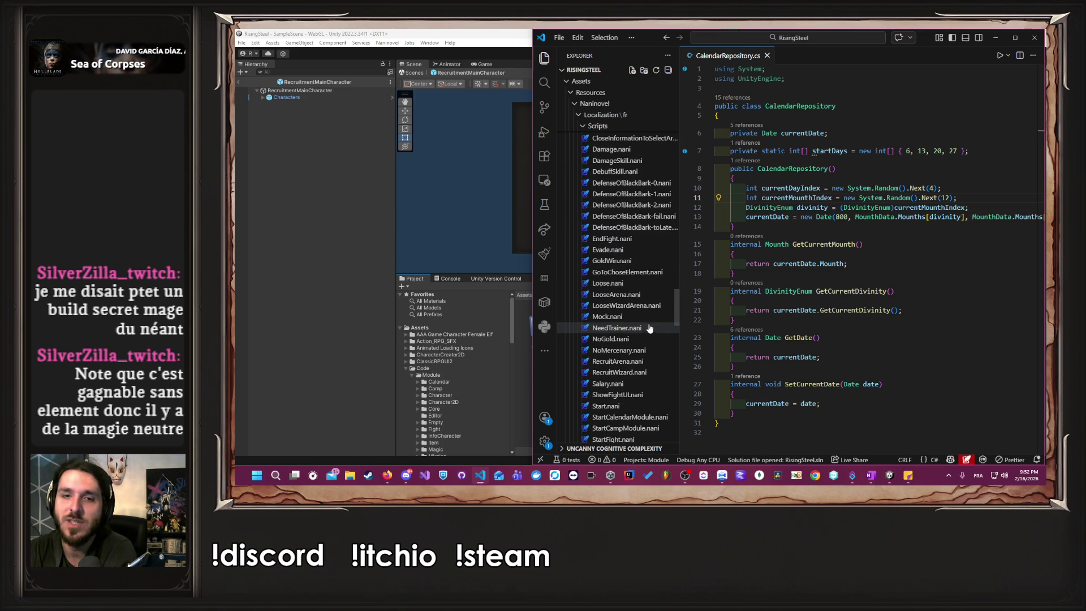
scroll(648, 329, down, 10)
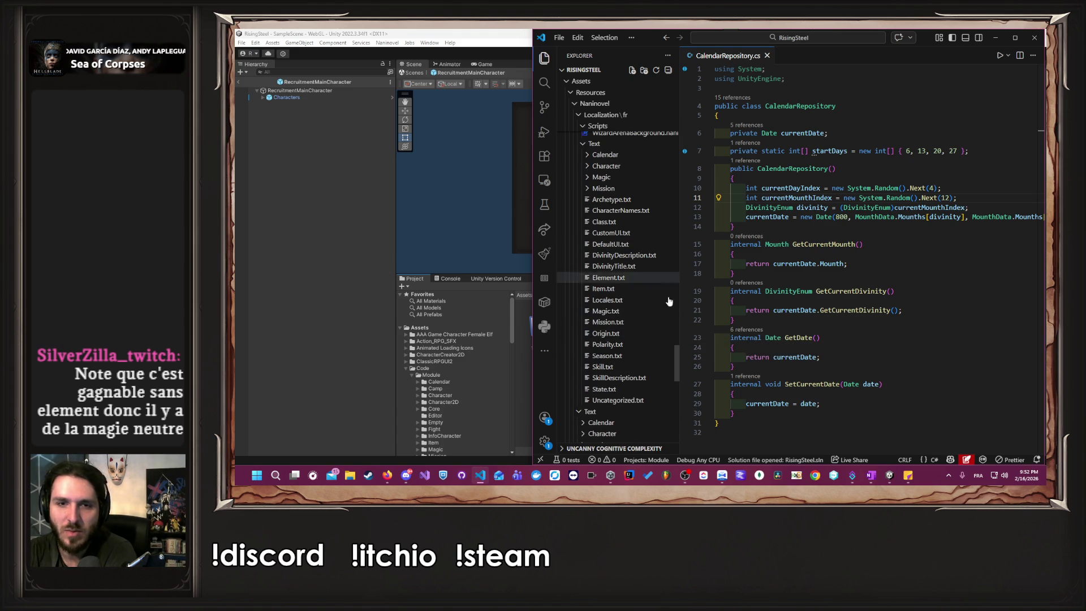
scroll(636, 303, up, 1)
click(637, 303)
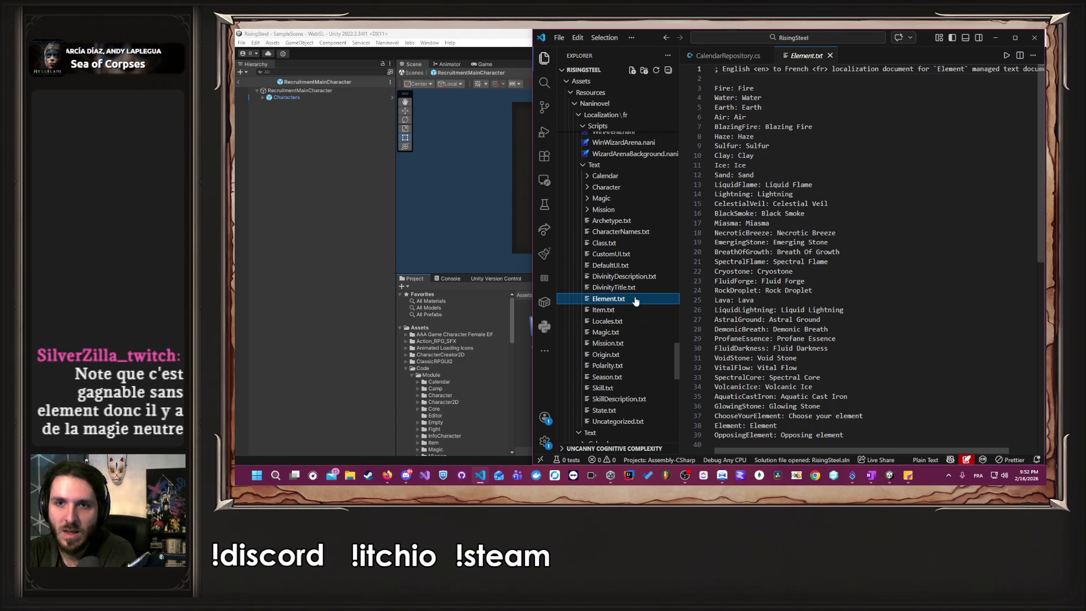
scroll(636, 302, down, 5)
scroll(635, 301, down, 2)
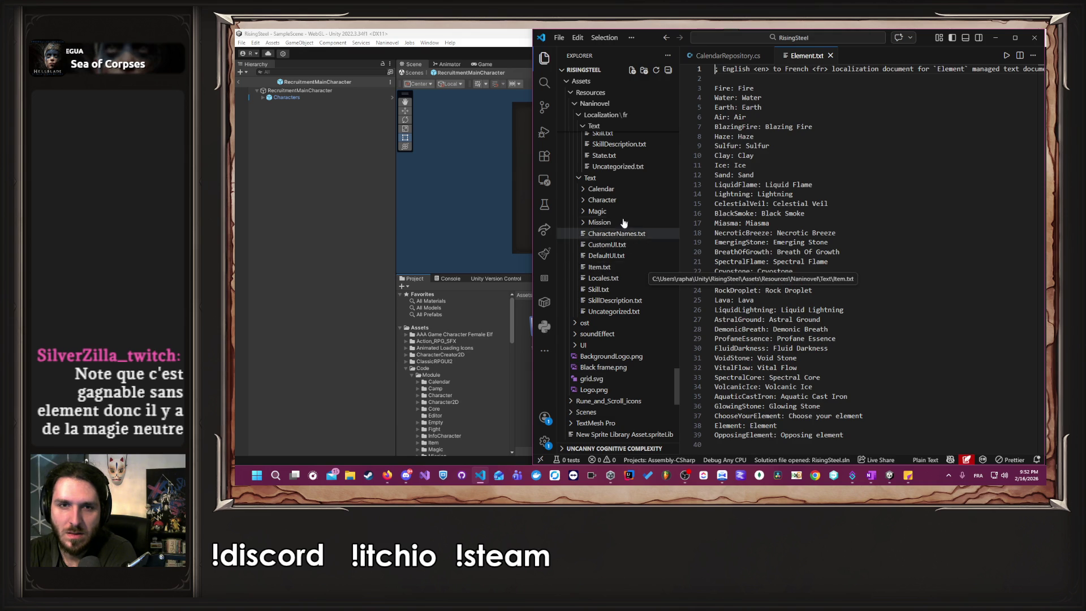
Step: Pin the Magic Element.txt, then open the French Element.txt translations
click(605, 211)
click(635, 224)
double_click(634, 224)
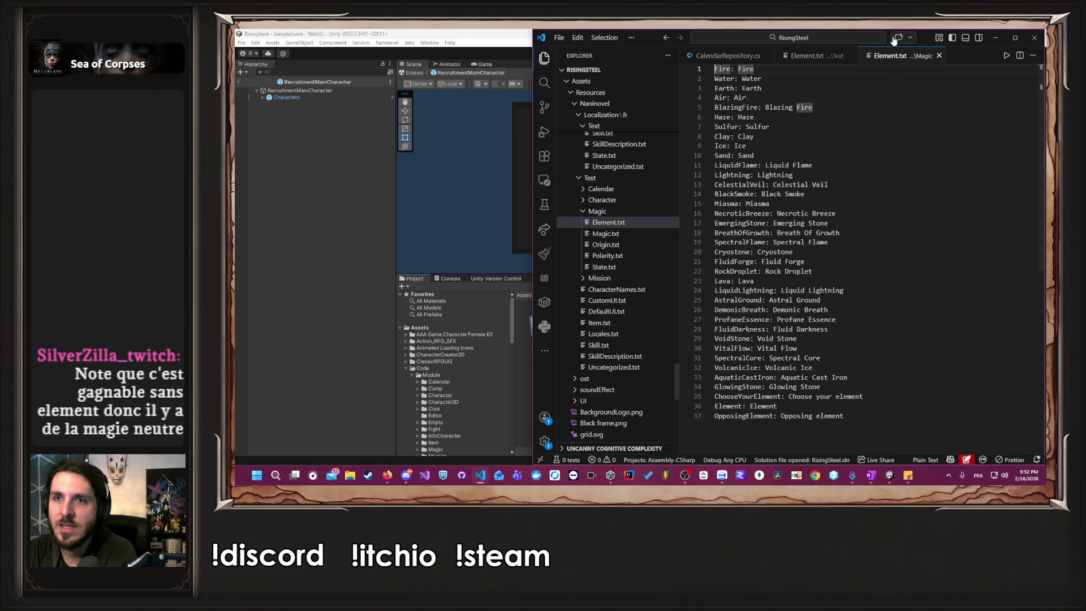
scroll(656, 241, up, 5)
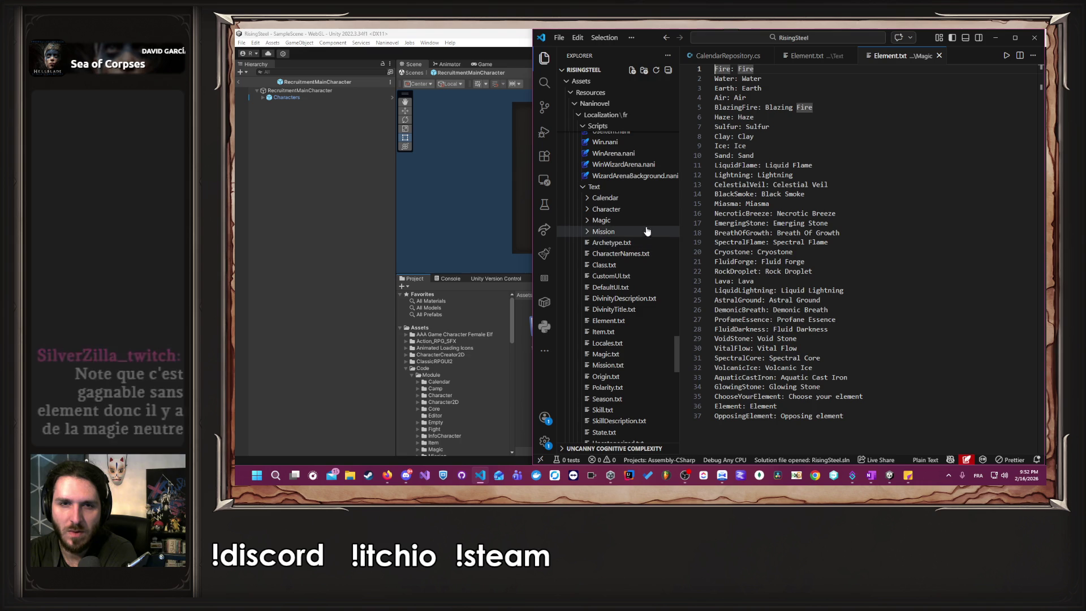
click(645, 238)
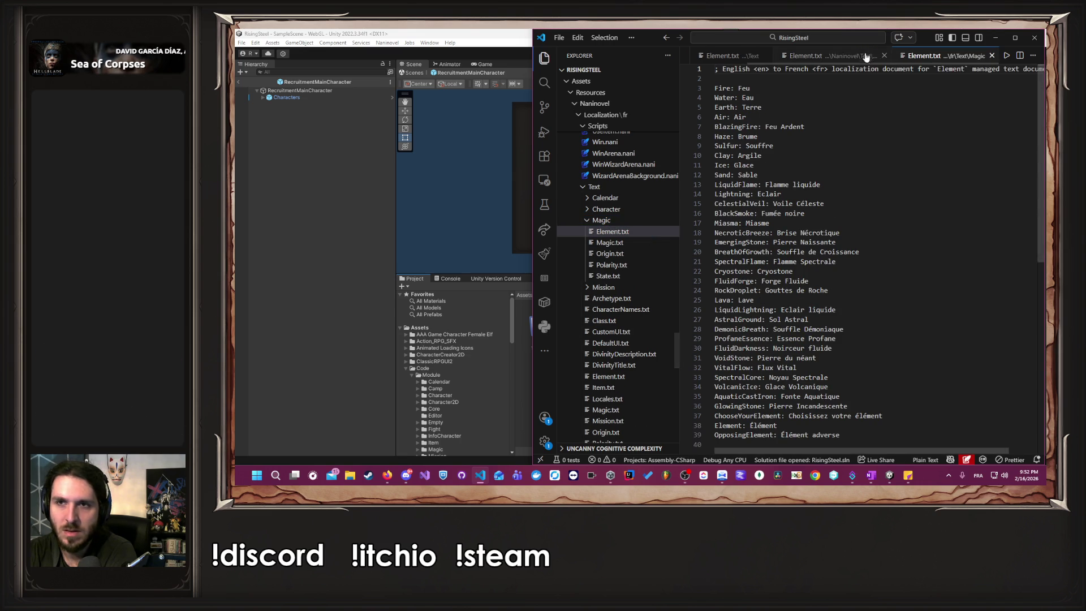
key(super+Down)
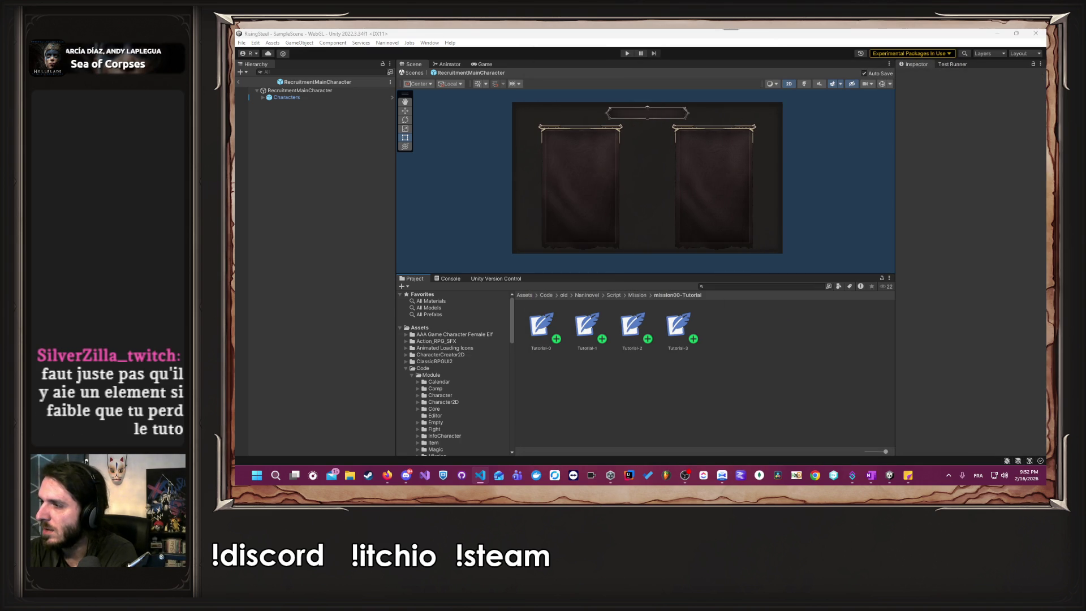
key(alt+Tab)
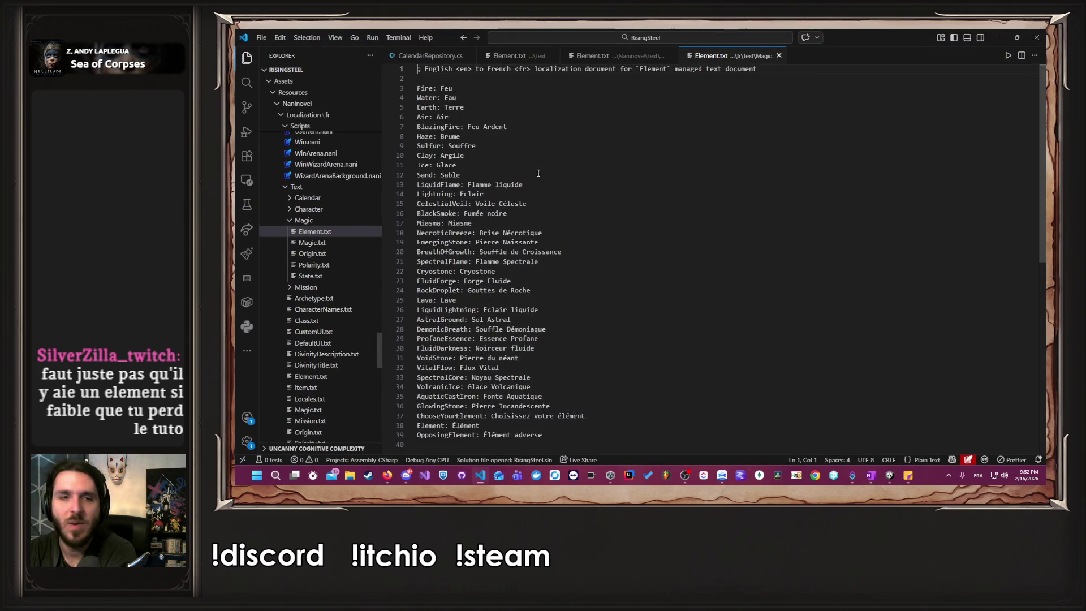
Step: Read the ProfaneEssence, Element, ChooseYourElement, GlowingStone and VoidStone 'Pierre du néant' translations
scroll(544, 183, down, 4)
scroll(544, 183, up, 4)
click(620, 339)
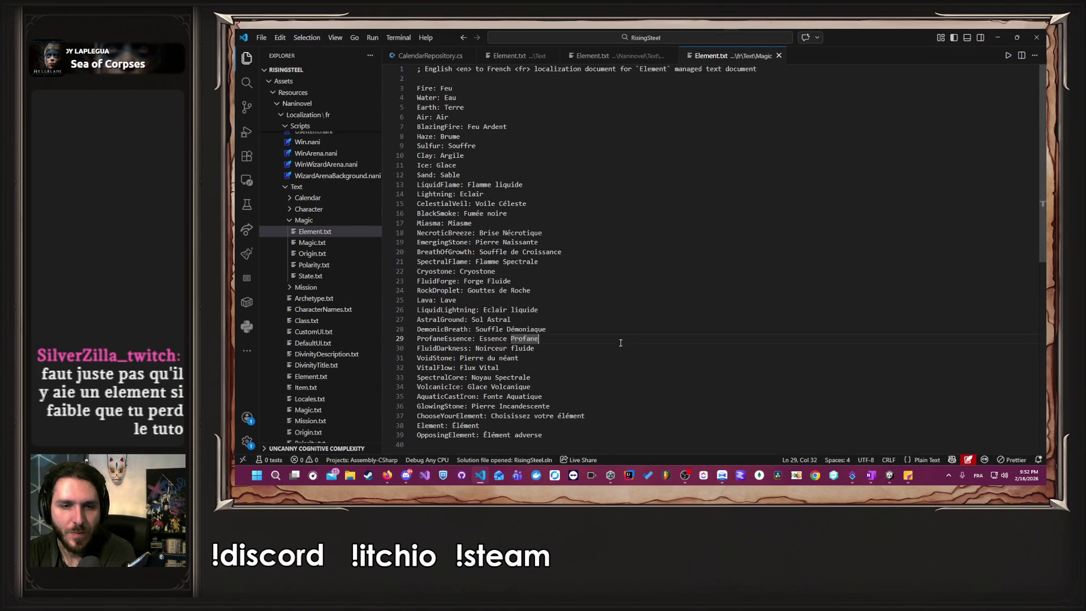
click(635, 429)
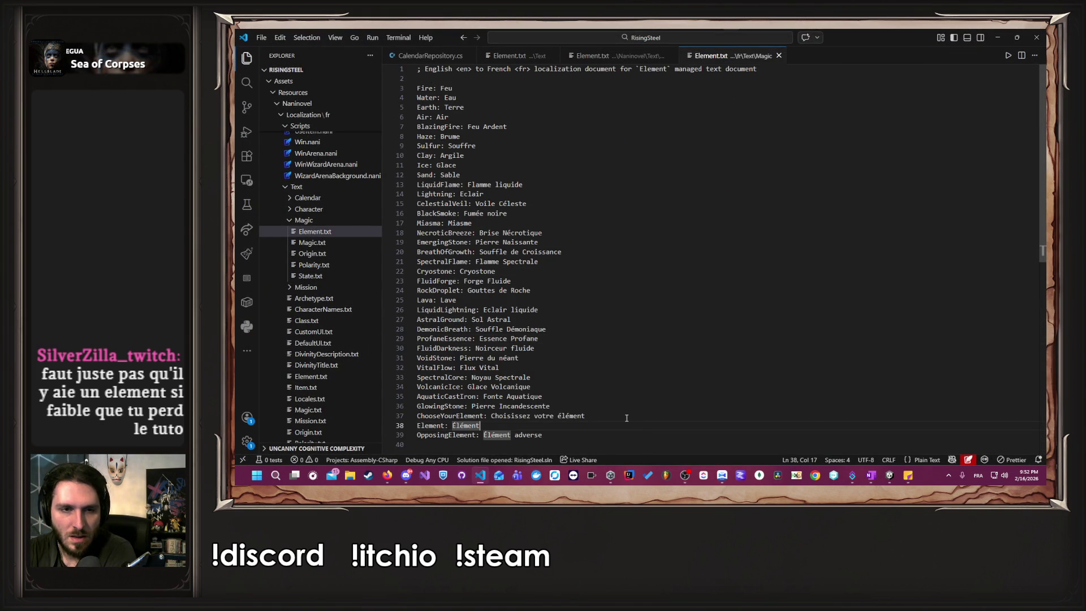
click(627, 418)
click(609, 404)
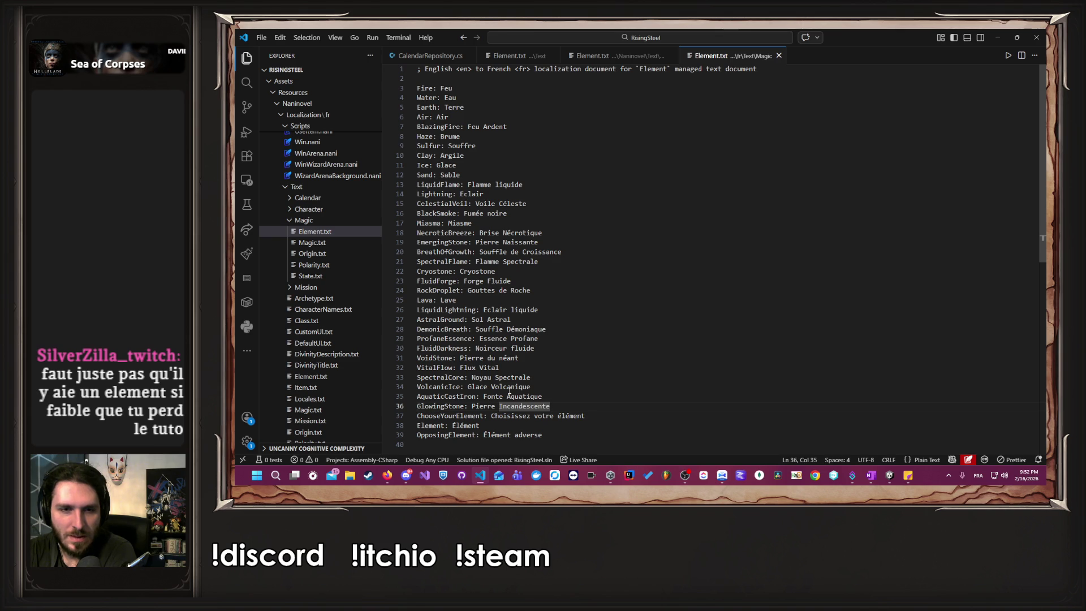
drag(543, 359, 457, 358)
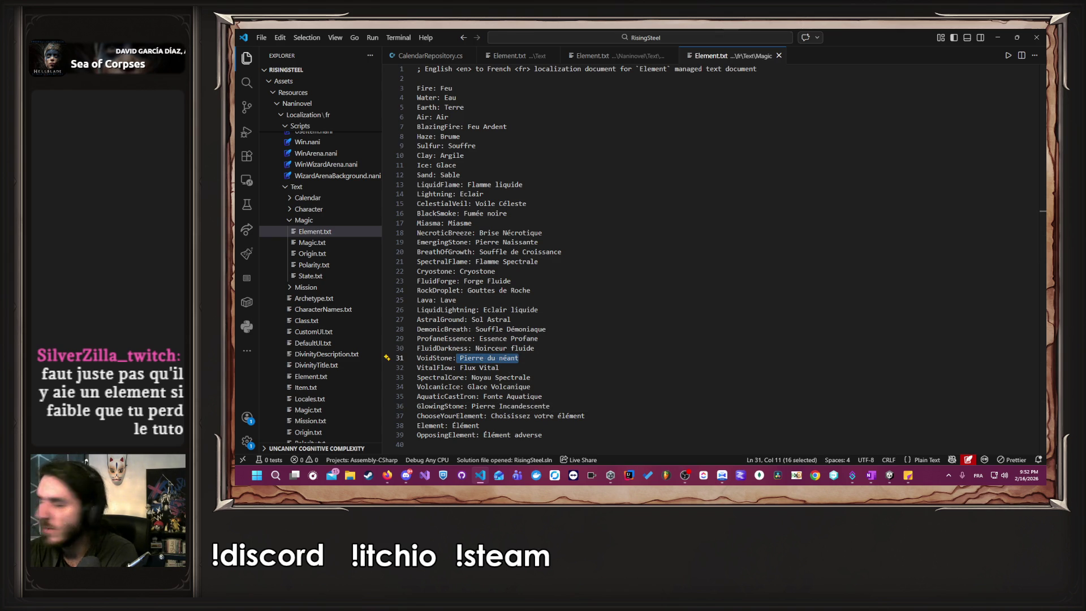
drag(518, 358, 460, 358)
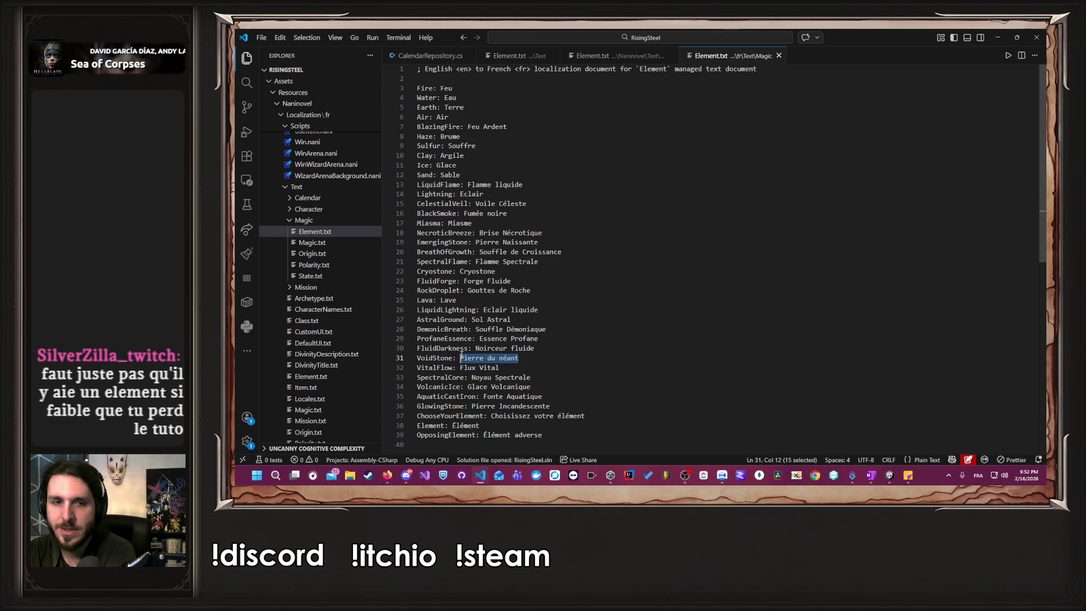
Step: Check the FluidDarkness, SpectralCore 'Noyau Spectrale', AquaticCastIron and Lava translations, then return to Unity
click(535, 347)
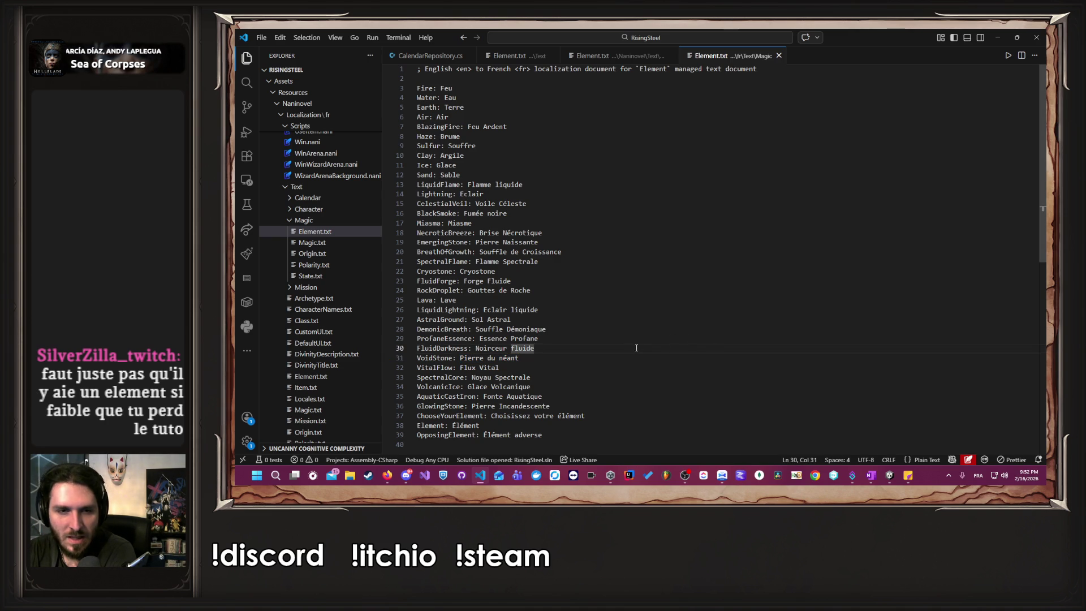
click(574, 377)
drag(471, 377, 553, 375)
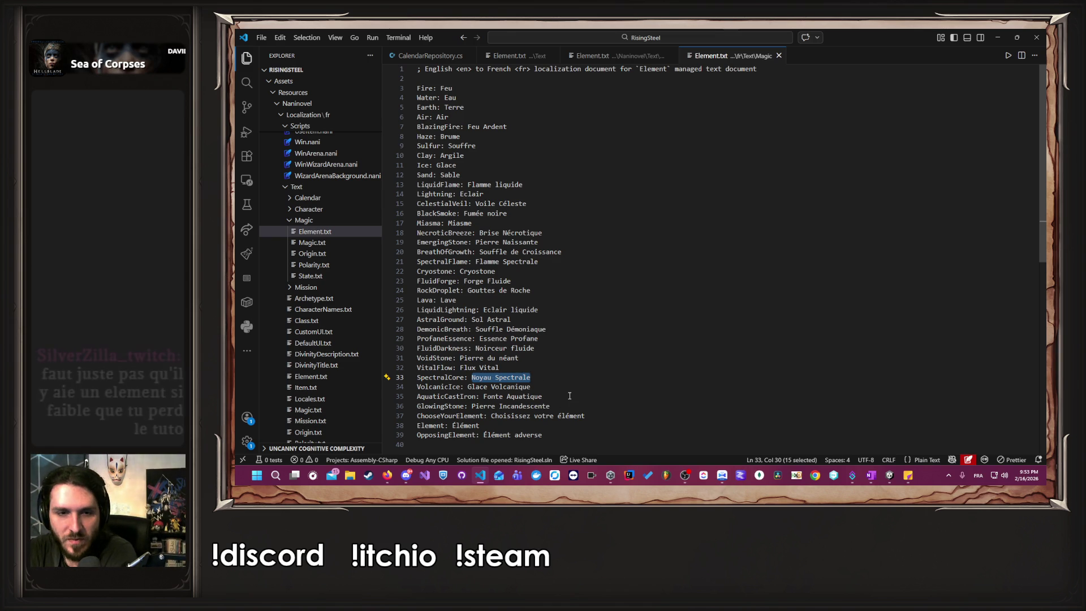
click(571, 397)
drag(553, 396, 493, 398)
click(612, 397)
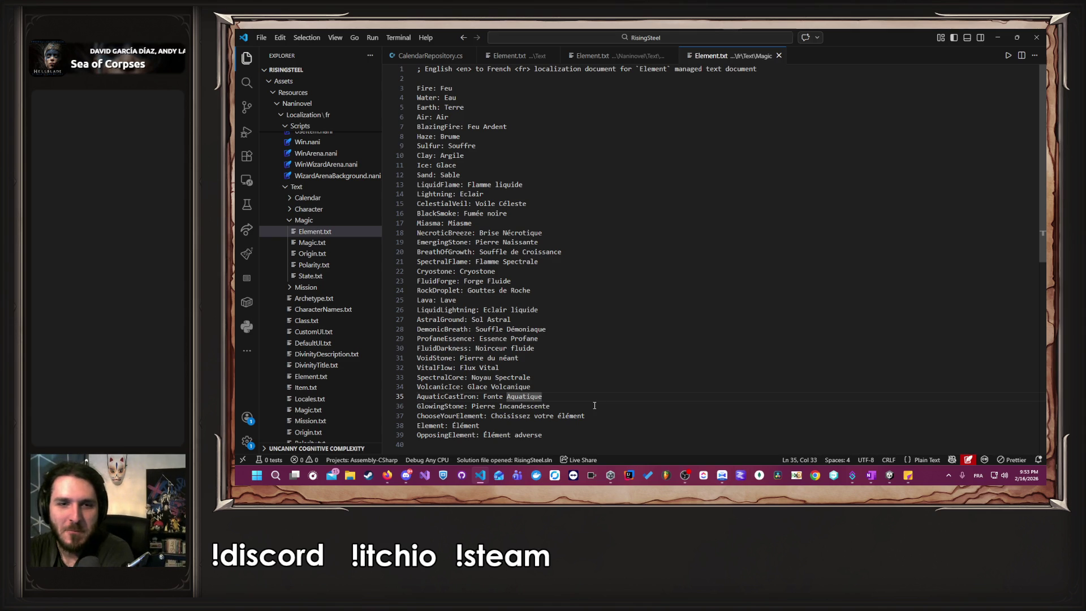
mouse_move(619, 475)
click(731, 301)
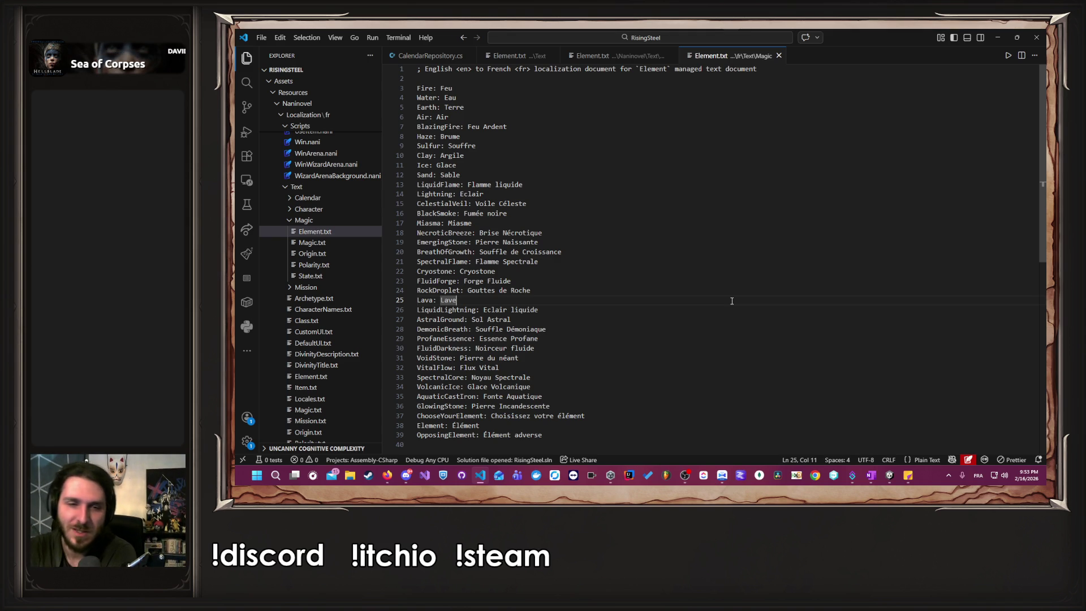
key(alt+Tab)
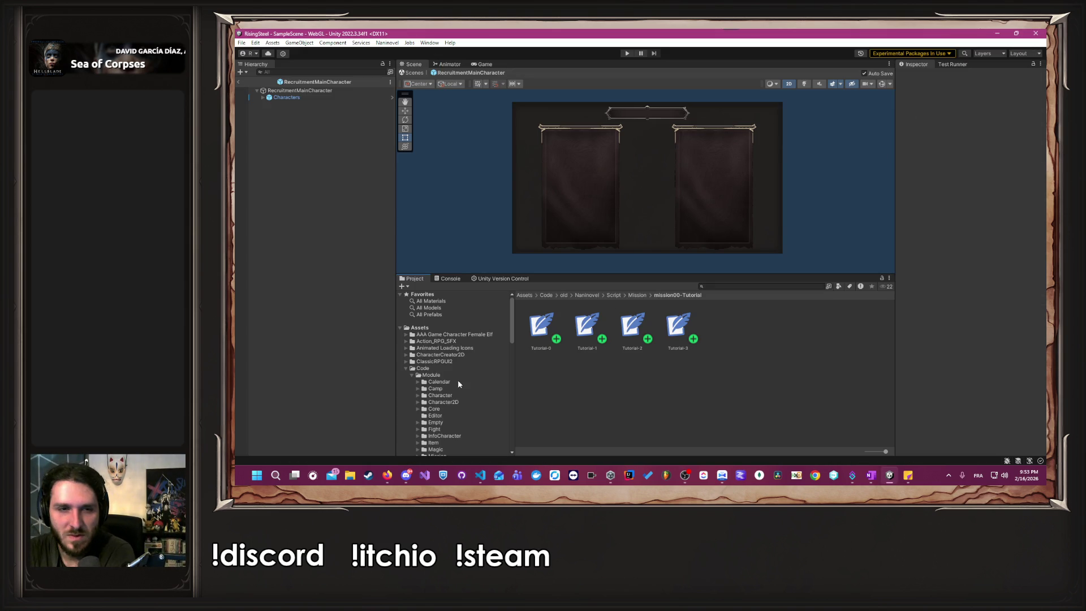
Step: Open the ChooseElement prefab from Magic > UI > Scene > 05-pages
scroll(458, 378, down, 4)
click(418, 388)
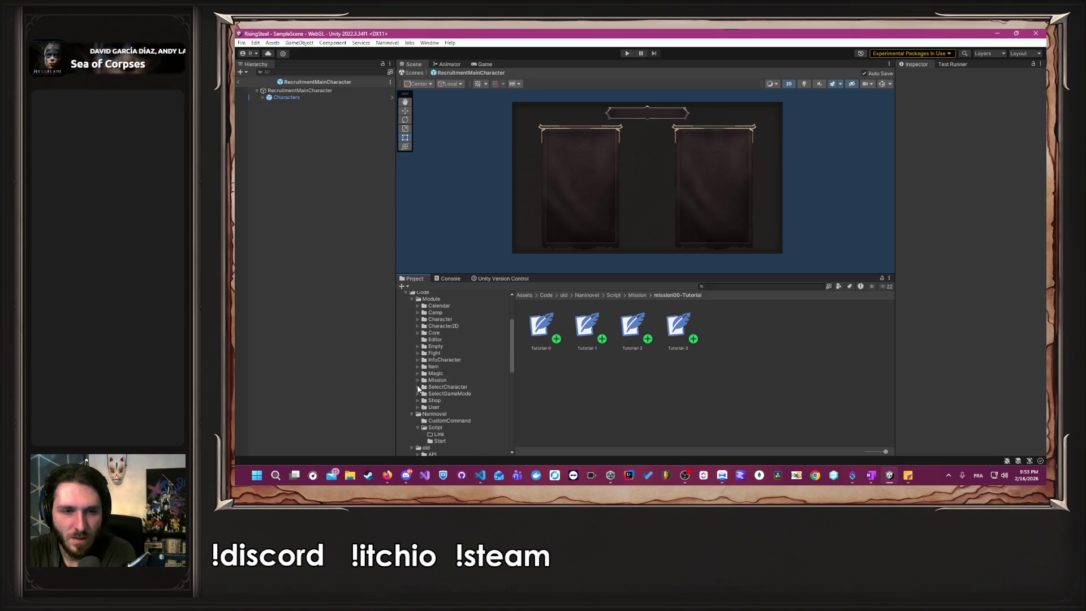
click(417, 373)
click(457, 437)
click(539, 323)
double_click(540, 325)
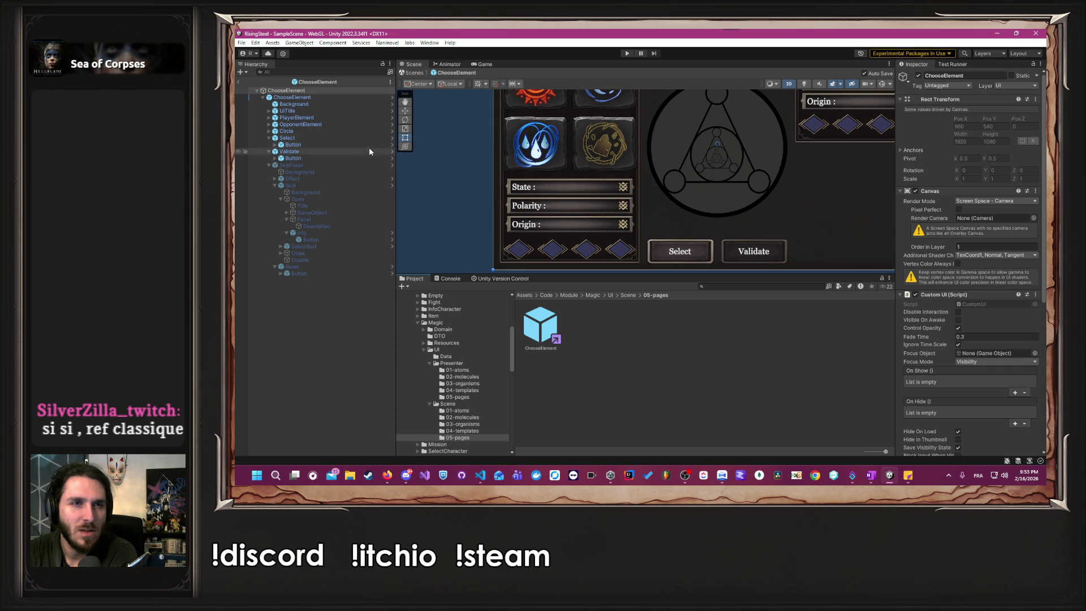
Step: Open PlayerElement and inspect the Stat > State label's Text (TMP) category and key
click(268, 118)
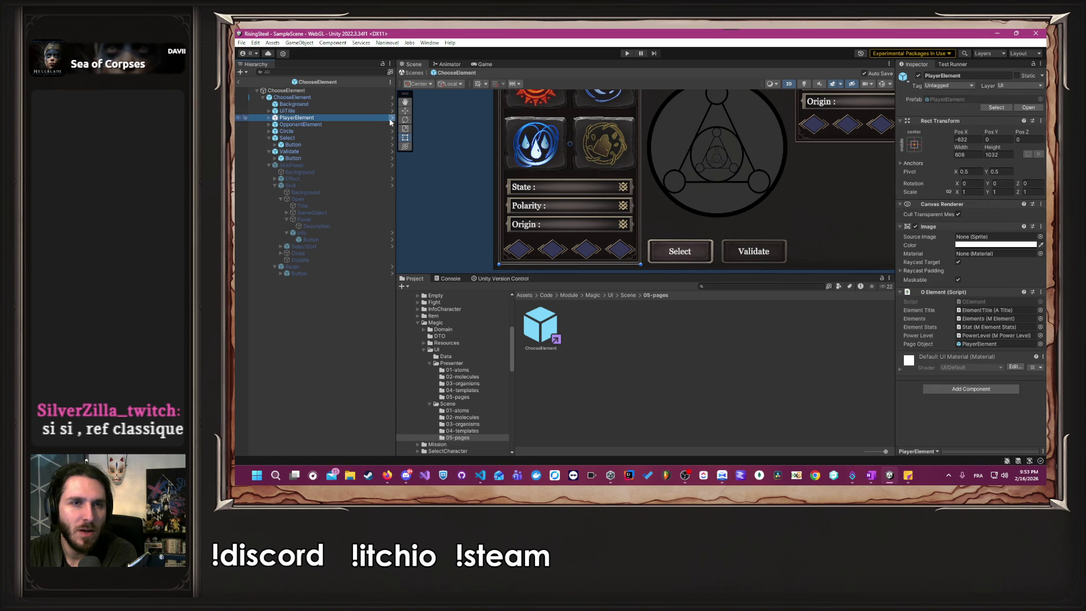
click(390, 119)
click(263, 98)
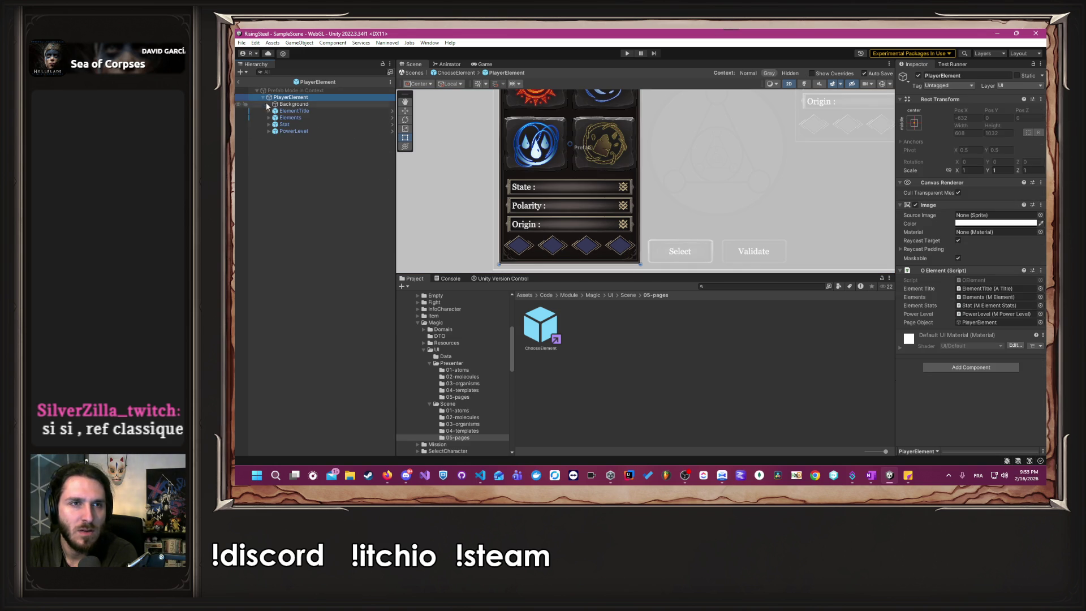
click(268, 125)
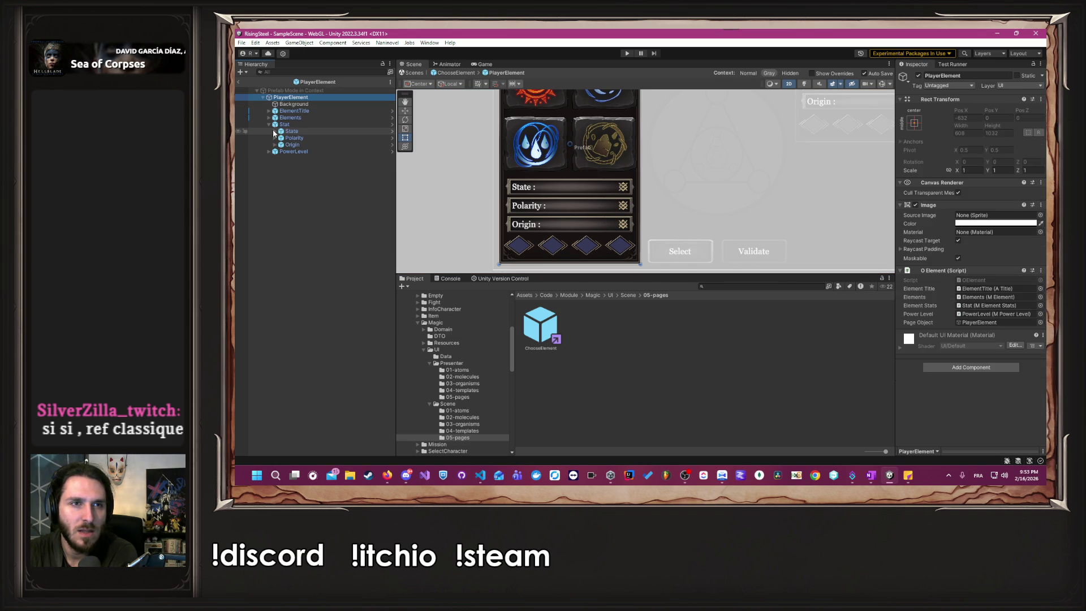
click(274, 131)
click(311, 145)
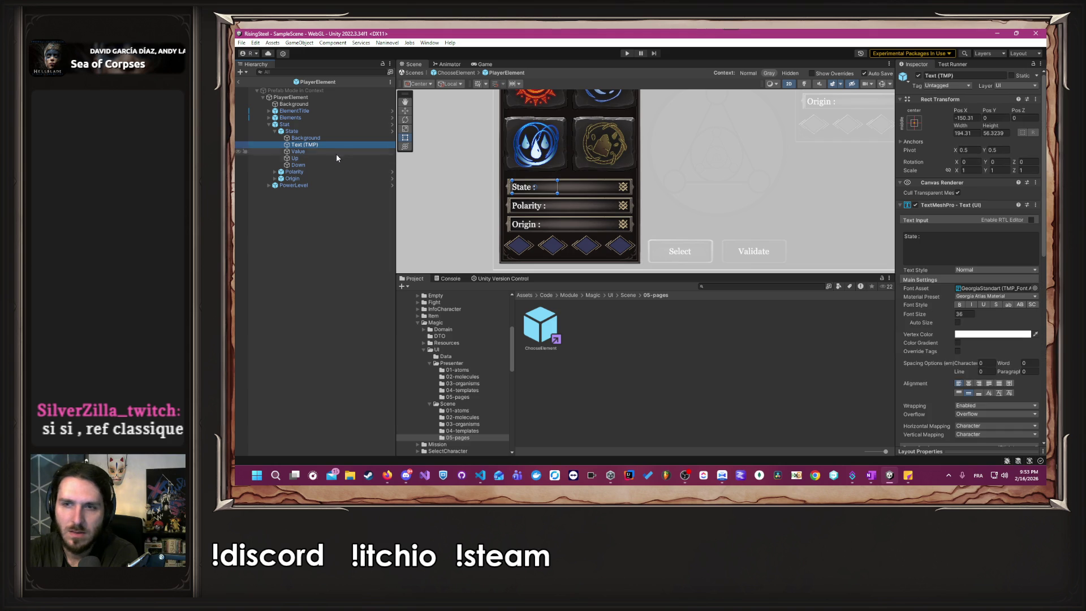
scroll(969, 307, down, 5)
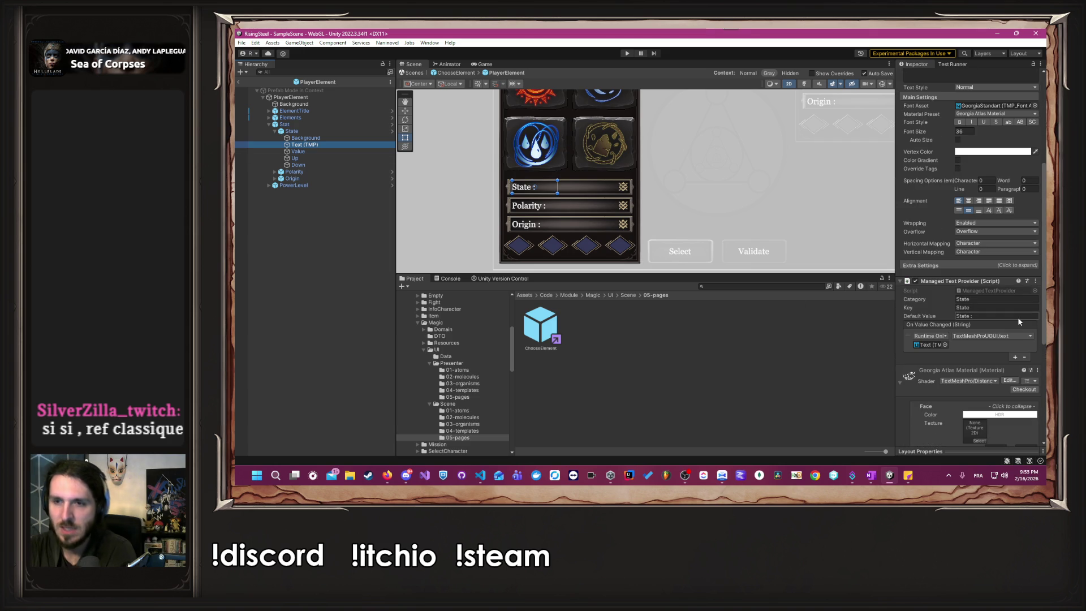
key(alt+Tab)
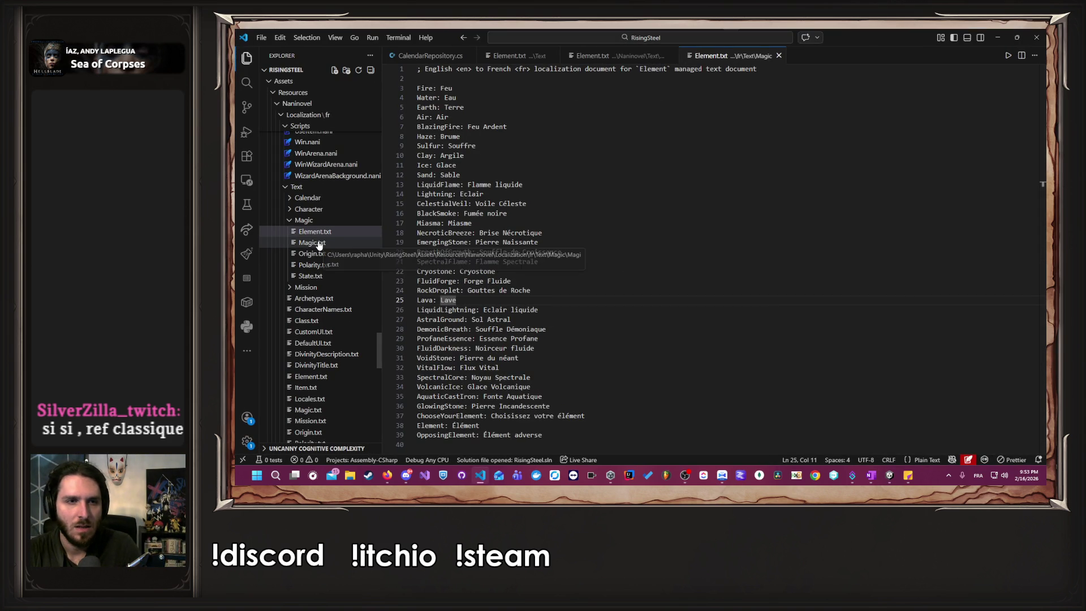
Step: Look through Magic.txt and the French and English Element.txt localization files
click(320, 243)
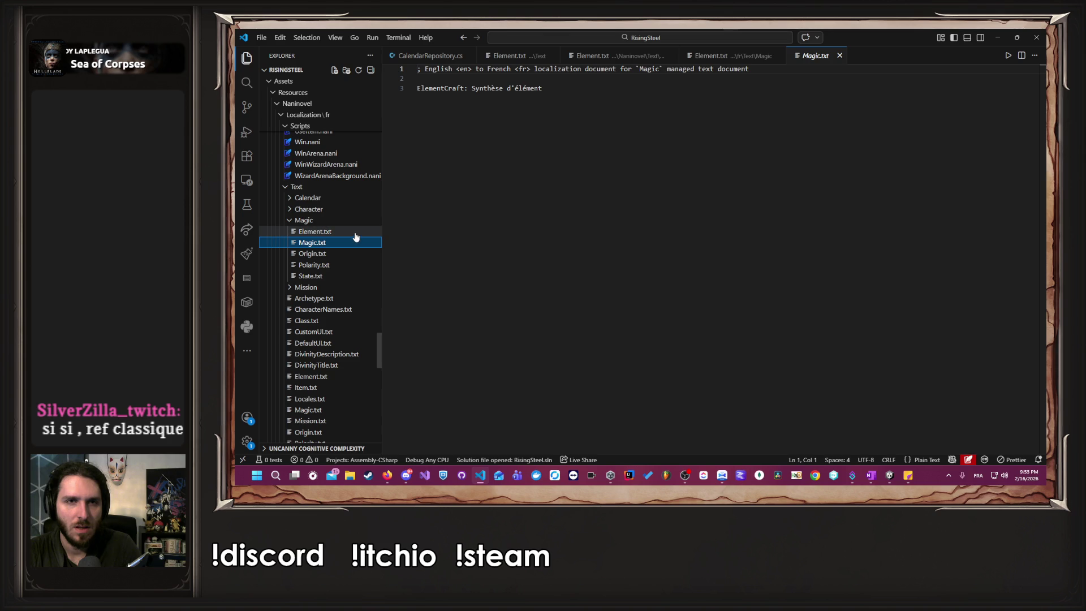
click(342, 237)
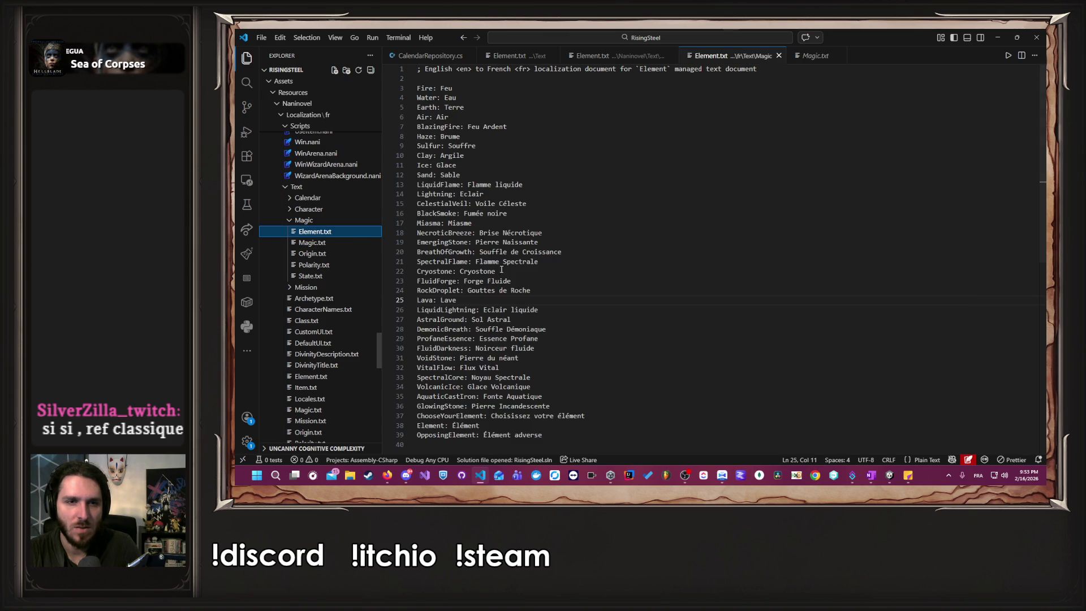
scroll(526, 284, down, 8)
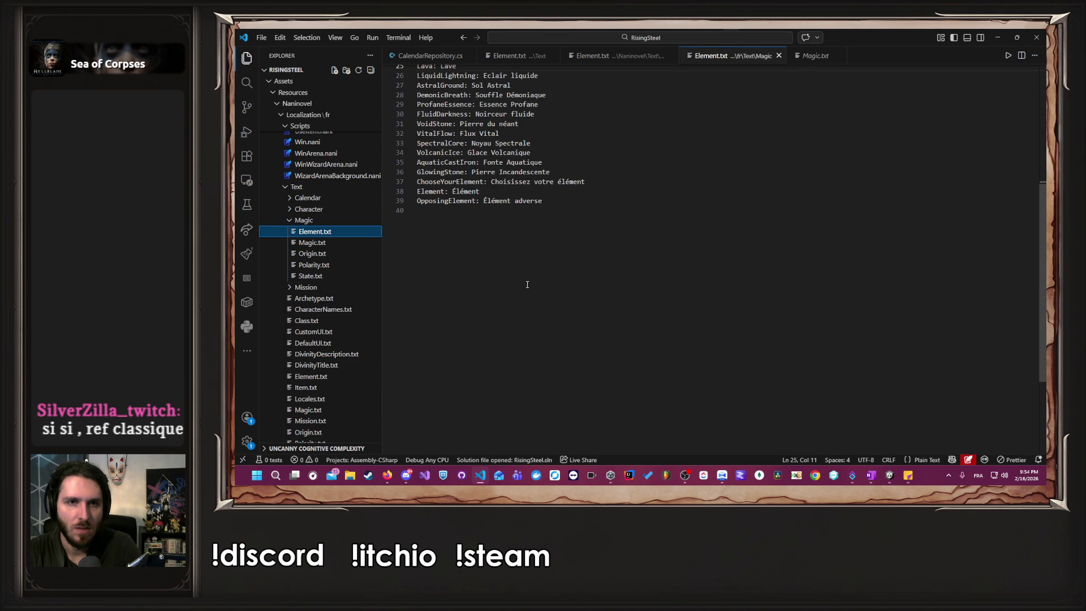
scroll(527, 284, up, 8)
scroll(351, 291, down, 5)
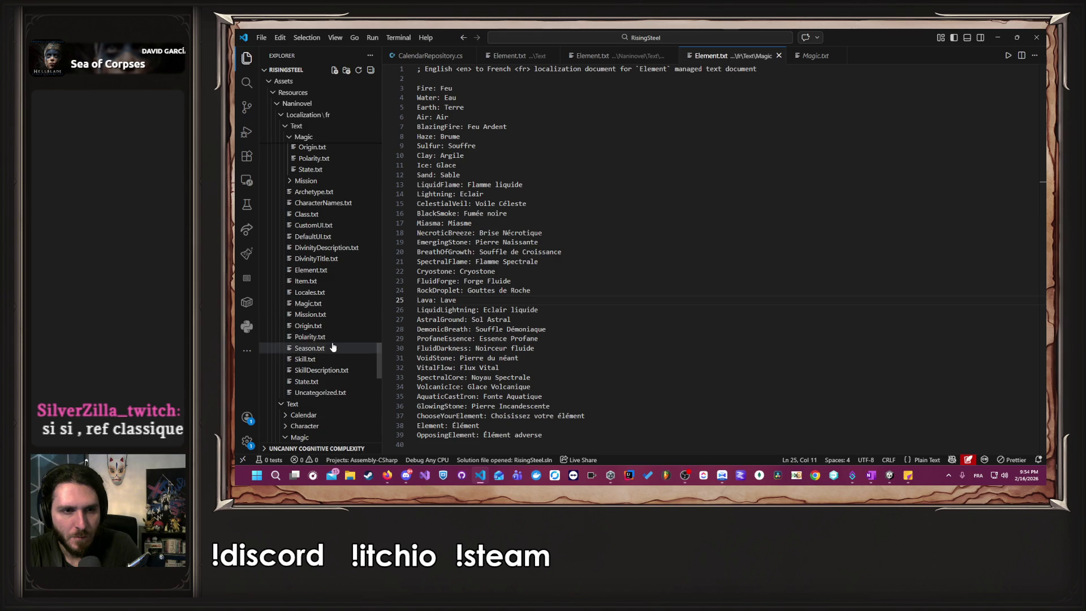
scroll(334, 348, up, 2)
scroll(333, 248, down, 10)
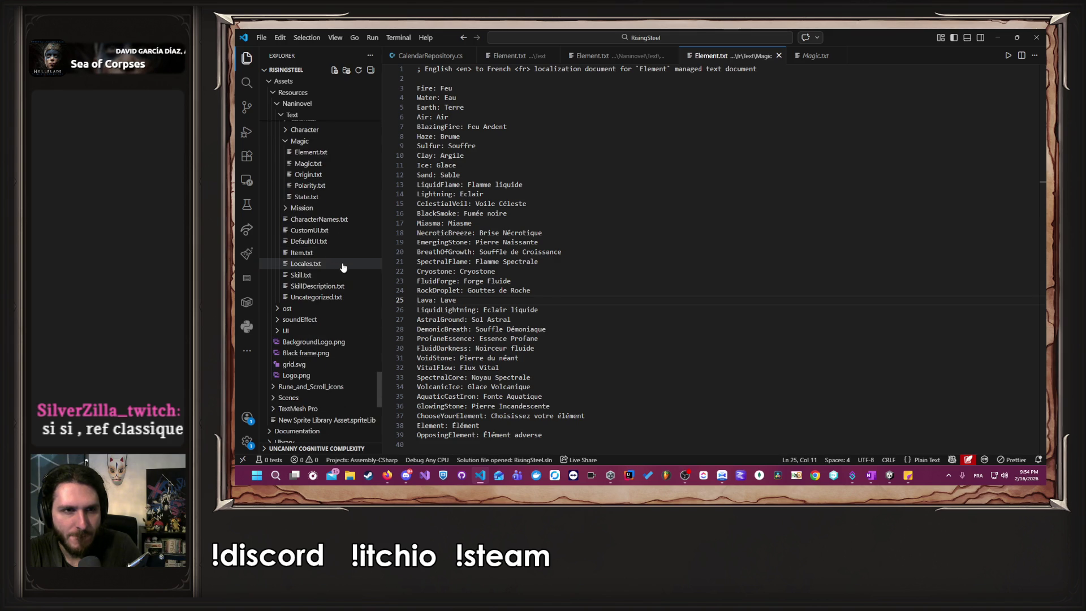
click(311, 194)
mouse_move(873, 37)
mouse_down()
mouse_move(788, 348)
mouse_move(754, 28)
mouse_up()
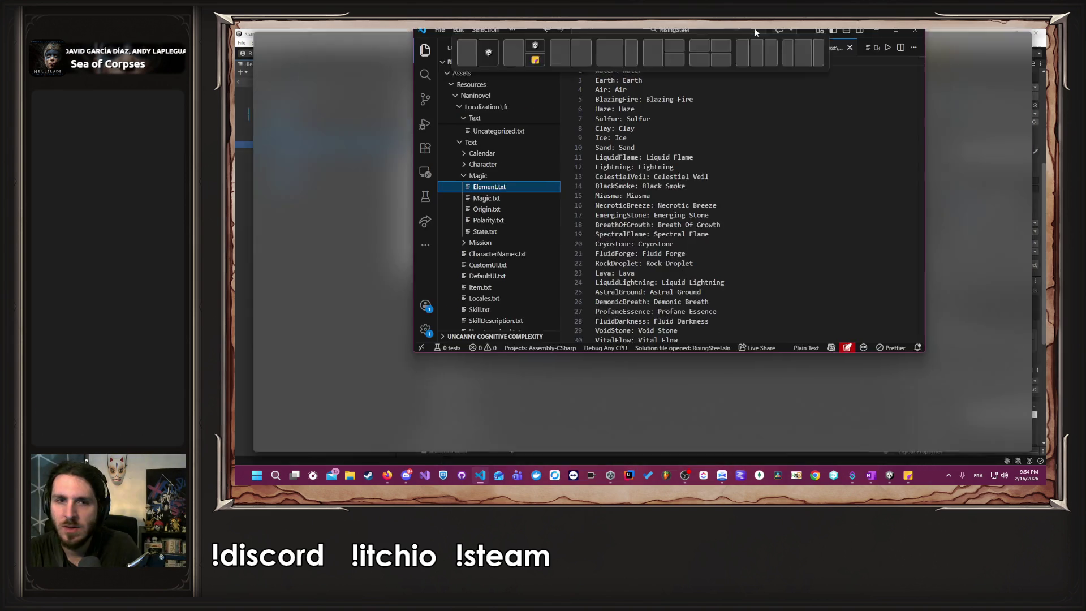
Step: Review the English State.txt (Energy, Liquid, Solid, Gas, Ether) and close the extra Element.txt tab
click(332, 240)
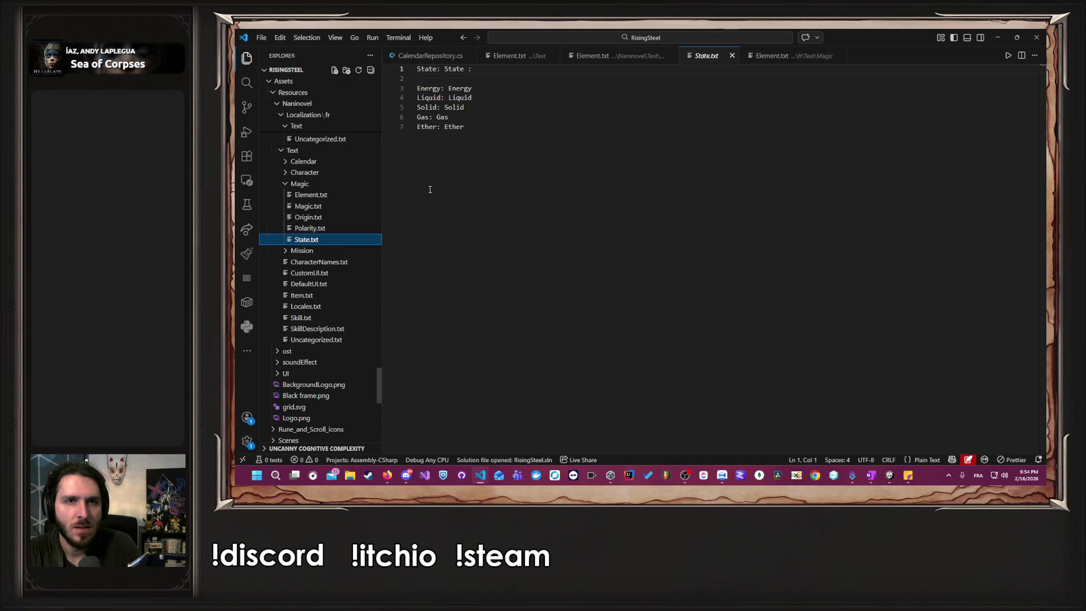
click(508, 133)
scroll(334, 235, down, 2)
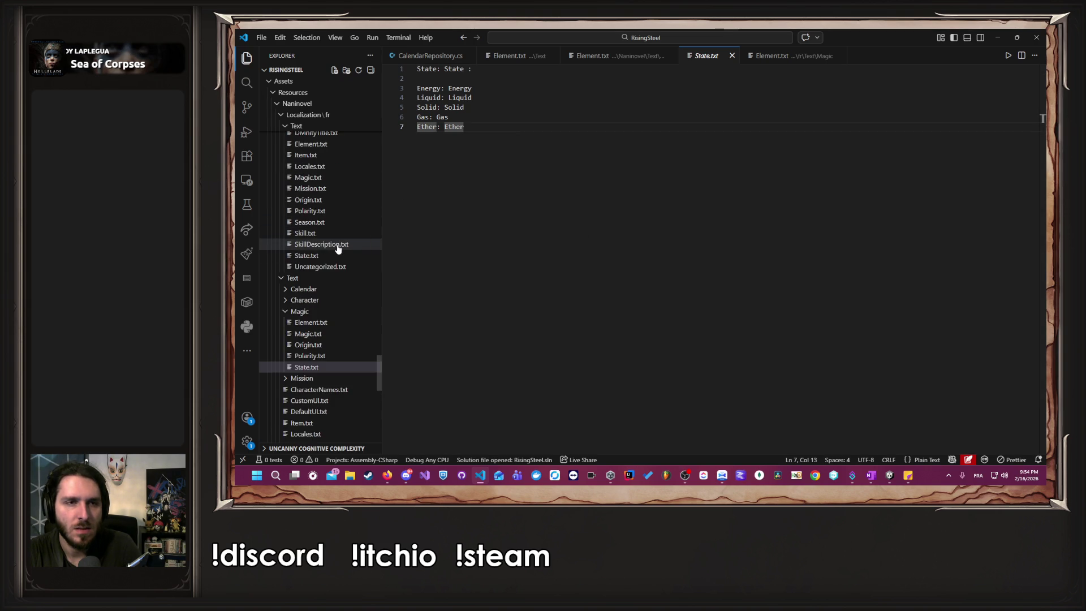
scroll(340, 251, up, 5)
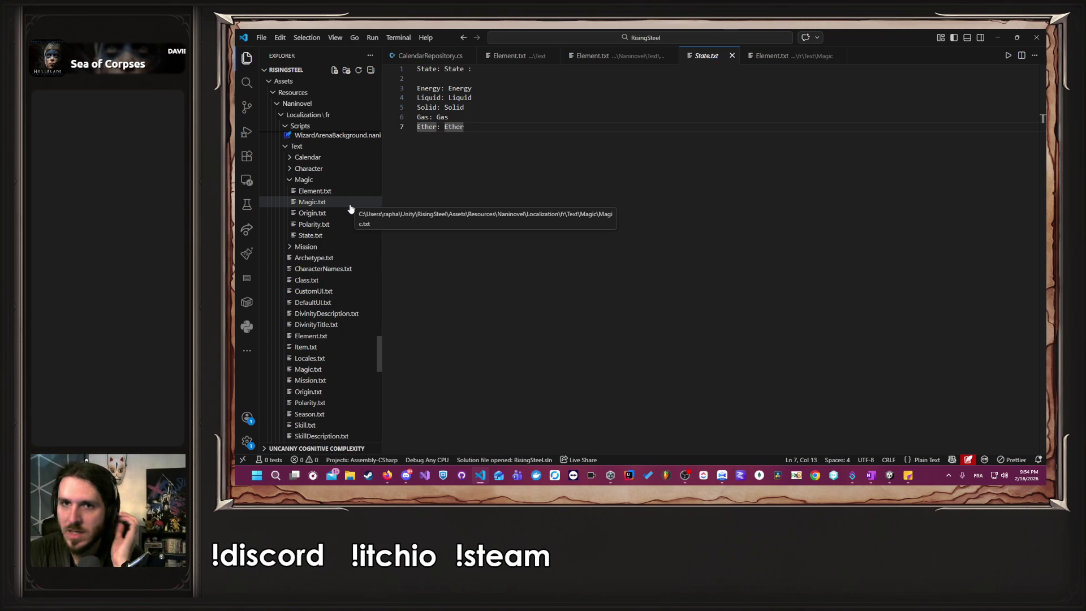
middle_click(788, 57)
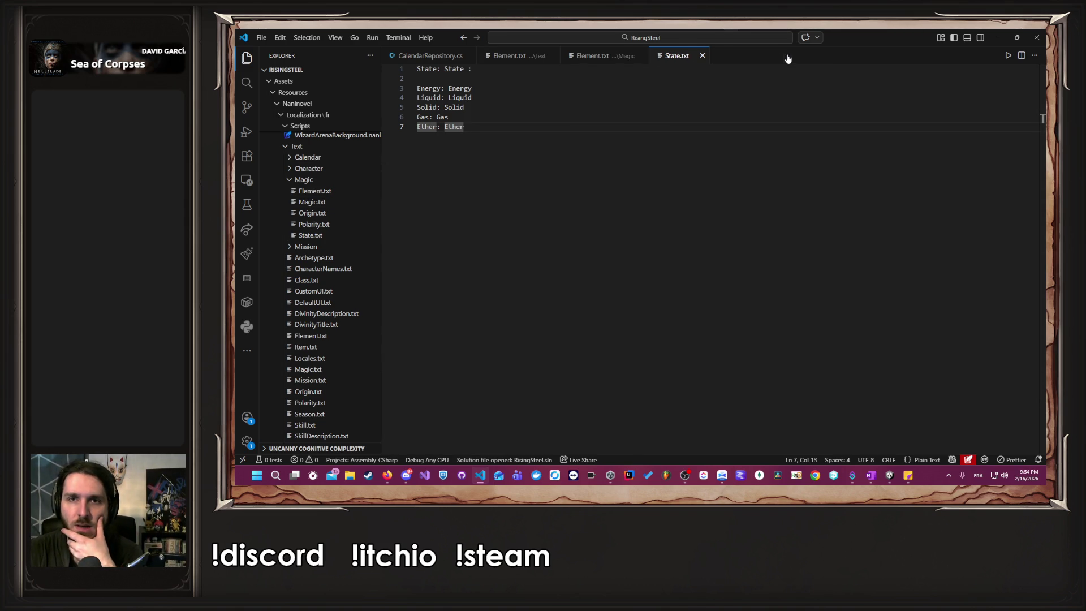
click(332, 237)
Step: Pin the French State.txt tab and shrink the VS Code window to uncover Unity
double_click(332, 236)
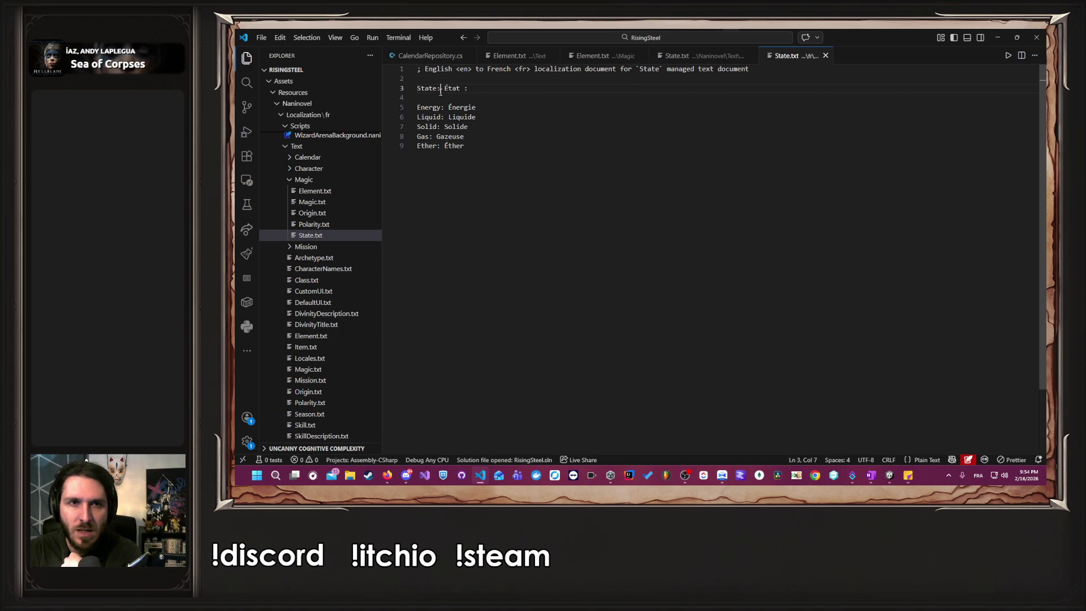
mouse_move(842, 35)
mouse_down()
mouse_move(850, 108)
mouse_move(730, 388)
mouse_move(724, 168)
mouse_move(633, 210)
mouse_move(674, 155)
mouse_move(756, 106)
mouse_up()
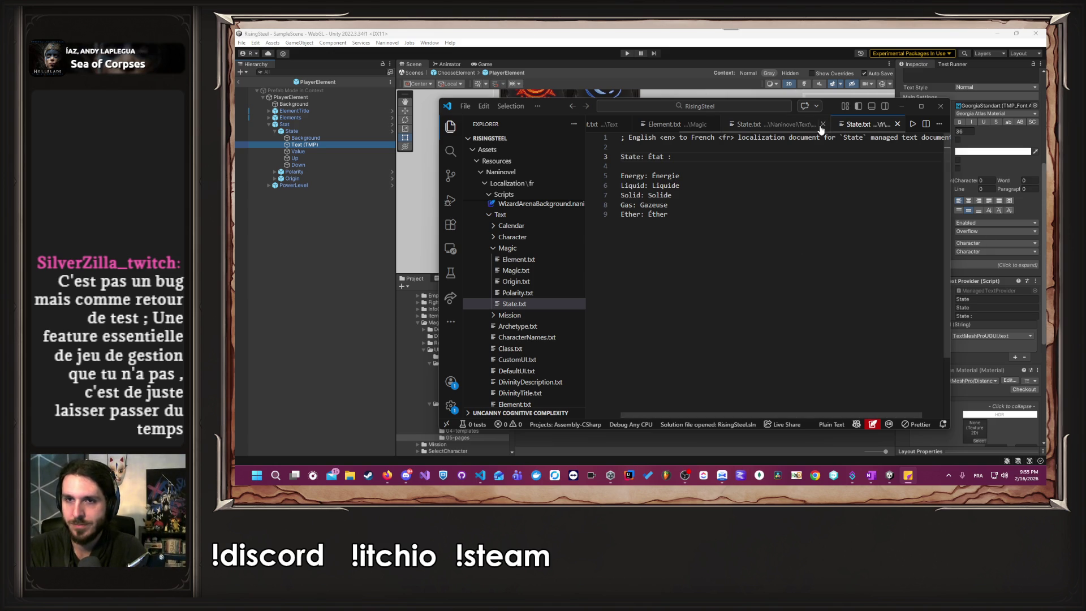
drag(826, 109, 765, 100)
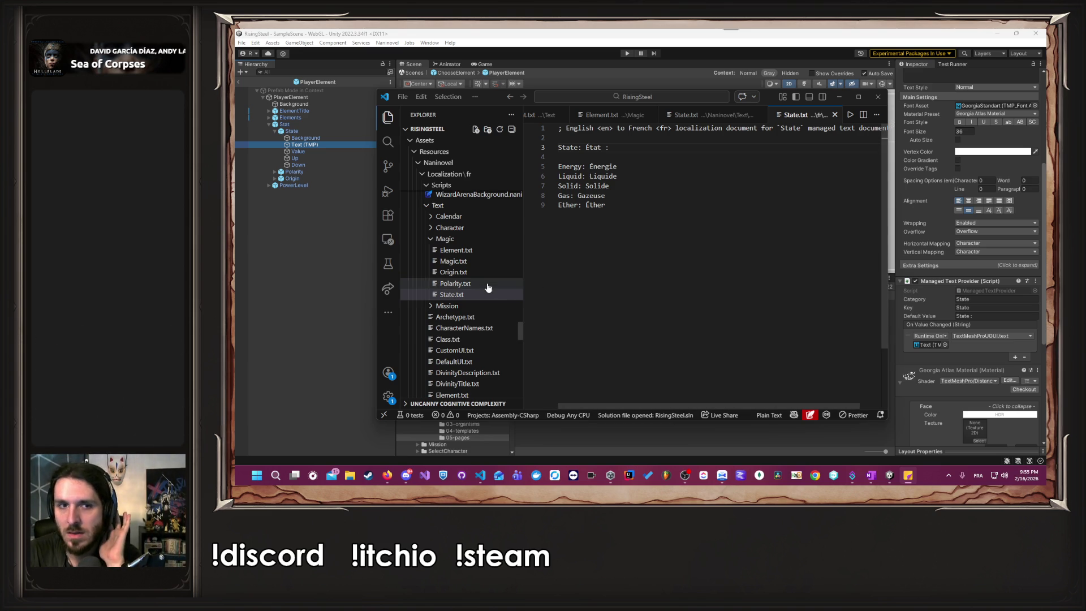
scroll(487, 286, up, 2)
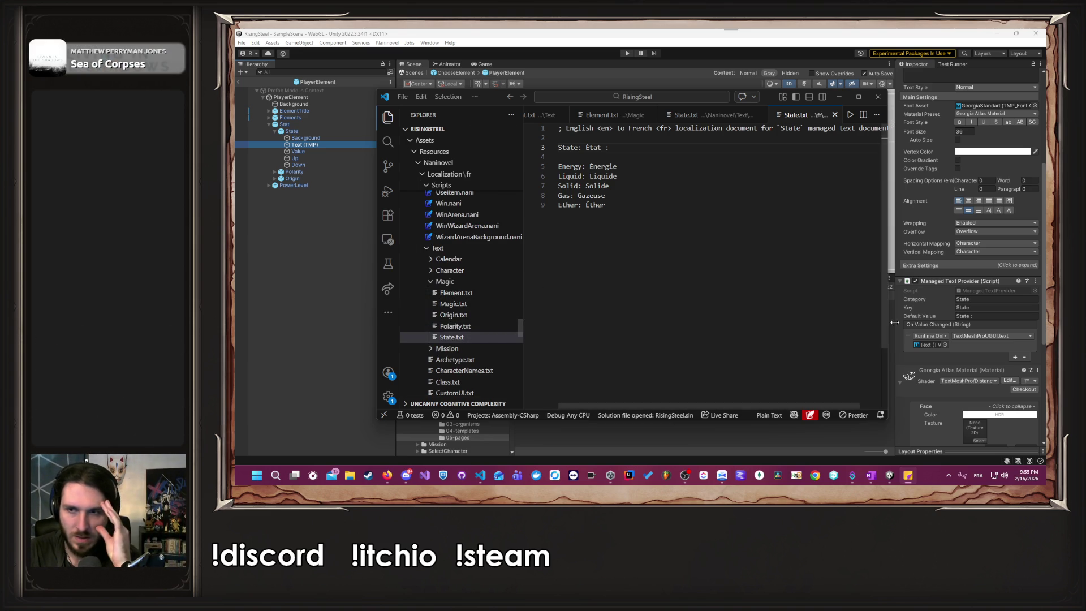
click(988, 299)
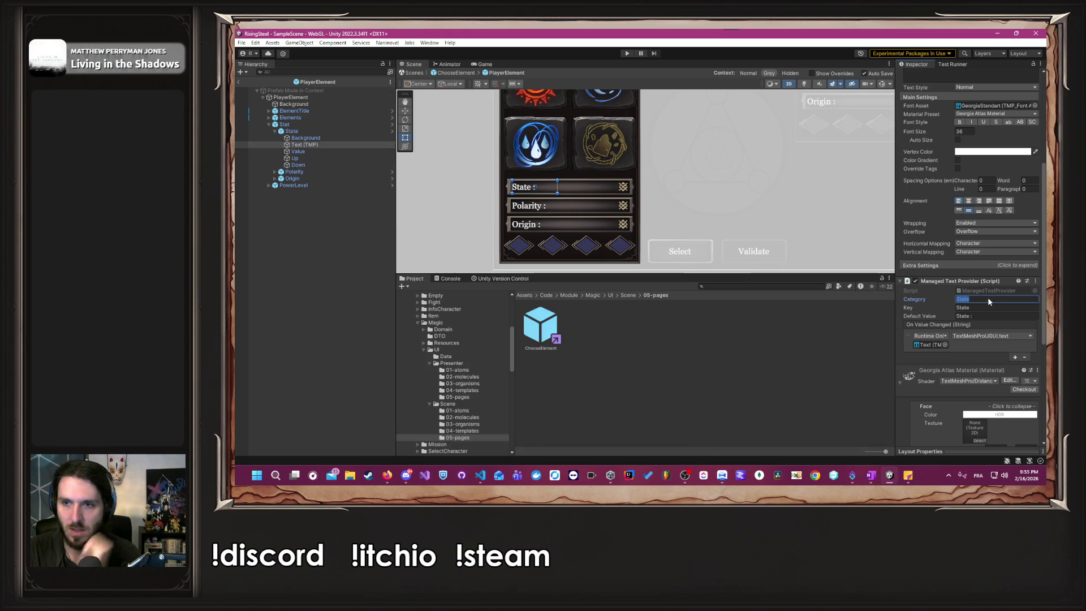
Step: Prefix the State and Polarity labels' text categories with 'Magic/'
text(Magic/)
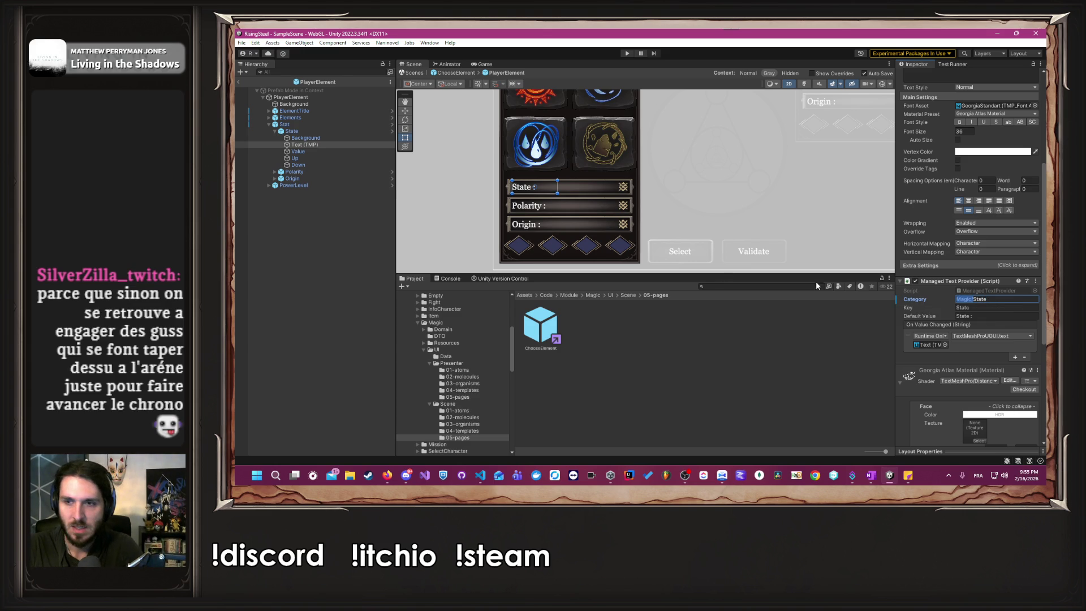
click(274, 171)
click(304, 185)
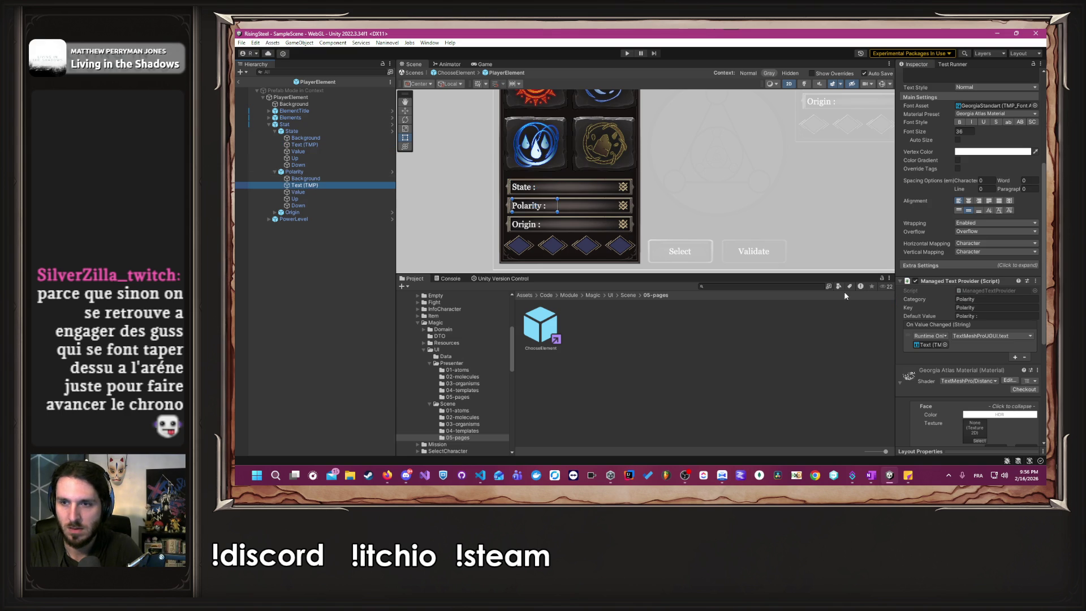
click(981, 299)
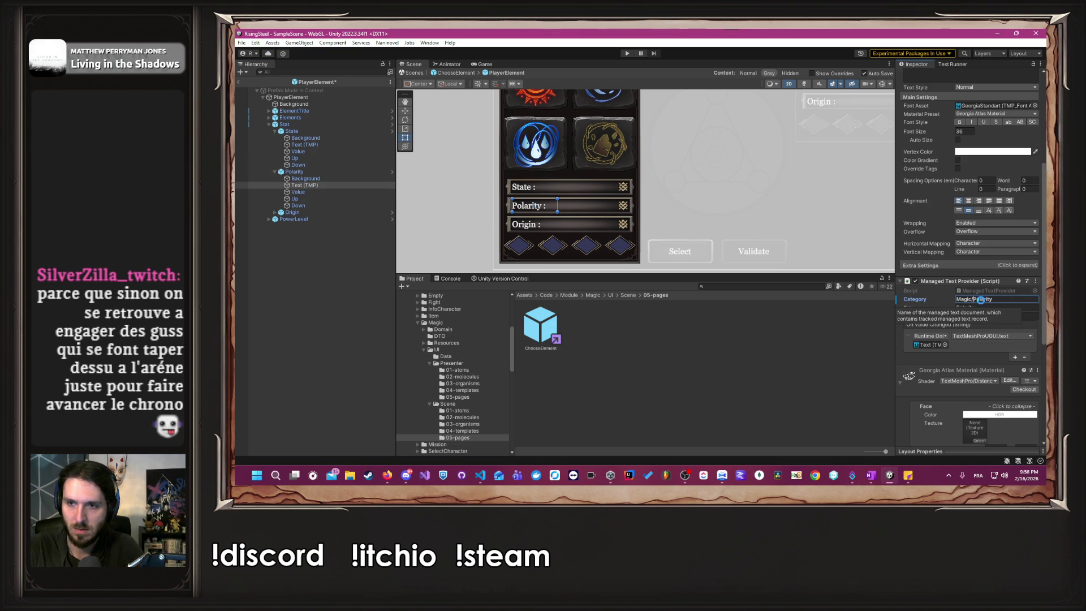
key(Home)
text(Magic/)
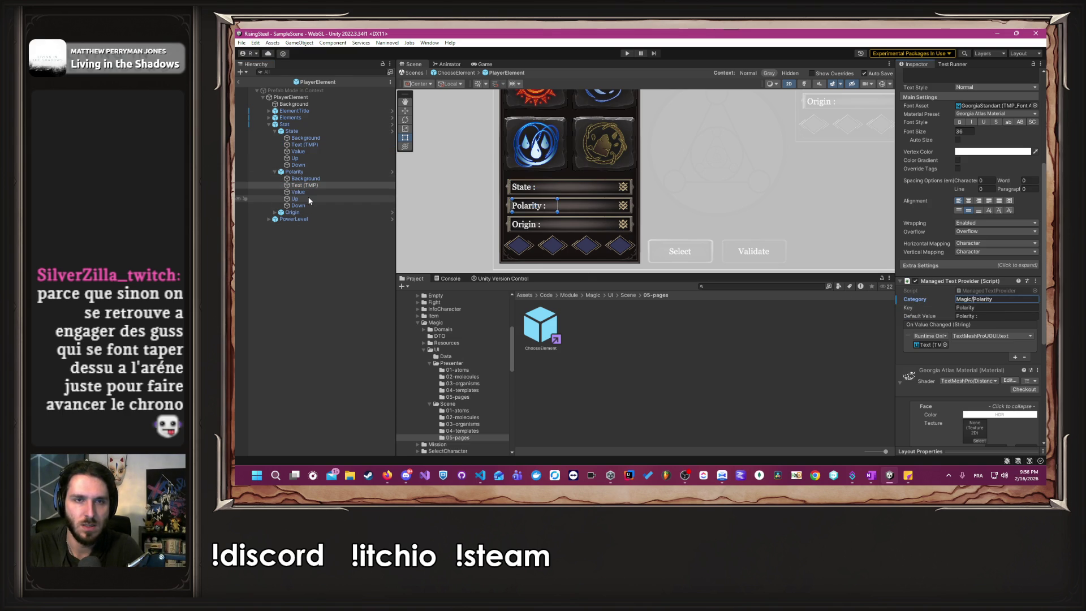
Step: Set the Origin label's text category to 'Magic/Origin' and run the game
click(267, 213)
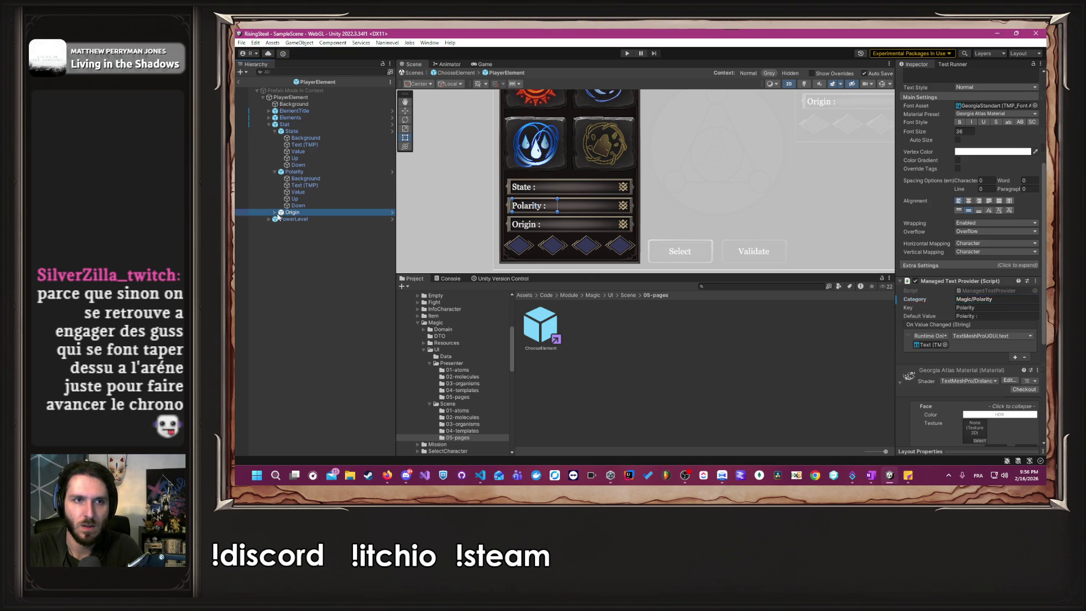
click(275, 213)
click(305, 226)
scroll(957, 302, down, 5)
scroll(957, 301, down, 5)
click(989, 230)
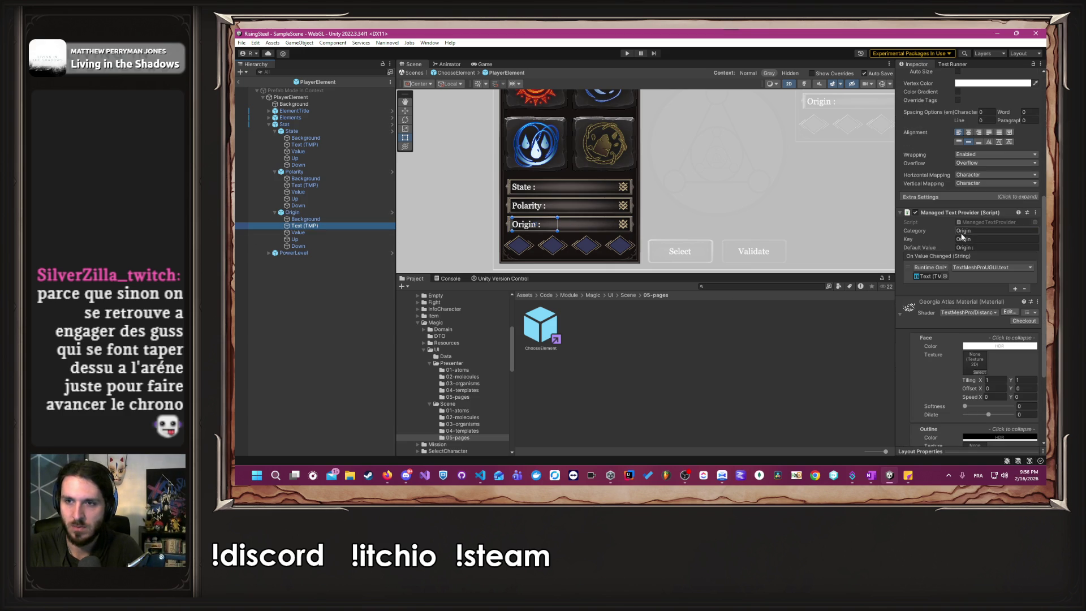
text(Magic/Origin)
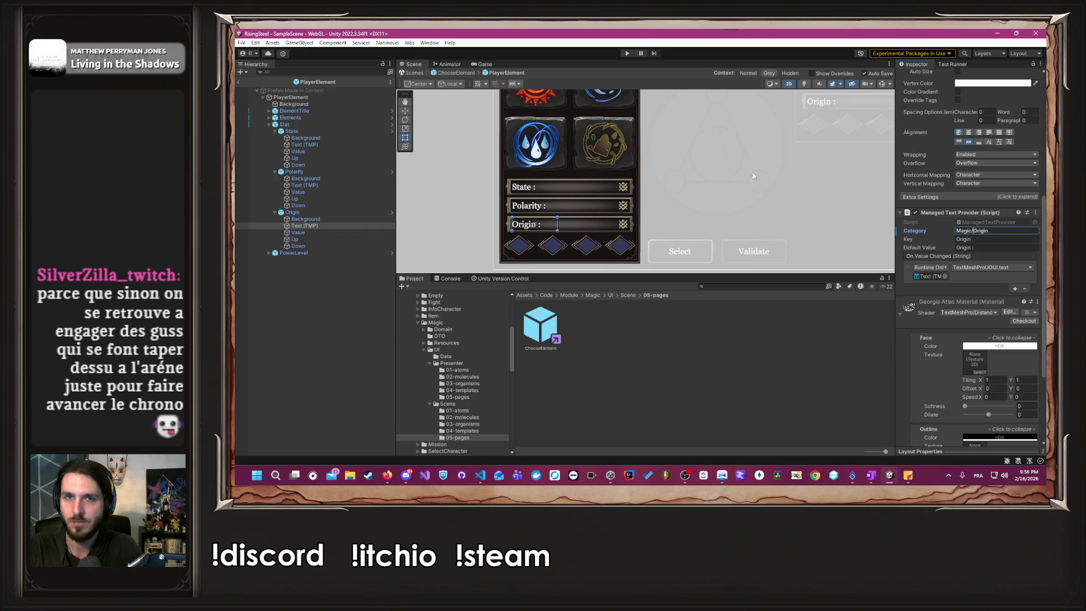
click(627, 52)
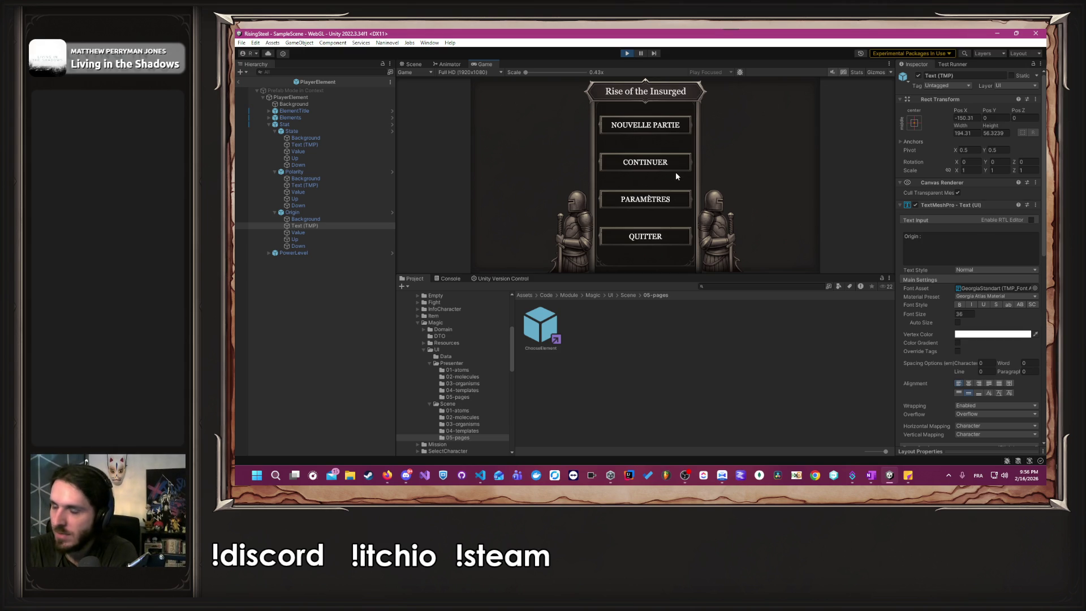
Step: Play through new game, name, character choice, Mode de jeu and Magical duel to element synthesis
click(622, 127)
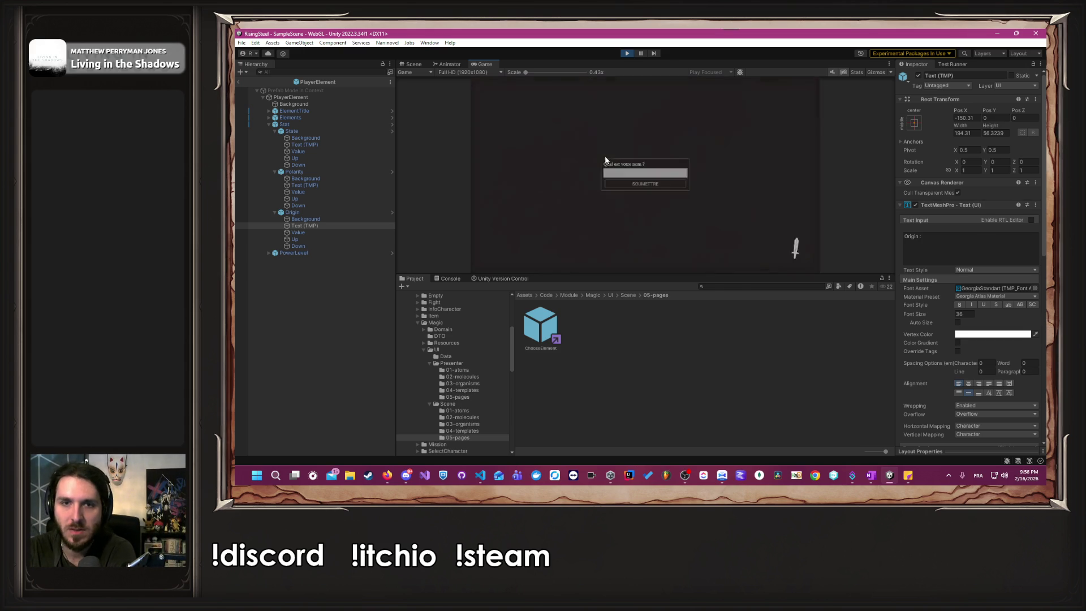
key(Return)
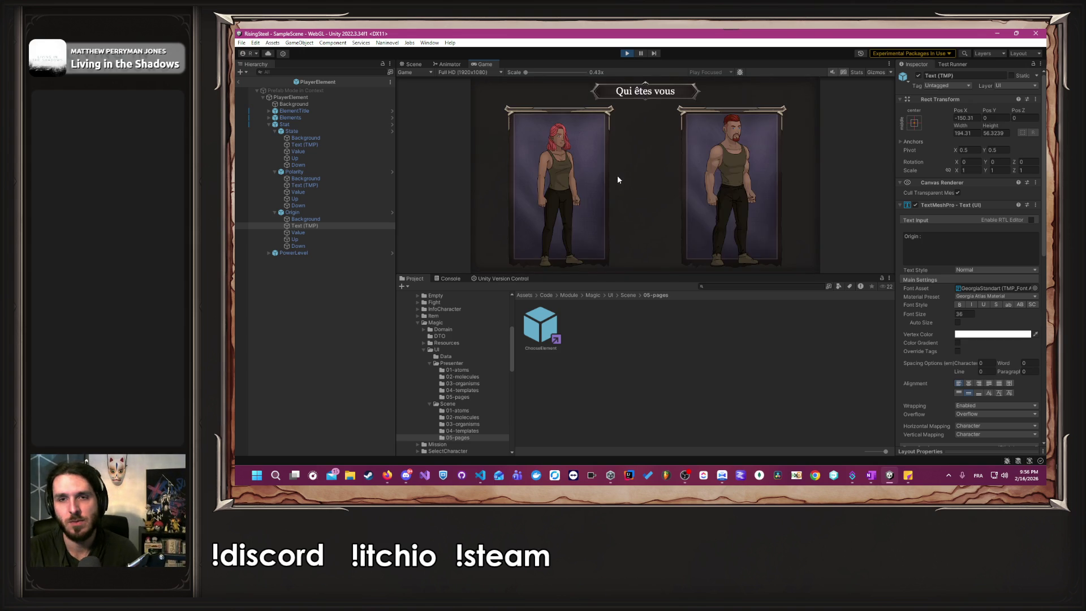
click(685, 184)
click(682, 173)
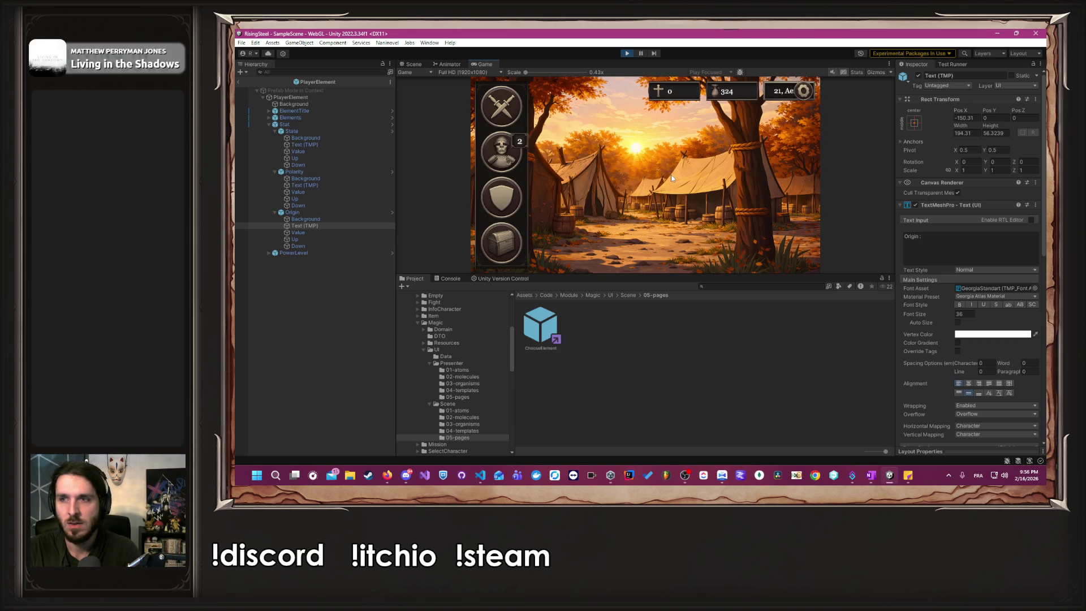
click(519, 100)
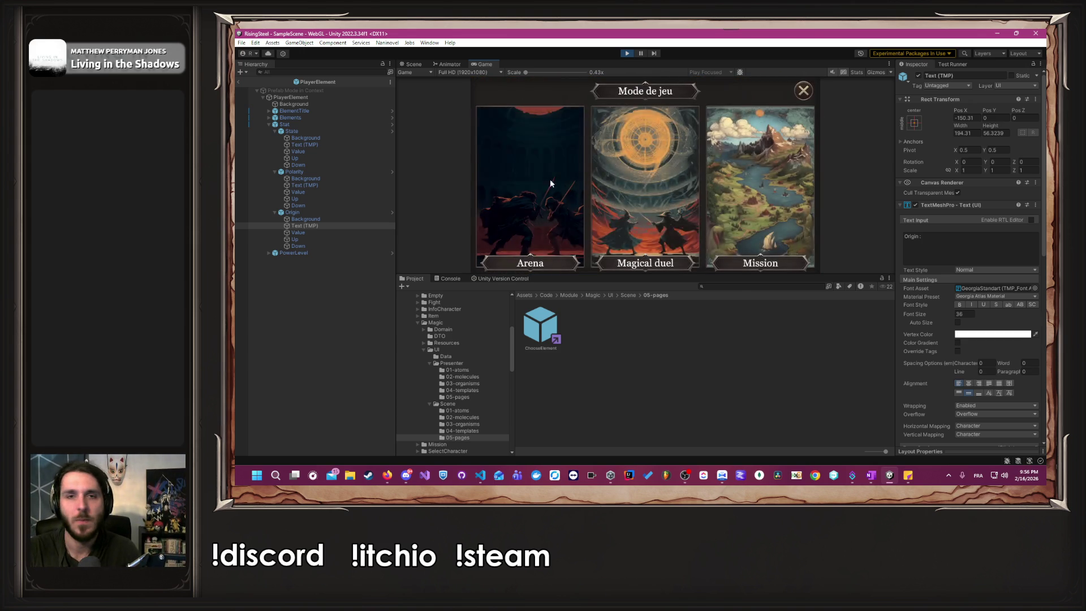
click(662, 203)
click(538, 164)
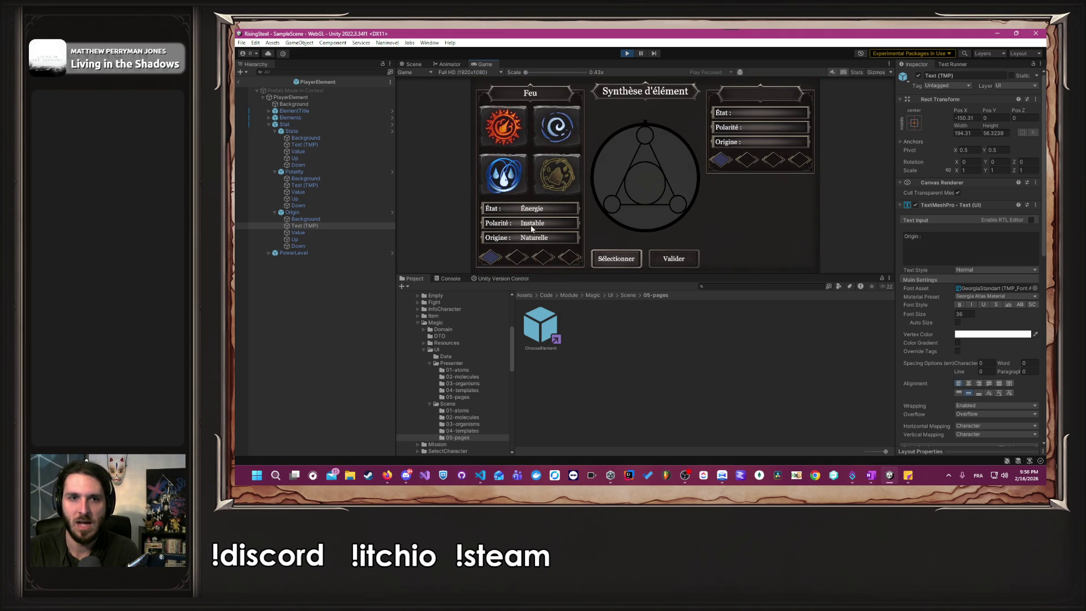
Step: Stop play mode and close the open text tabs in VS Code
click(626, 53)
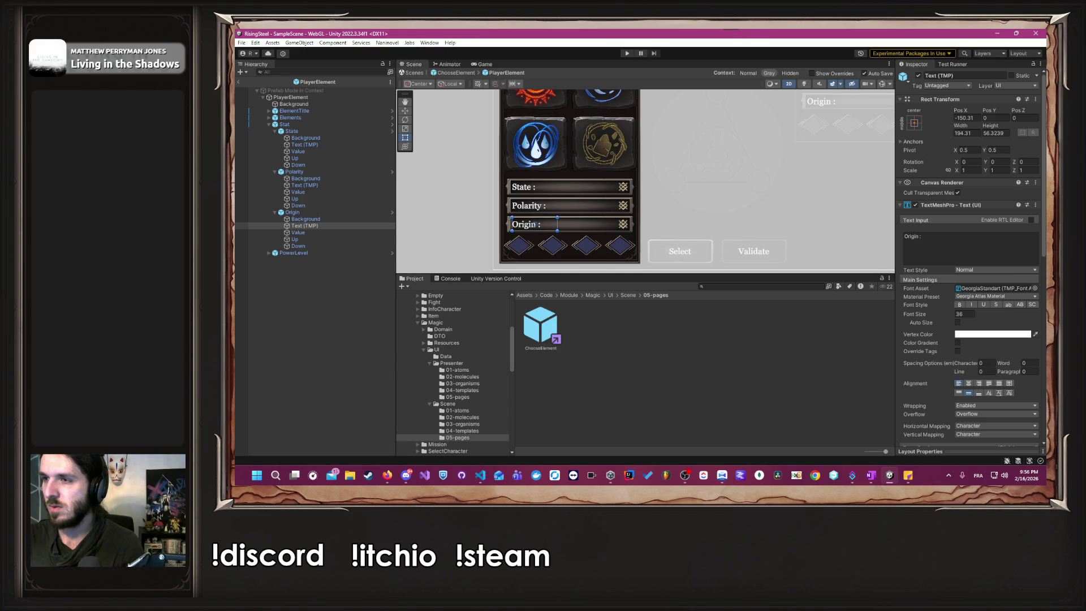
key(alt+Tab)
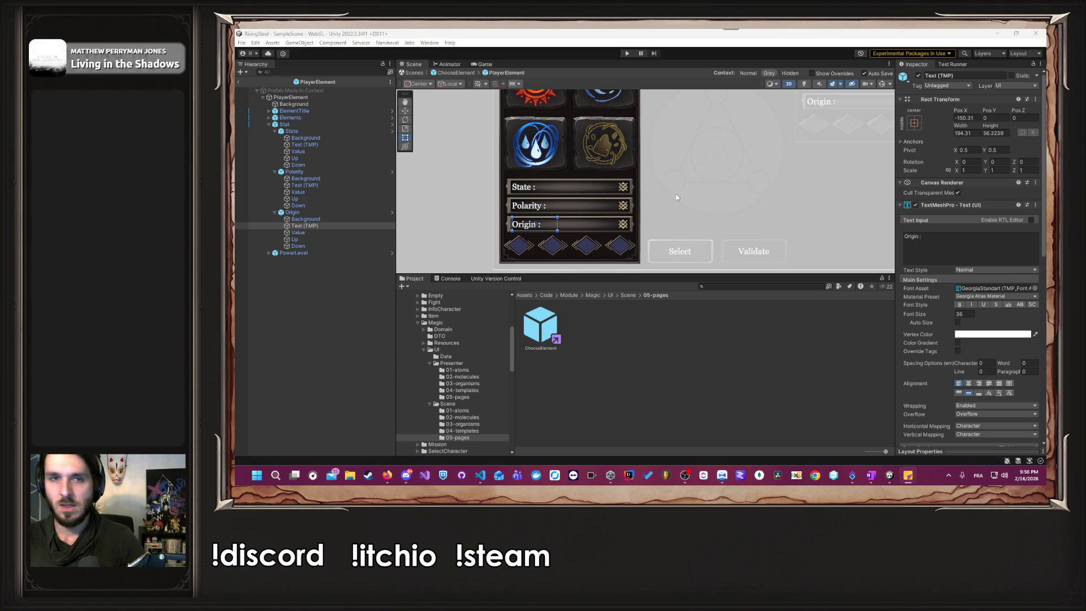
scroll(677, 181, down, 5)
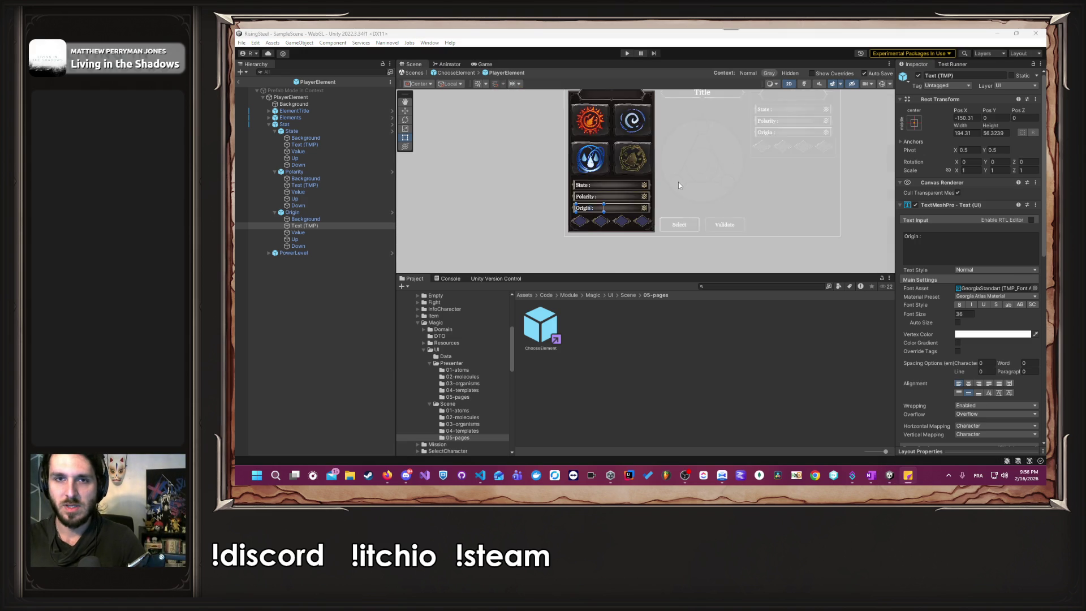
click(480, 475)
key(ctrl+w)
key(ctrl+w)
key(ctrl+w)
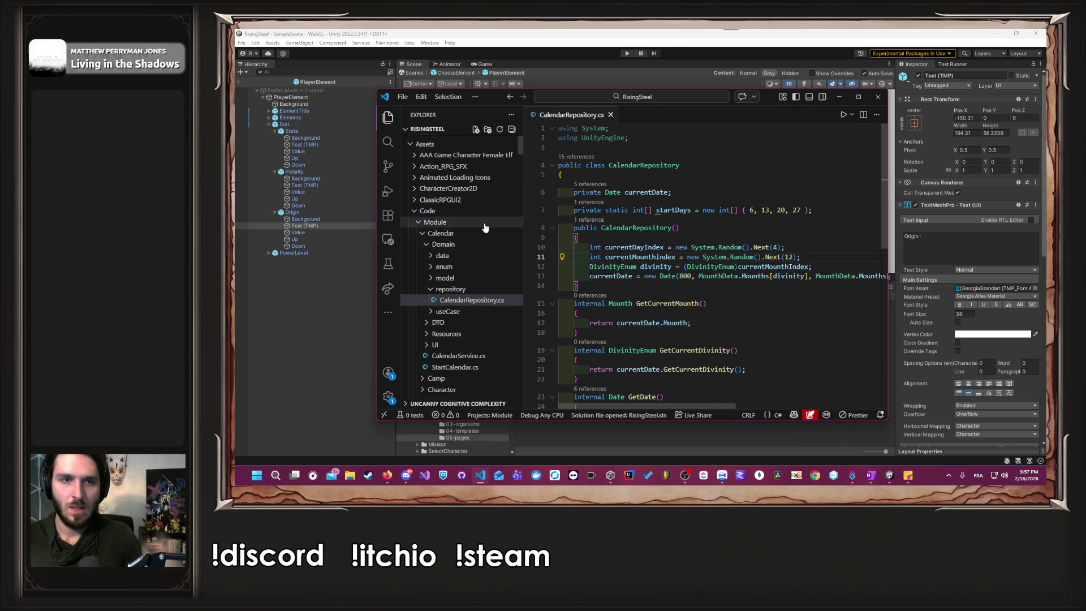
Step: Collapse Calendar and Fight, then open PChooseElement.cs from Magic > UI > Presenter > 05-pages
scroll(453, 226, up, 2)
click(424, 252)
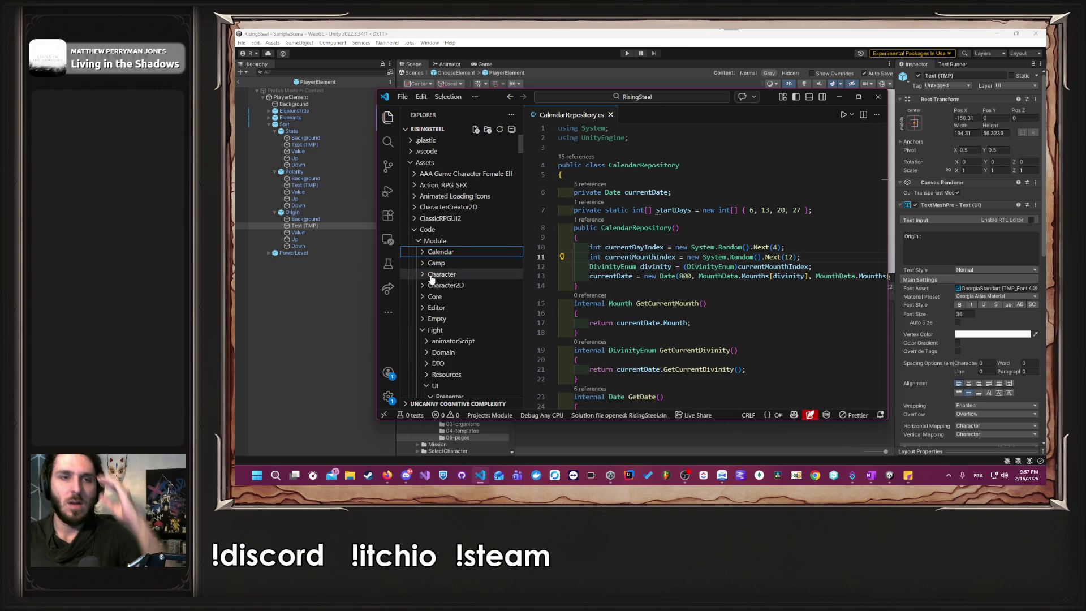
click(443, 332)
scroll(445, 338, down, 2)
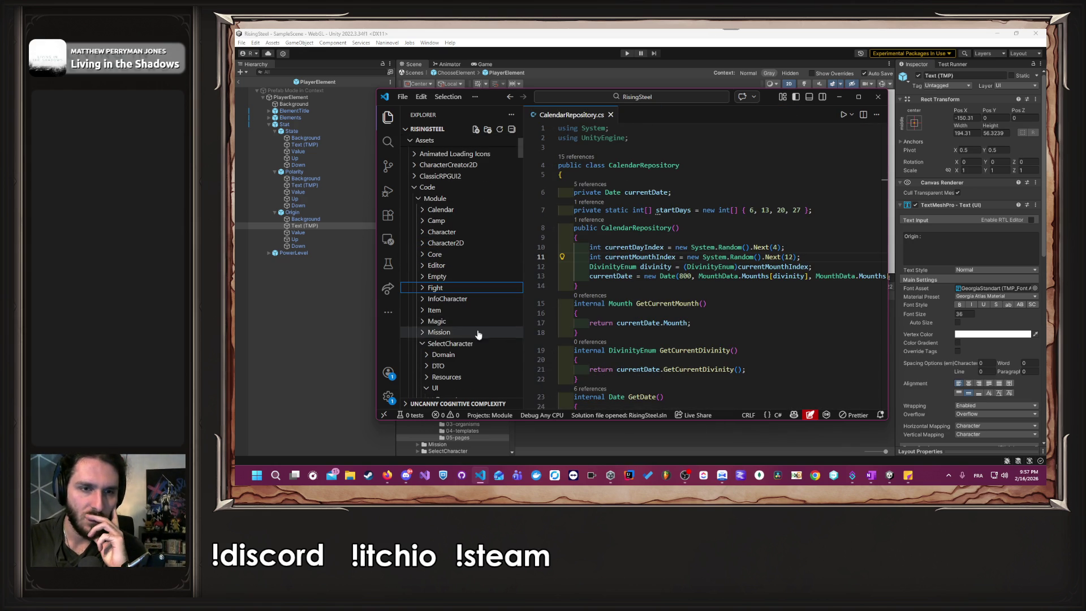
click(434, 322)
scroll(435, 321, down, 3)
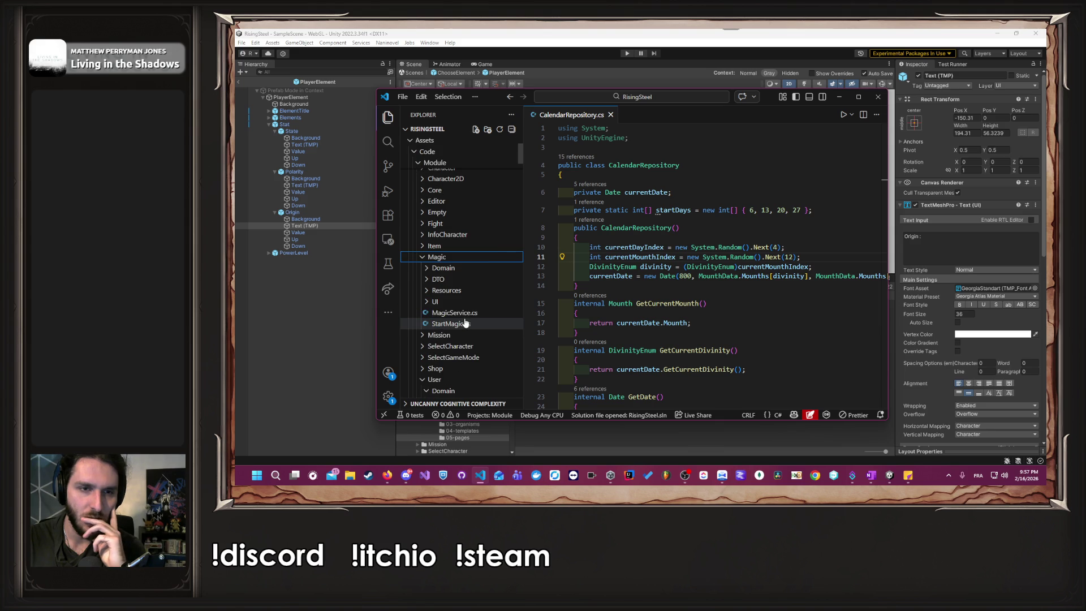
click(434, 302)
click(450, 324)
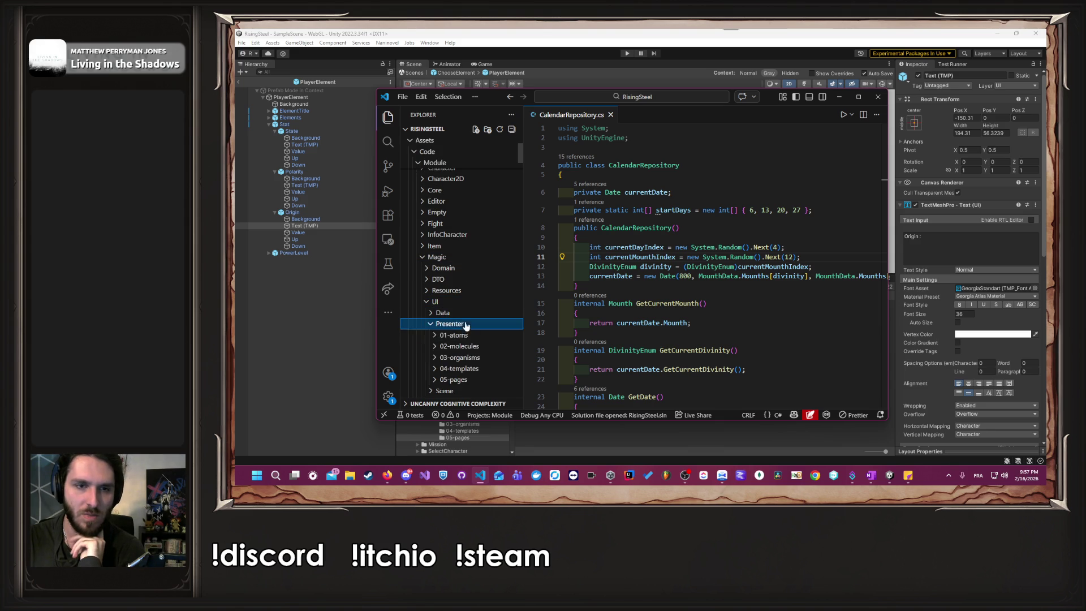
scroll(449, 324, down, 2)
click(467, 337)
click(472, 348)
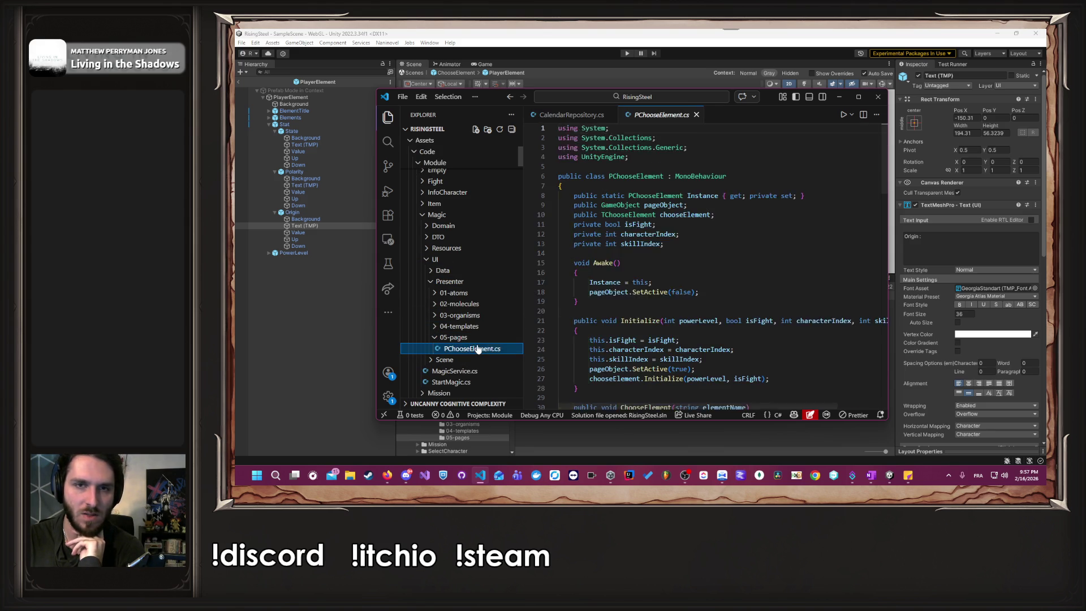
scroll(598, 184, down, 4)
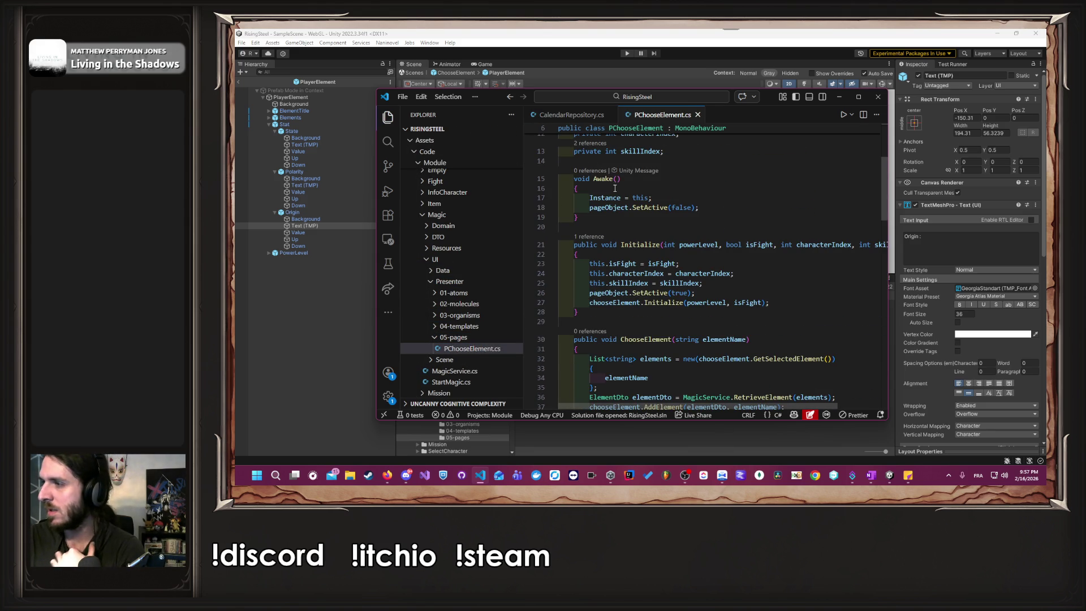
Step: Enlarge the VS Code window and jump to AddElement in TChooseElement.cs
key(super+shift+Up)
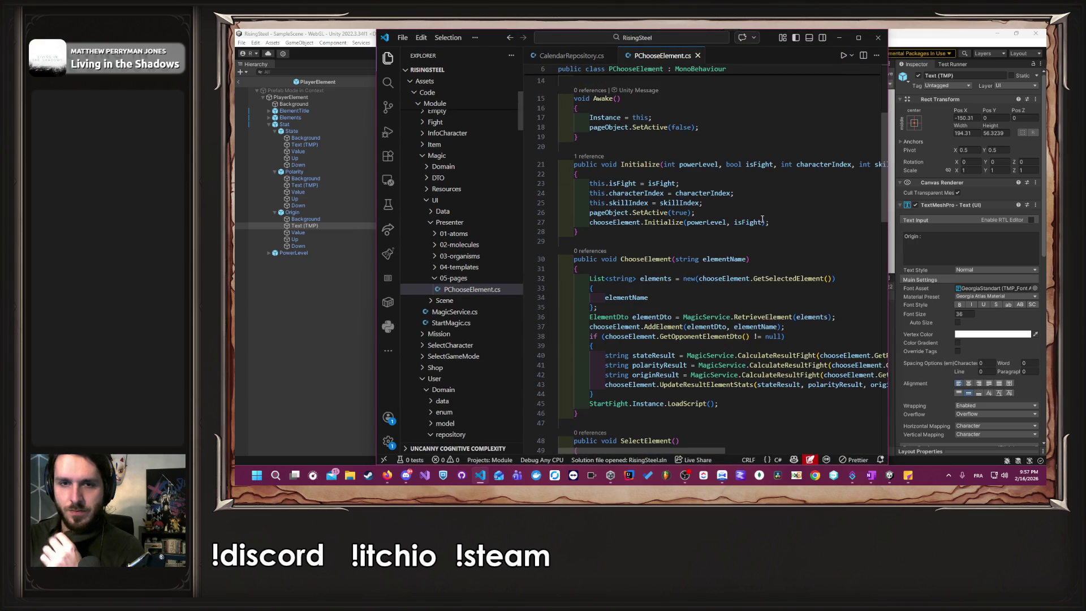
drag(889, 198, 1040, 201)
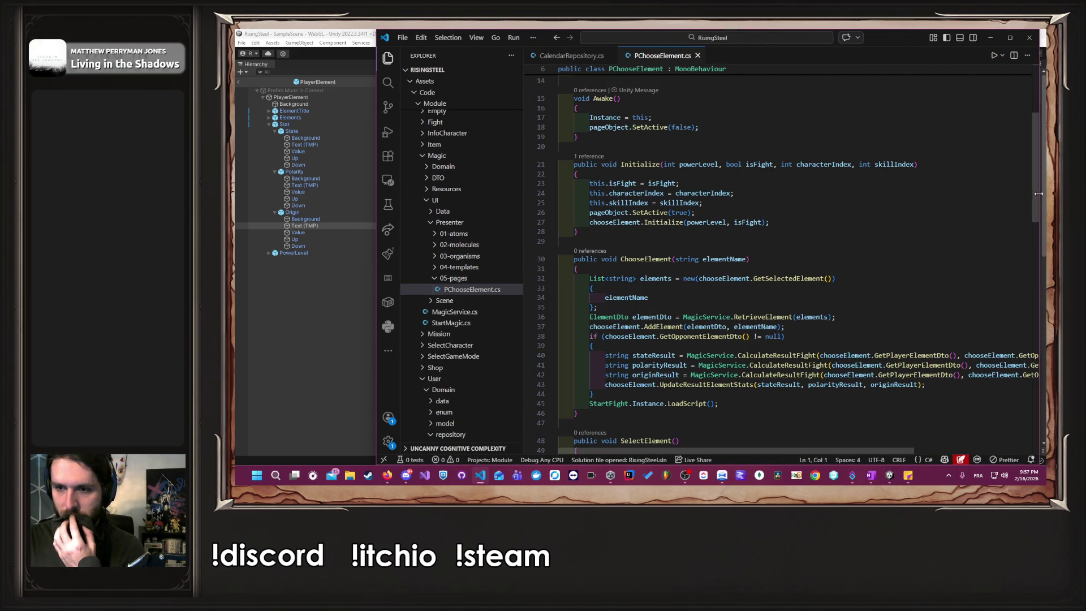
scroll(835, 217, down, 3)
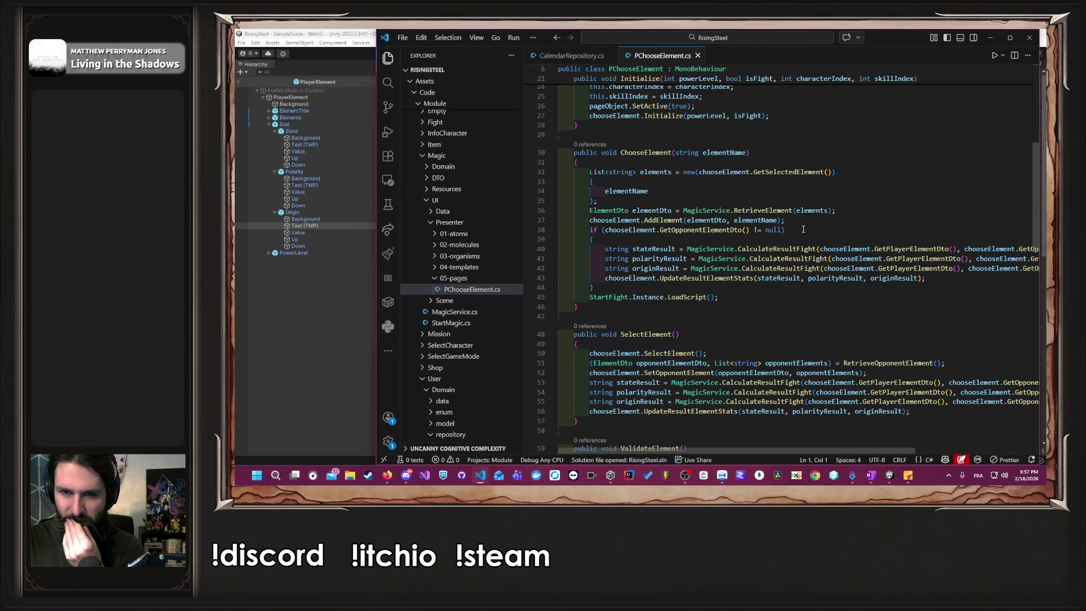
scroll(803, 229, up, 7)
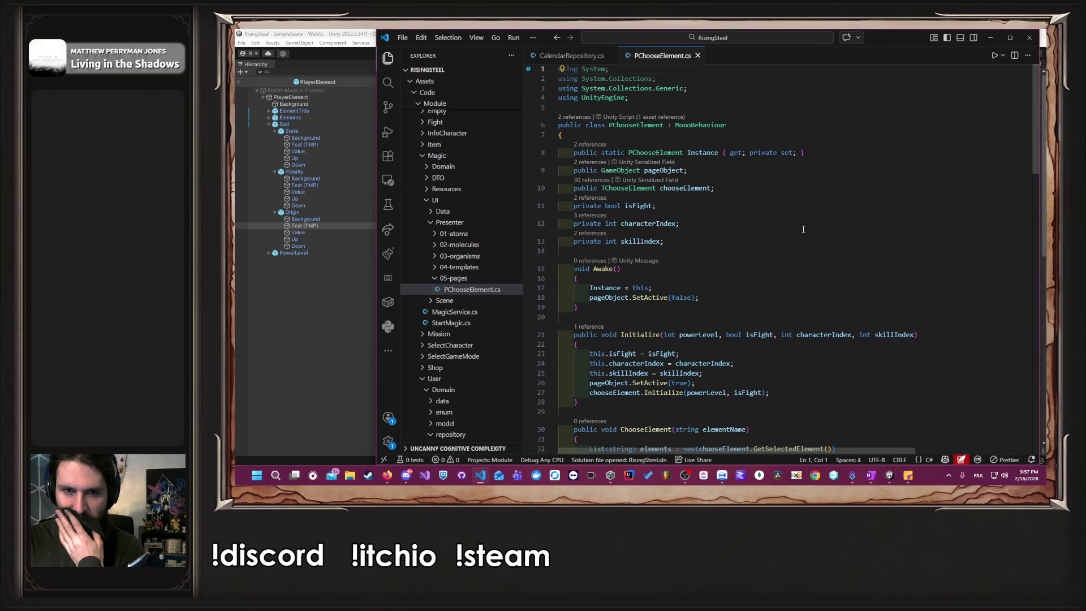
scroll(799, 223, down, 5)
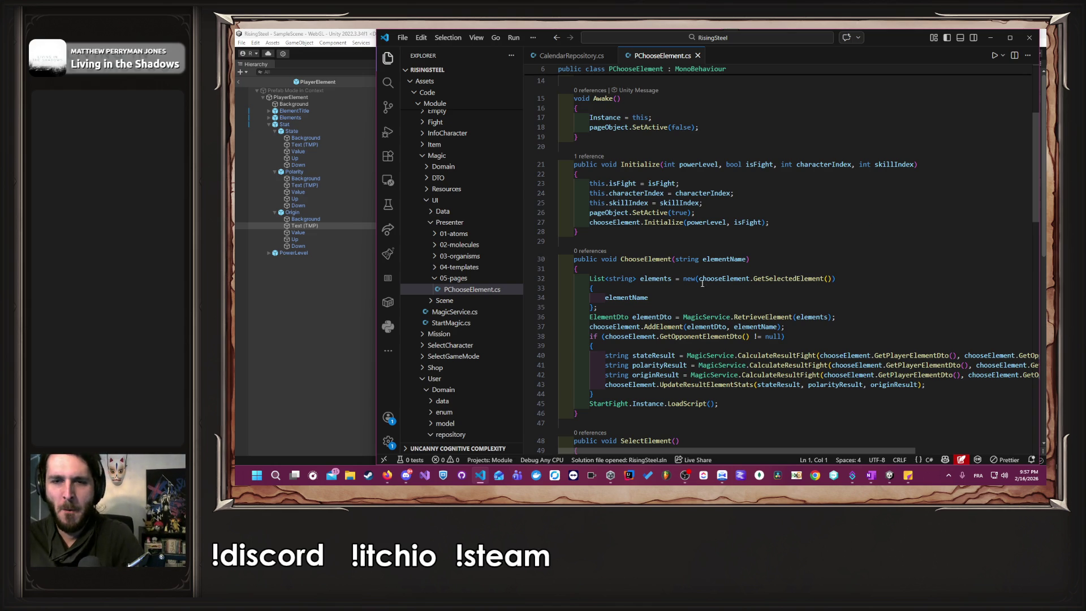
ctrl+click(683, 328)
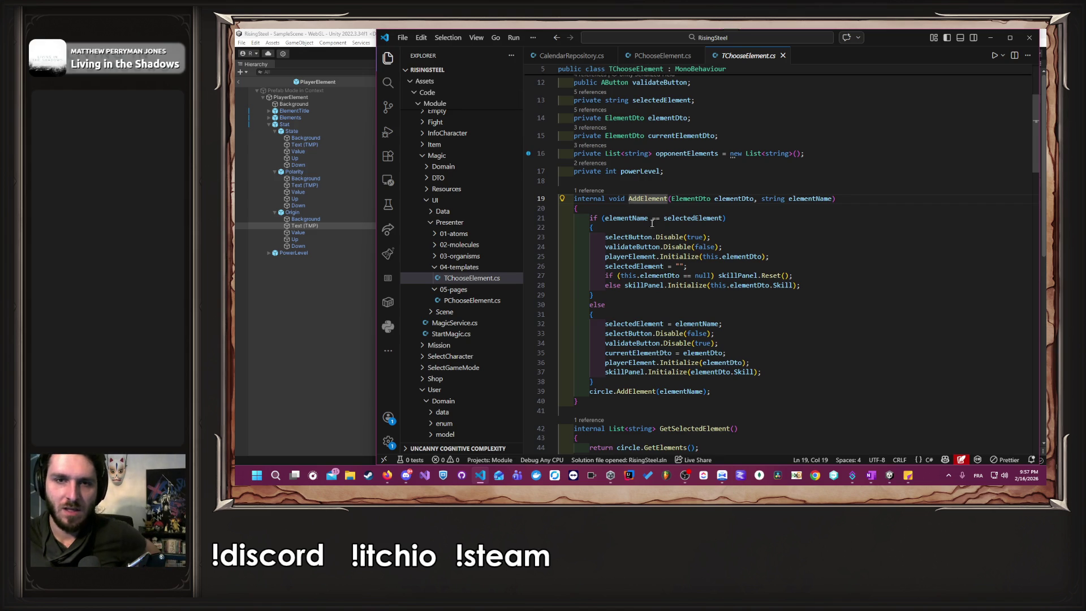
Step: Trace elementName, selectedElement, skillPanel and elementDto usages through AddElement's lines 23–27
double_click(644, 220)
double_click(685, 220)
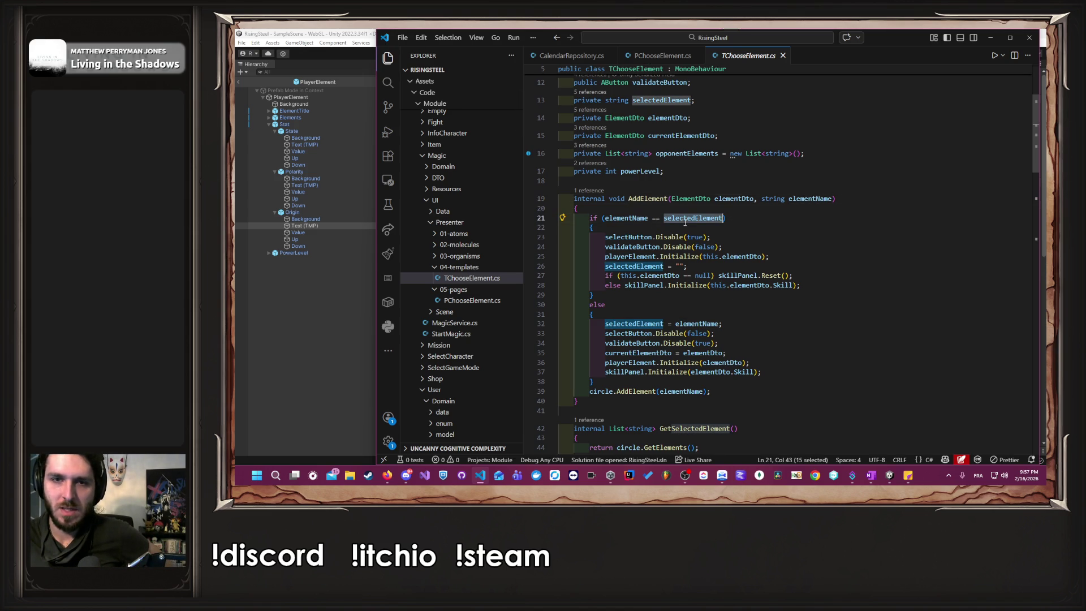
click(810, 266)
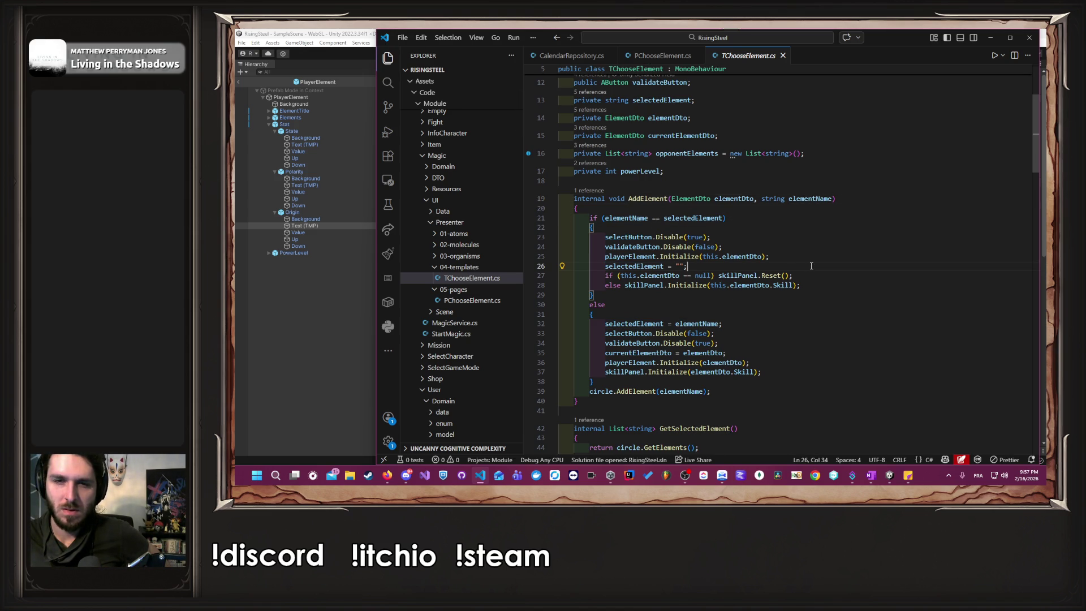
double_click(745, 277)
click(822, 280)
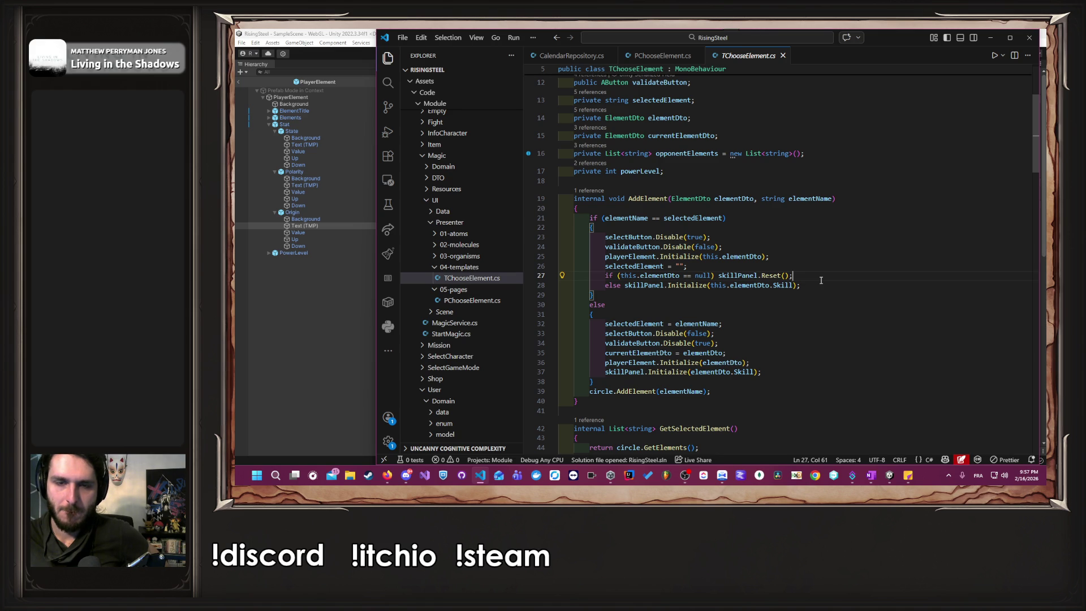
click(785, 240)
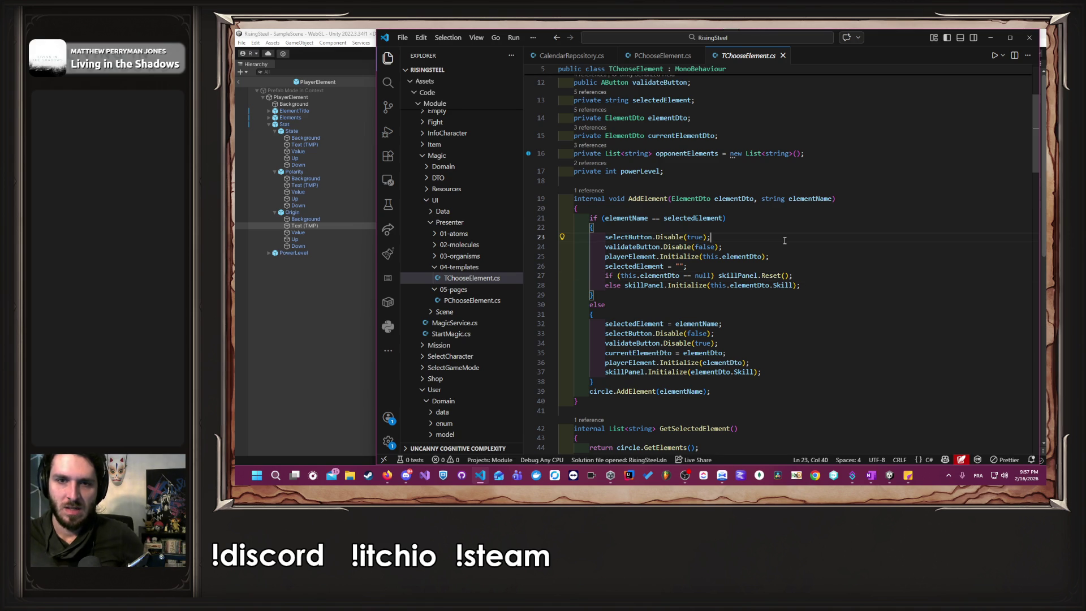
click(790, 256)
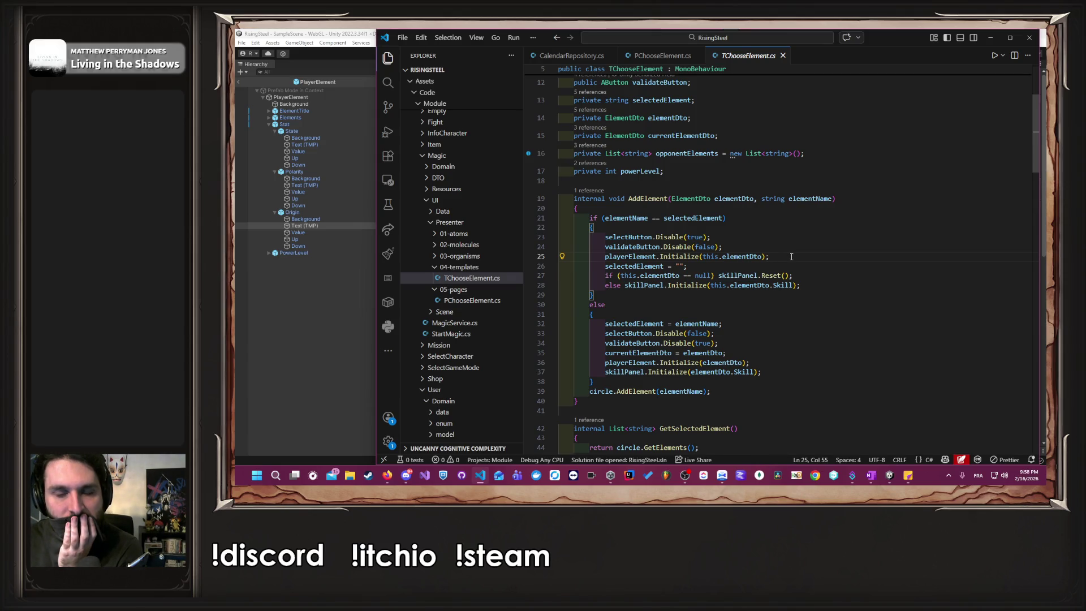
double_click(742, 257)
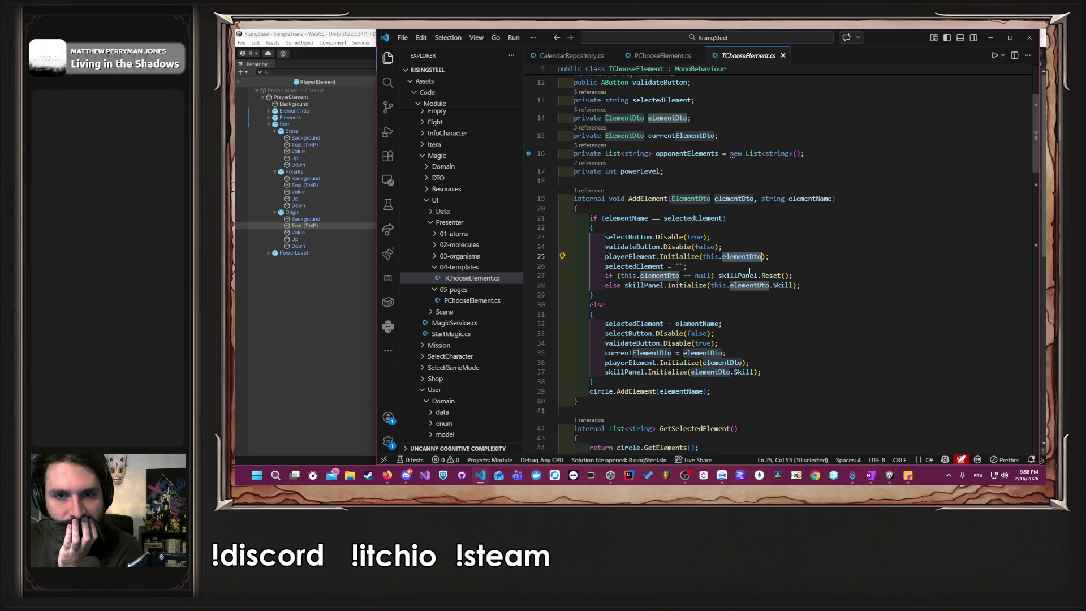
key(Up)
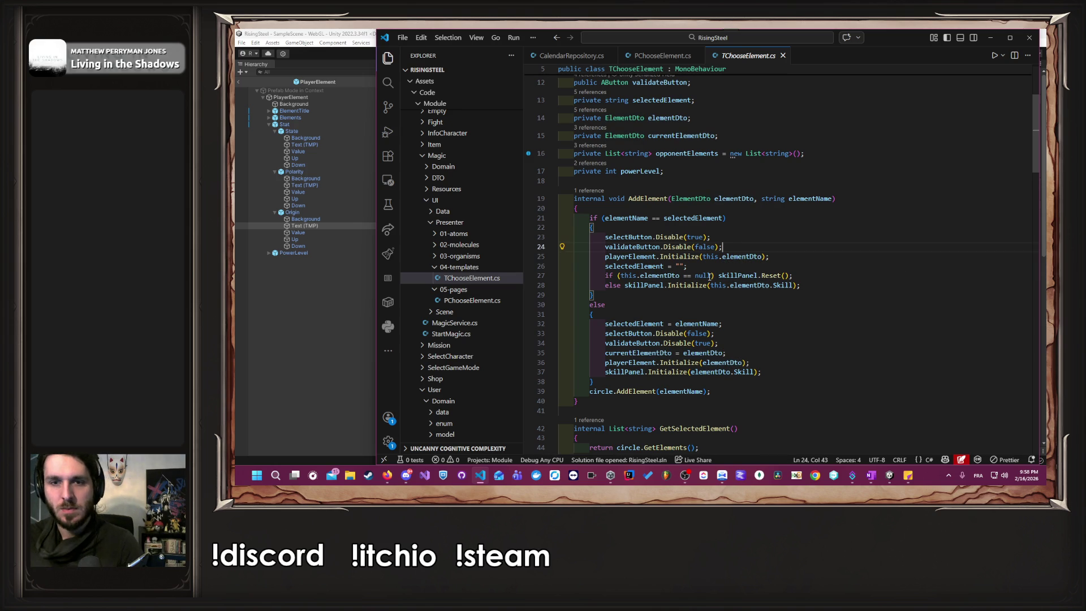
click(723, 276)
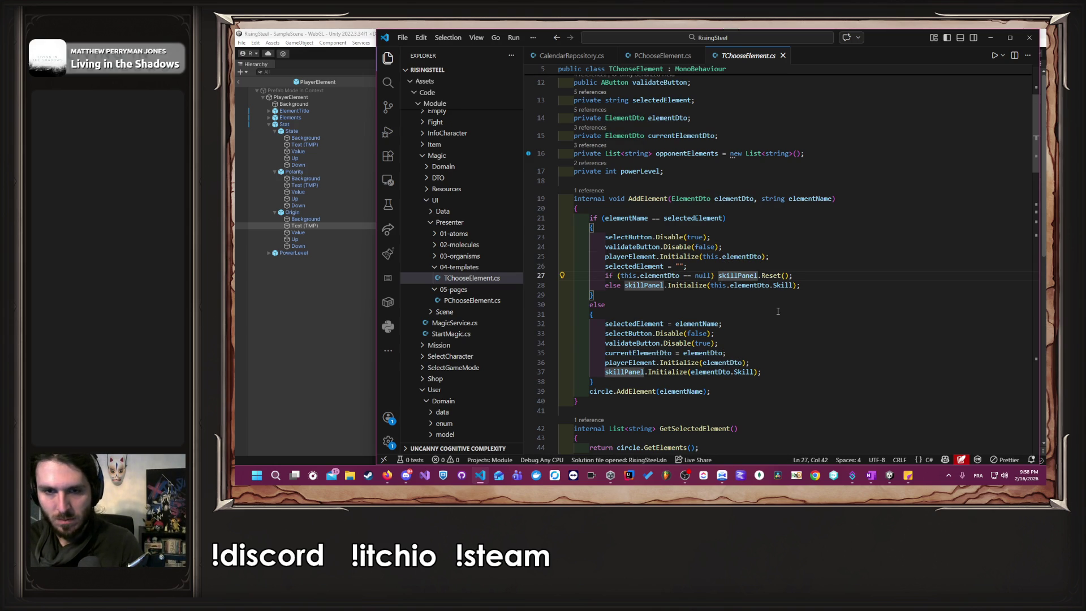
key(Down)
Step: Wrap the skill panel call in AddElement's else branch in a braced block
key(ctrl+Left)
key(ctrl+Left)
key(ctrl+Left)
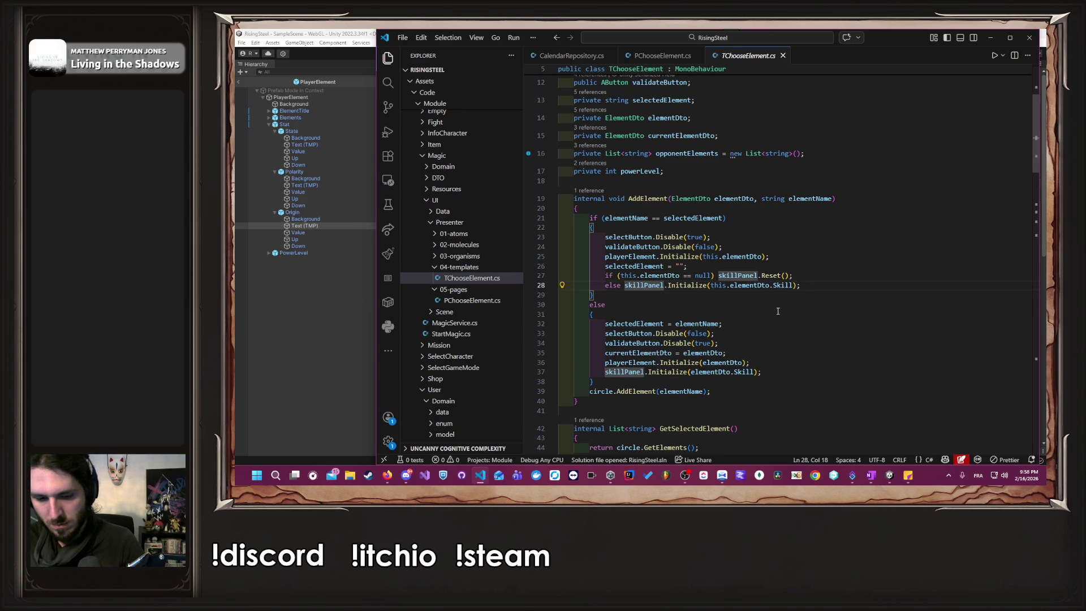
key(Return)
text({)
key(Return)
key(End)
key(Return)
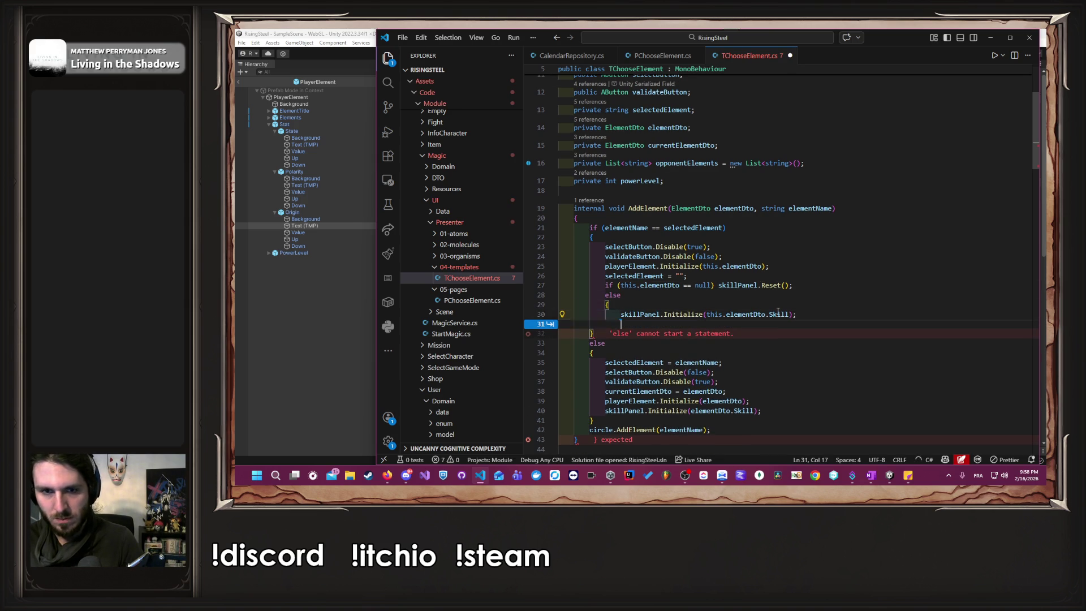
text(})
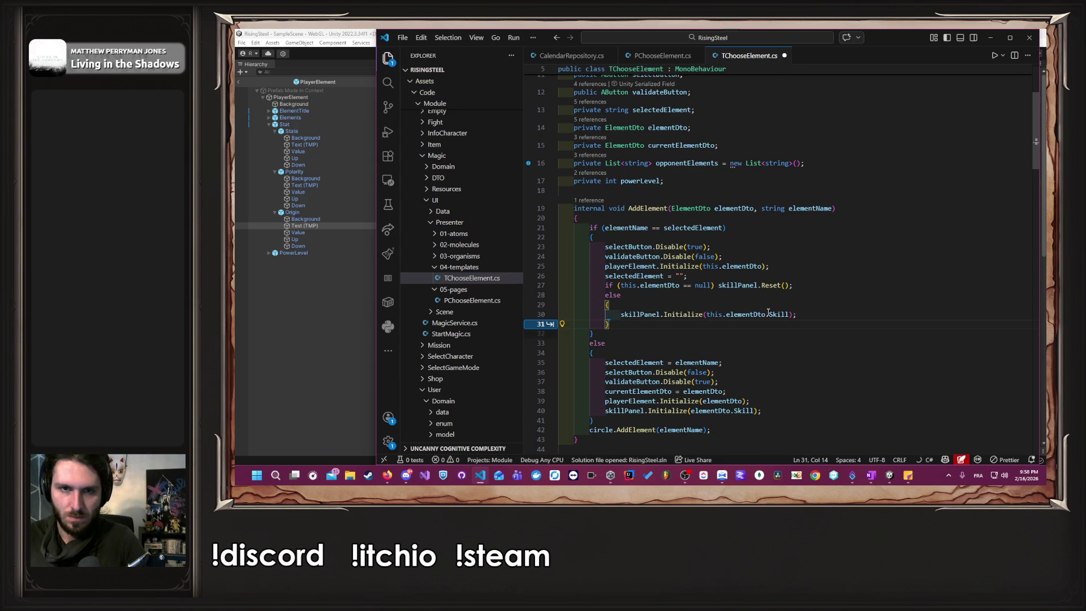
Step: Move validateButton.Disable(false); into the else block after skillPanel.Initialize, save, and return to Unity
drag(744, 255, 606, 257)
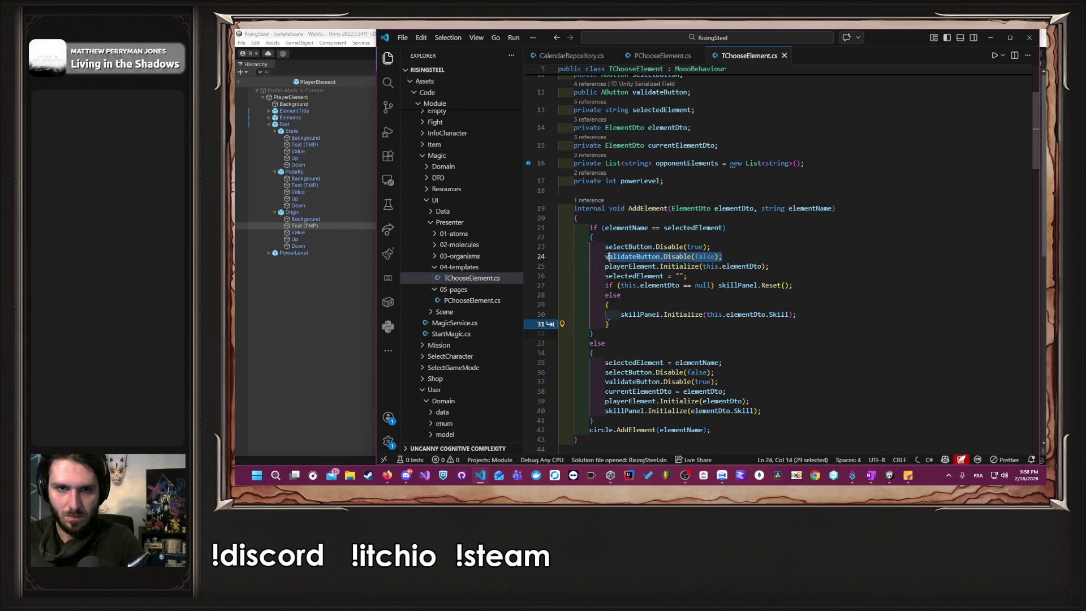
key(BackSpace)
key(BackSpace)
key(BackSpace)
key(BackSpace)
key(Down)
key(Down)
key(Down)
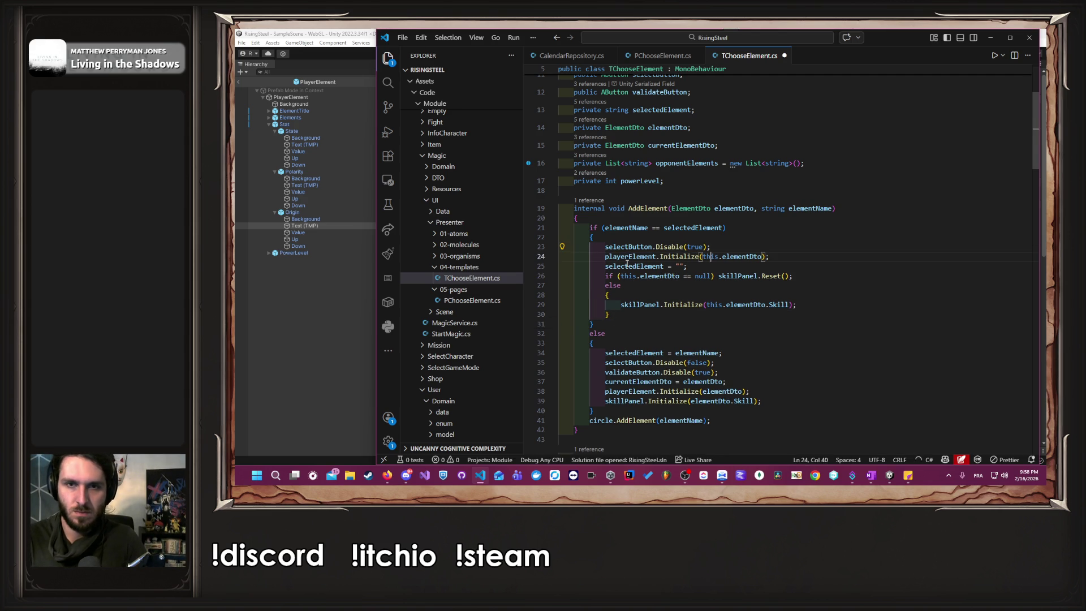
key(End)
key(Return)
text(validateButton.Disable(false);)
key(ctrl+s)
click(360, 348)
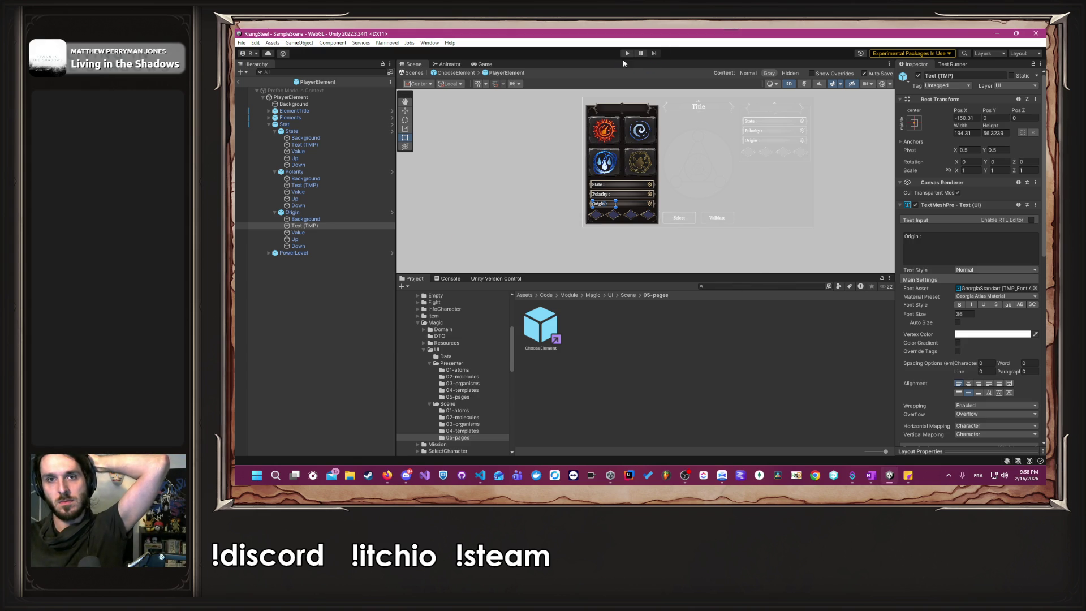
Step: Enter play mode, start a Nouvelle Partie and pick the right-hand character
click(622, 53)
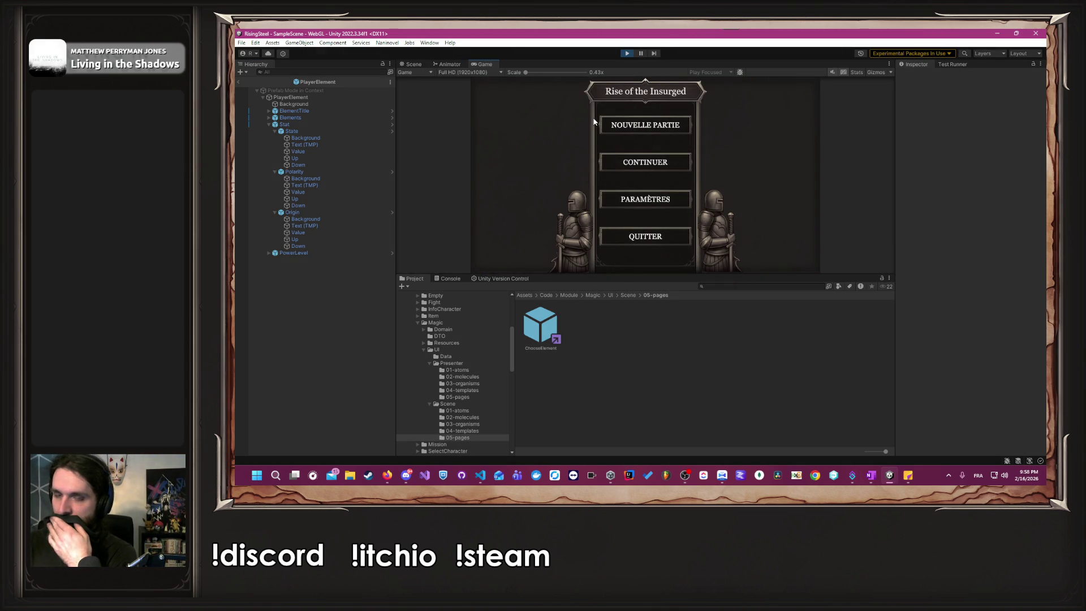
click(633, 121)
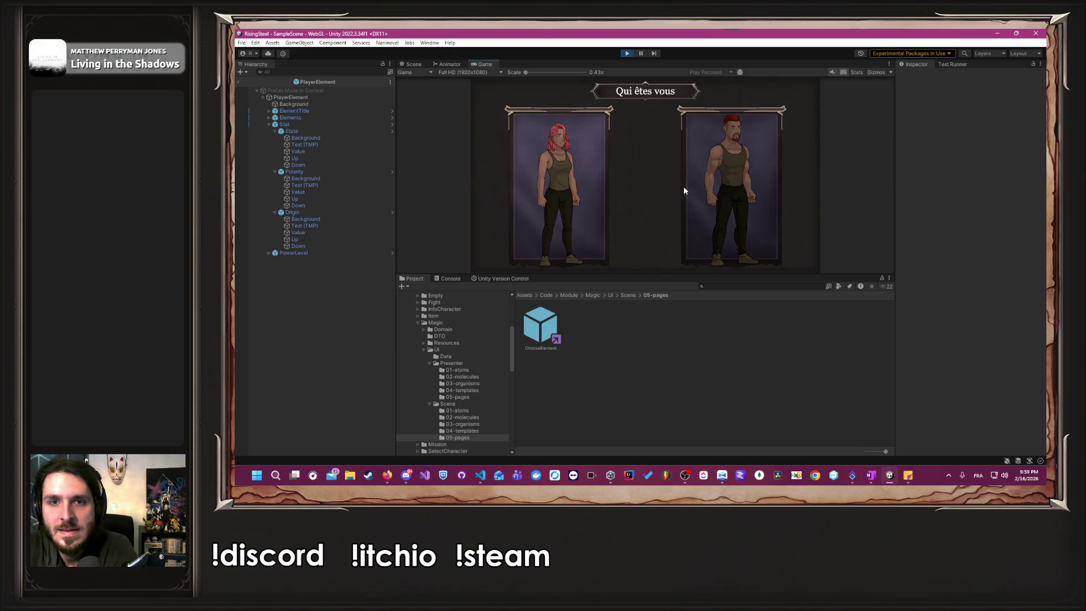
click(702, 180)
click(696, 173)
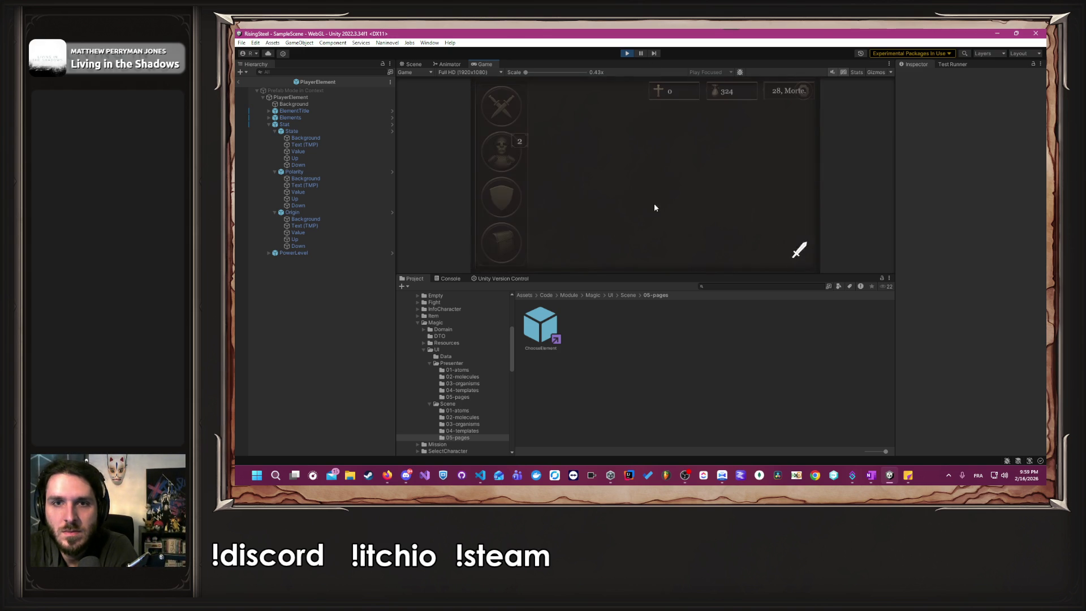
Step: Enter the Magical duel mode, then select and deselect the fire element
click(508, 105)
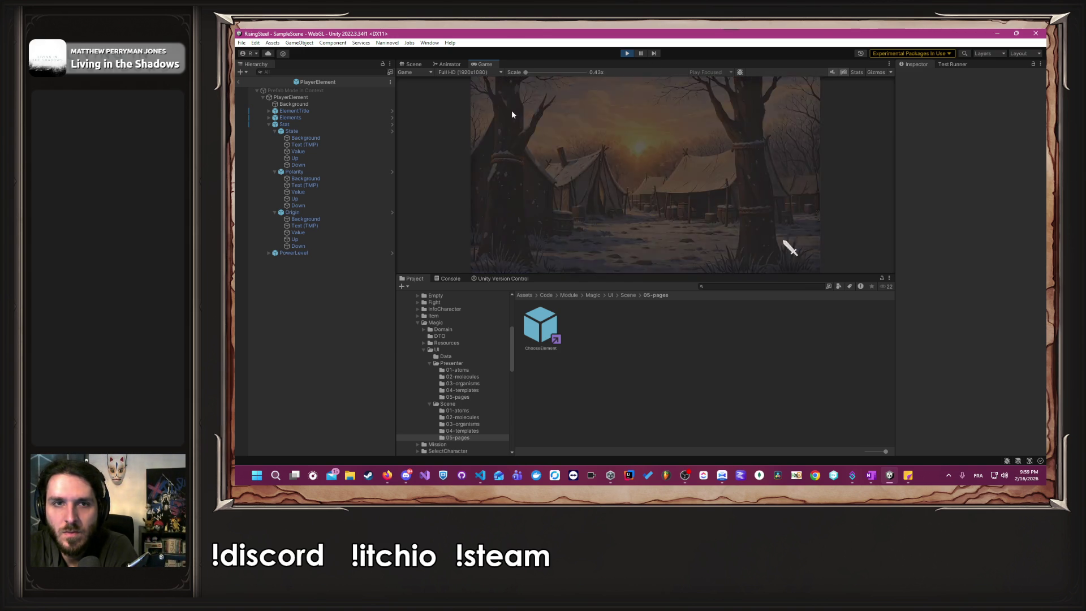
click(629, 158)
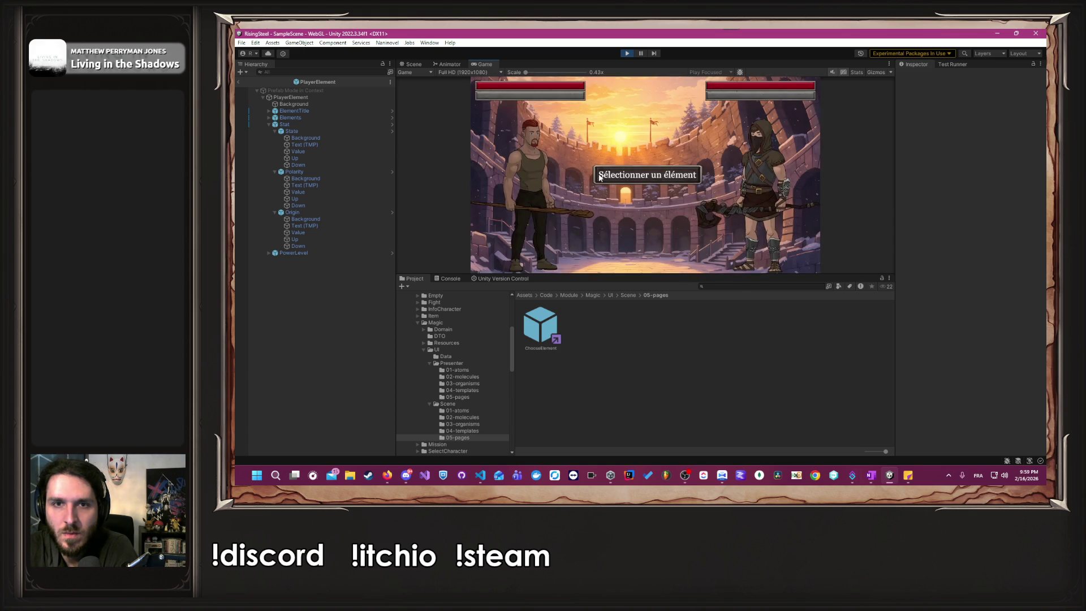
click(496, 129)
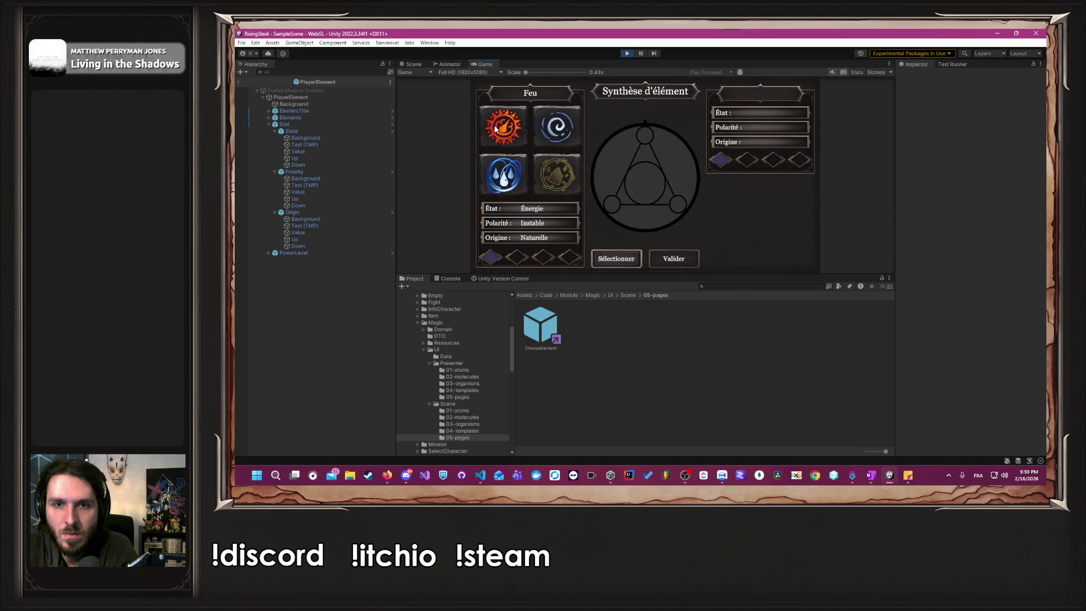
click(496, 129)
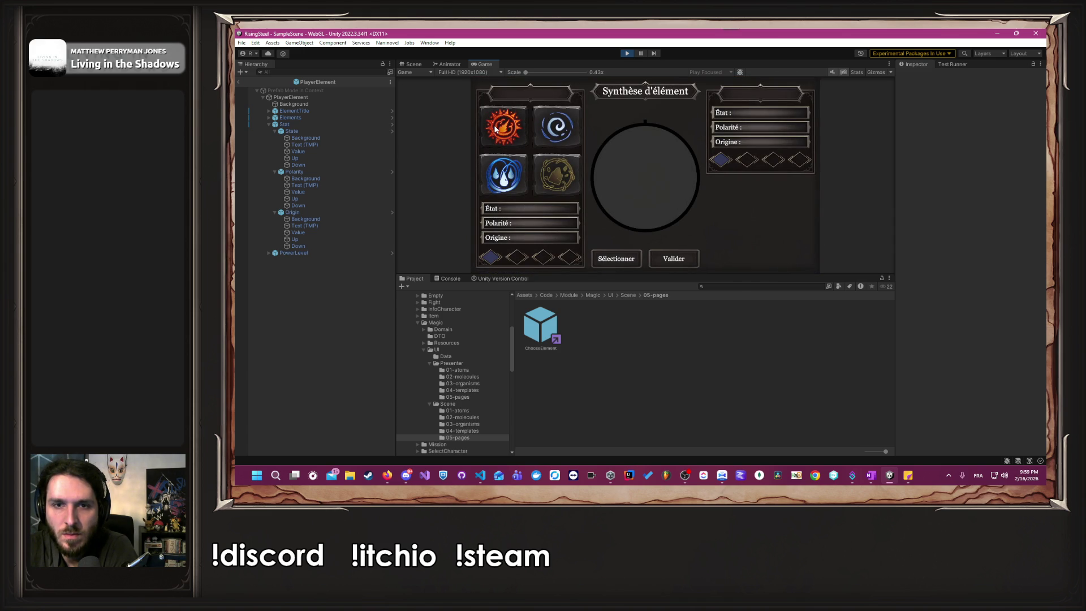
Step: Stop play mode and set Naninovel's Start Game Script to StartMagicModule
click(626, 53)
click(387, 42)
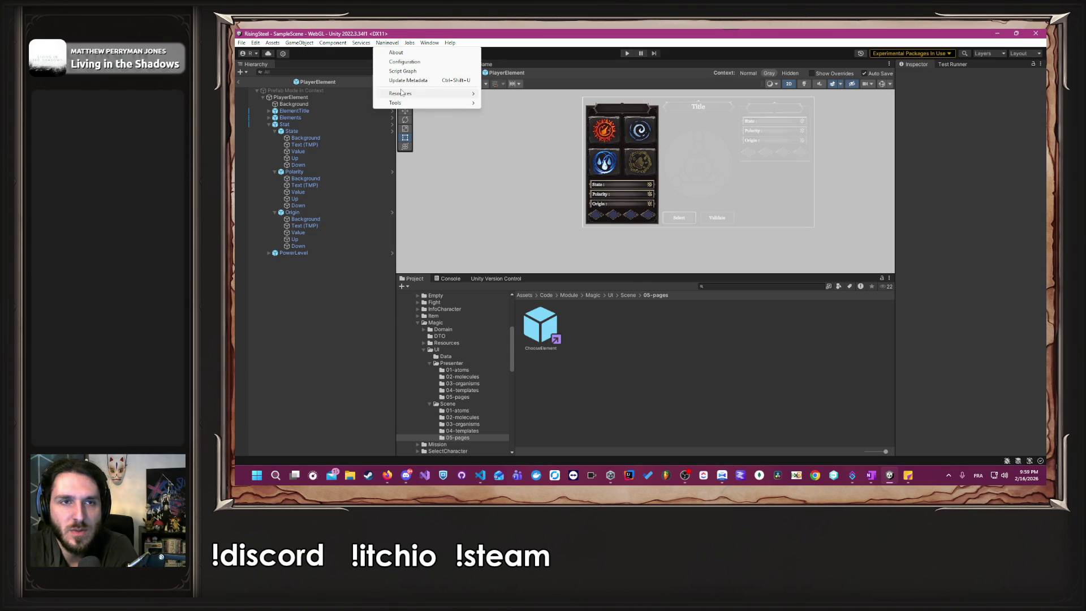
mouse_move(412, 94)
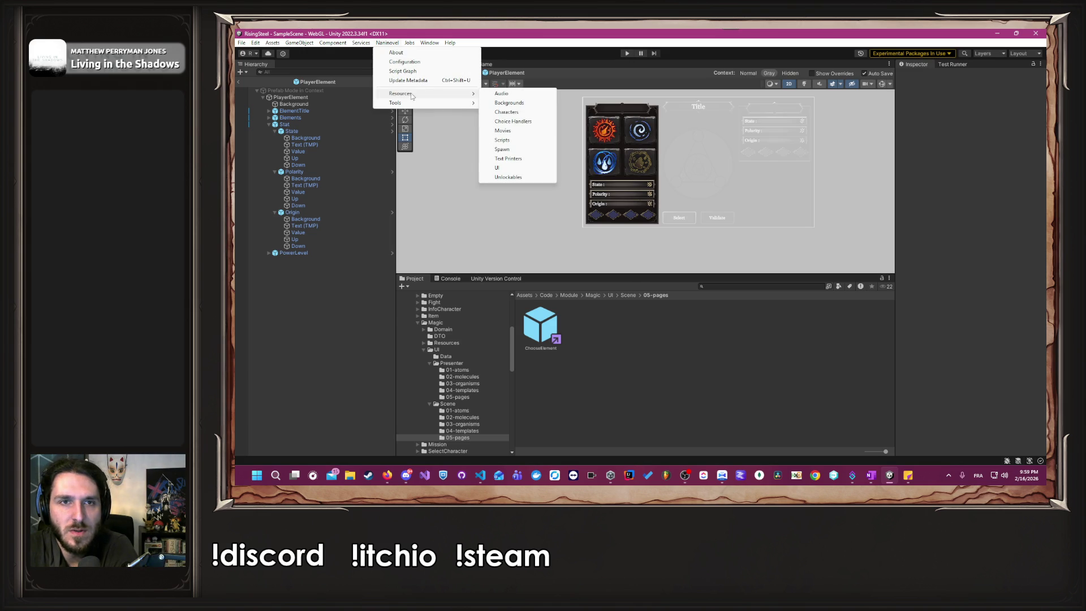
click(502, 140)
drag(844, 83, 639, 120)
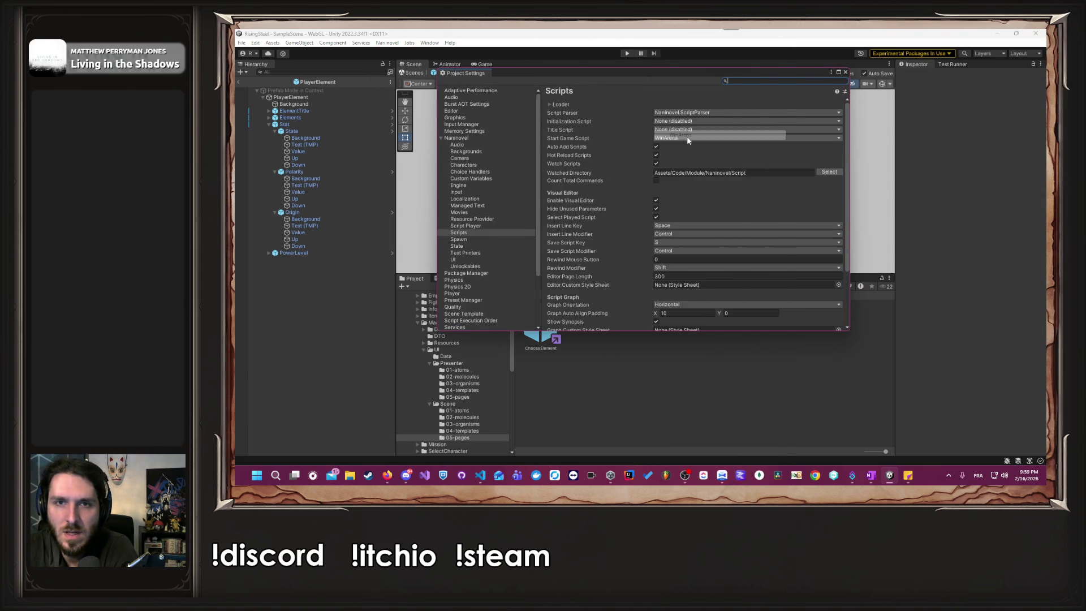
click(685, 138)
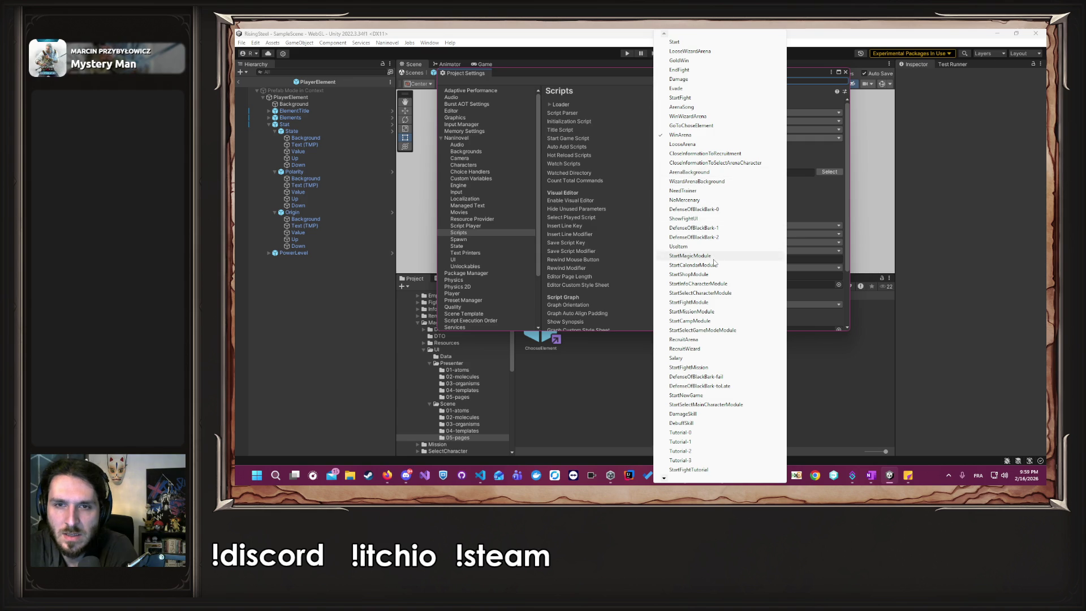
click(715, 256)
click(844, 72)
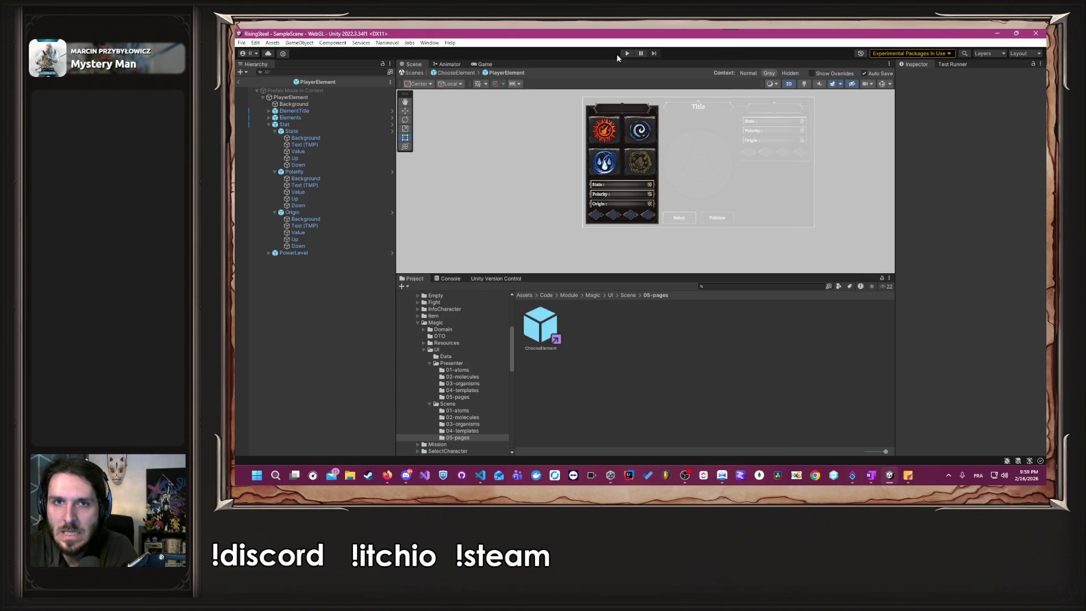
Step: Play the game, confirm fire as the element, then pick wind to combine
click(626, 53)
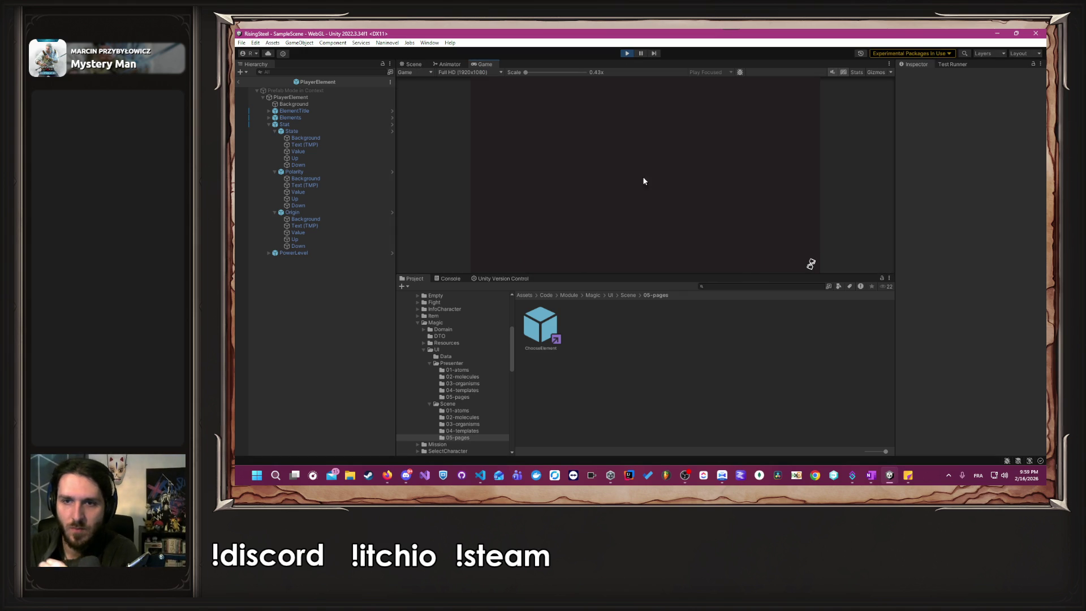
click(646, 121)
drag(710, 275, 711, 334)
click(463, 140)
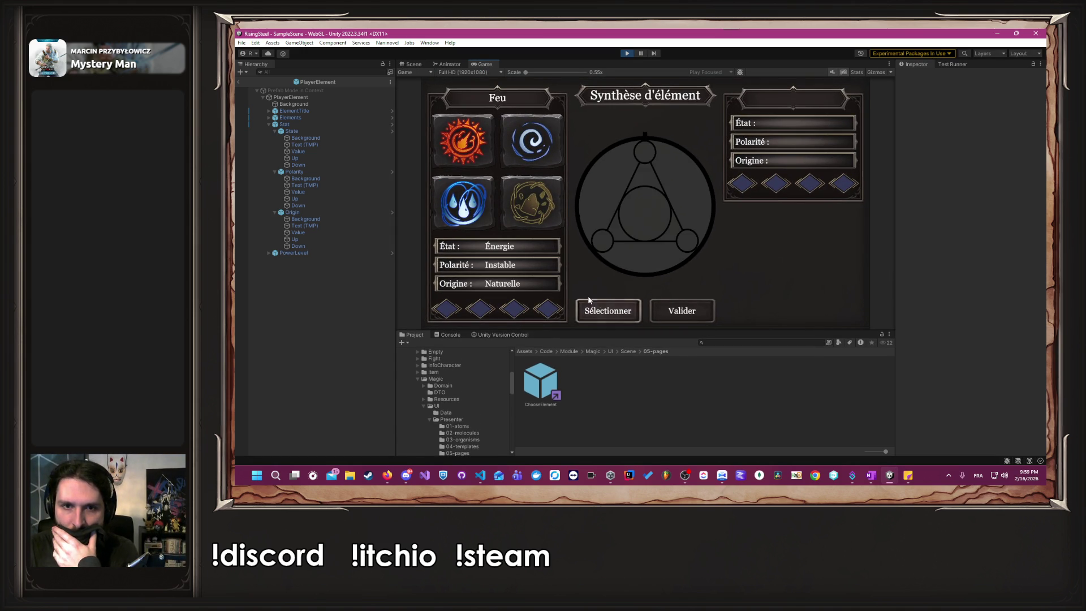
click(611, 315)
click(530, 159)
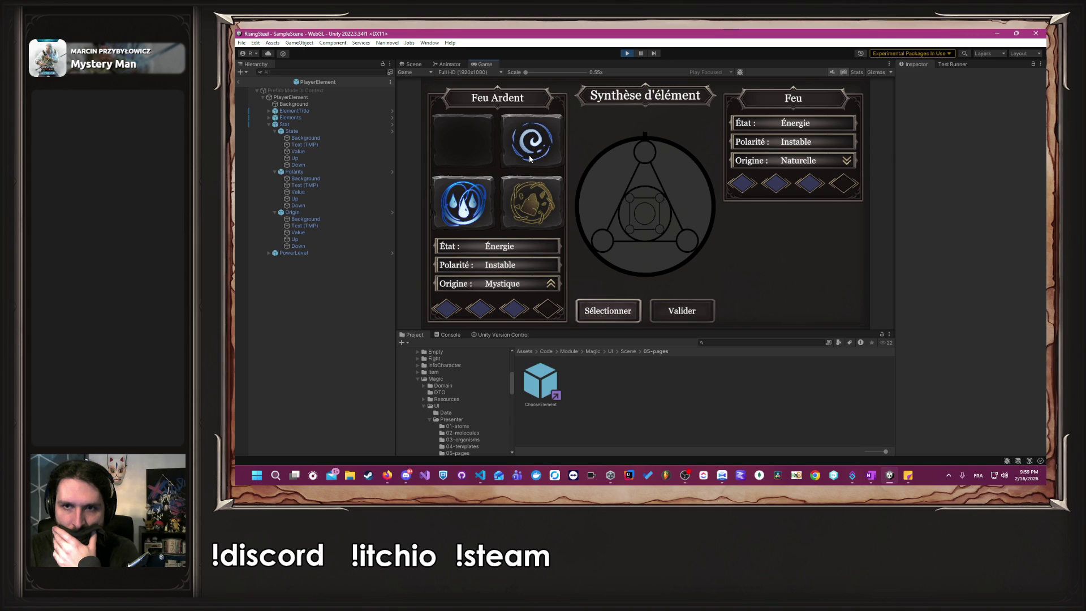
Step: Stop play mode and reopen the Naninovel Scripts settings
click(627, 53)
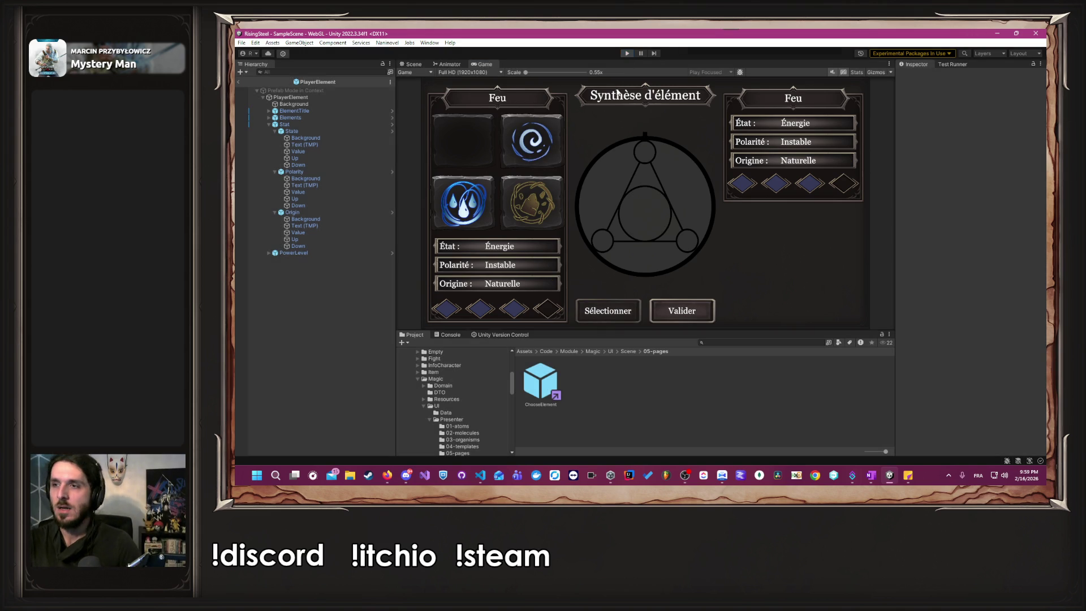
click(388, 42)
mouse_move(430, 93)
click(502, 139)
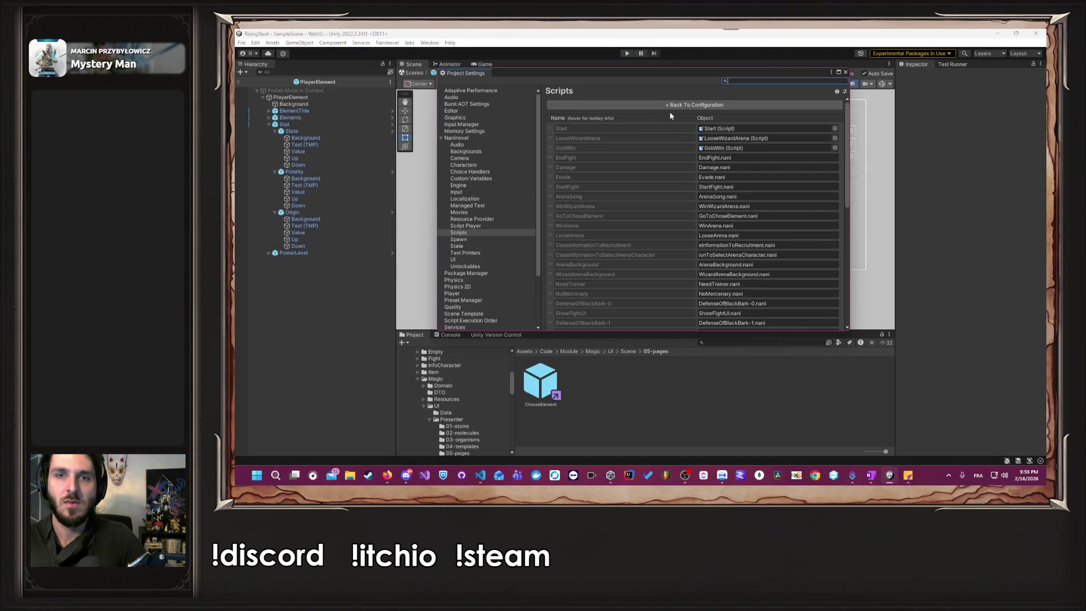
Step: Switch the Start Game Script from StartMagicModule back to StartNewGame and close Project Settings
click(662, 138)
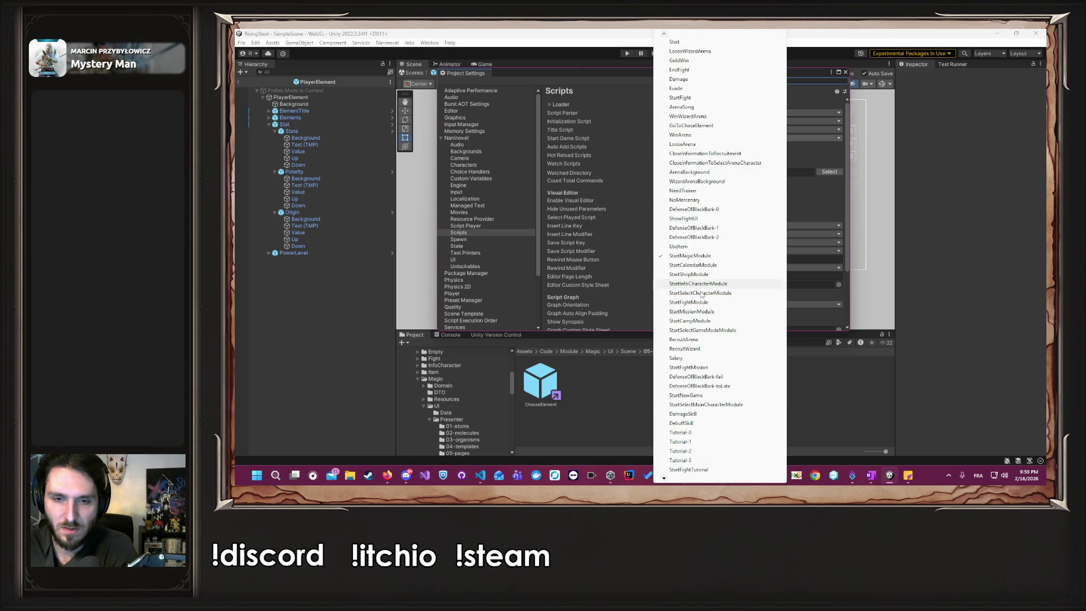
scroll(672, 479, down, 2)
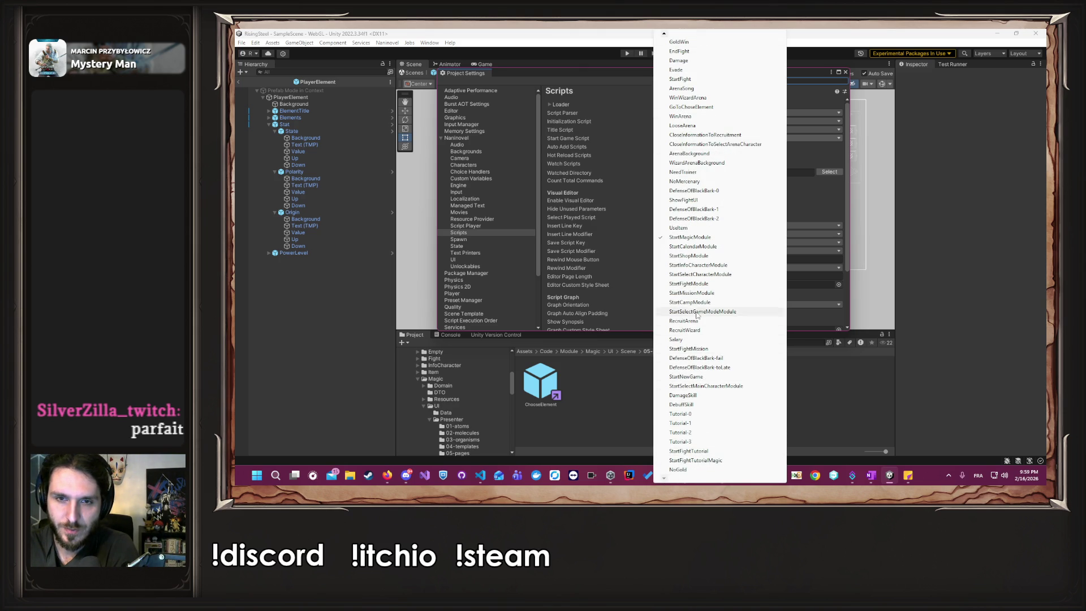
click(686, 376)
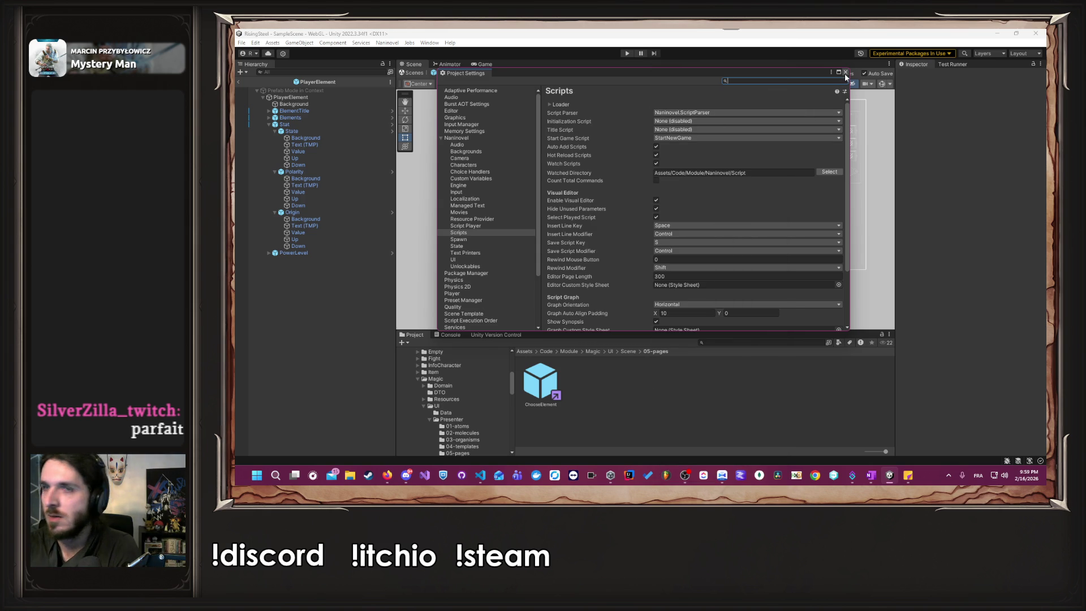
click(845, 73)
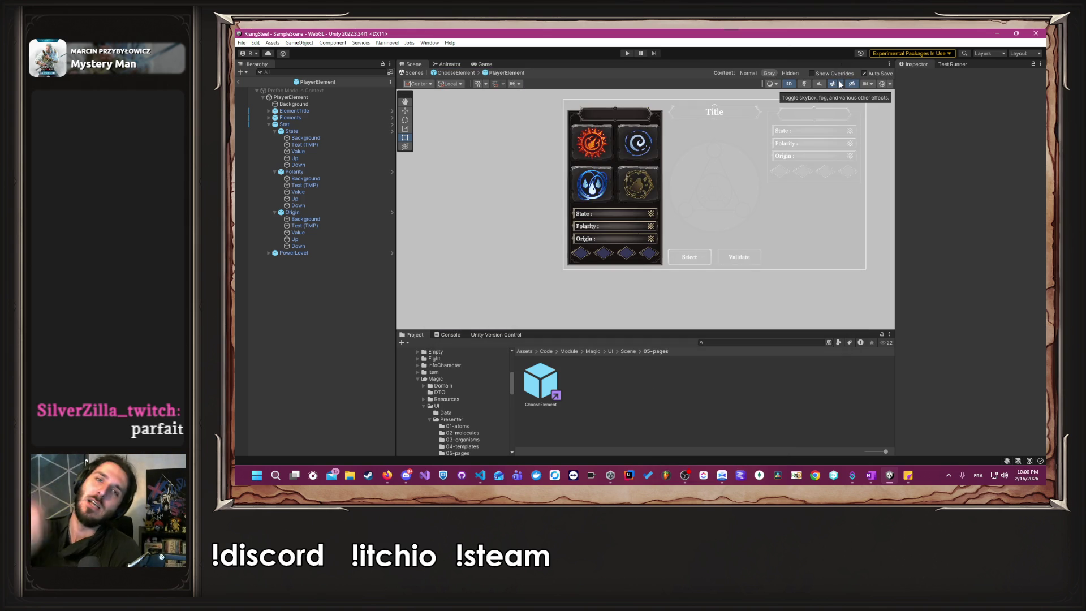
Step: Exit the PlayerElement prefab to ChooseElement, then switch back to TChooseElement.cs in the code editor
click(456, 73)
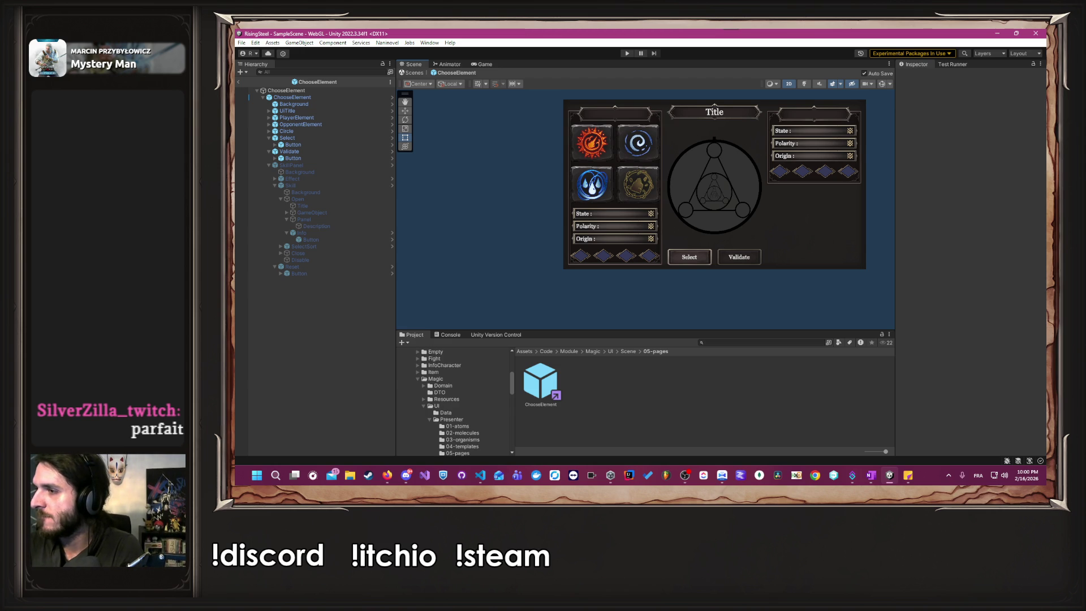
key(alt+Tab)
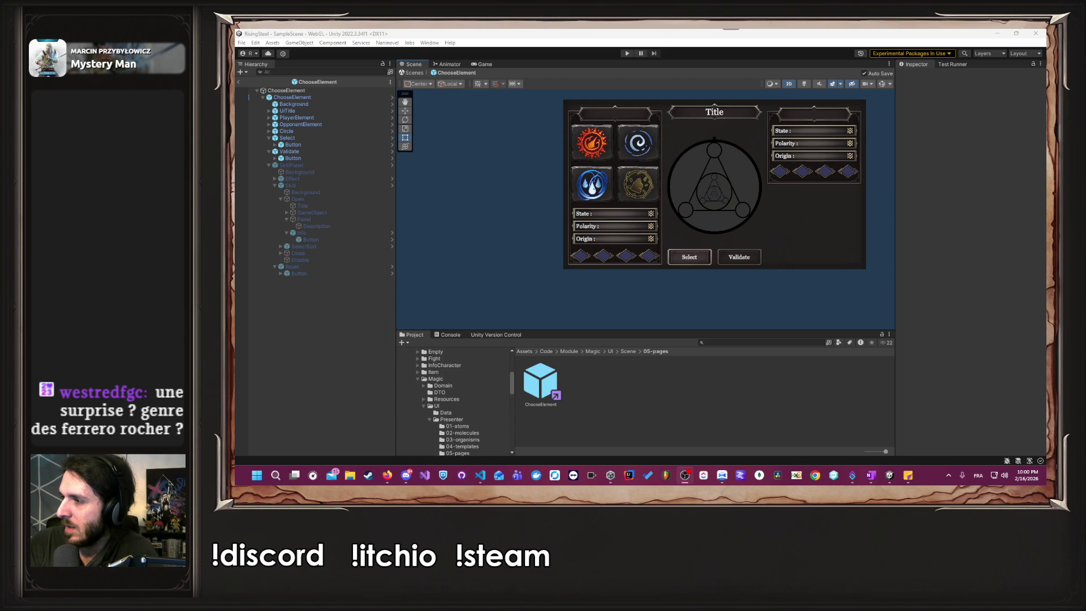
key(alt+Tab)
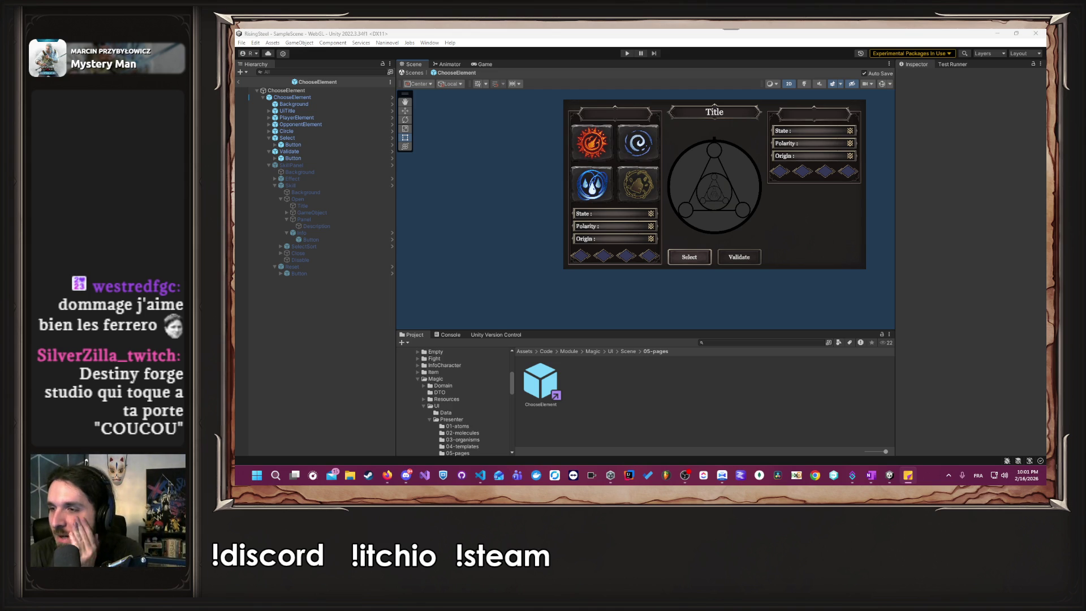
click(479, 475)
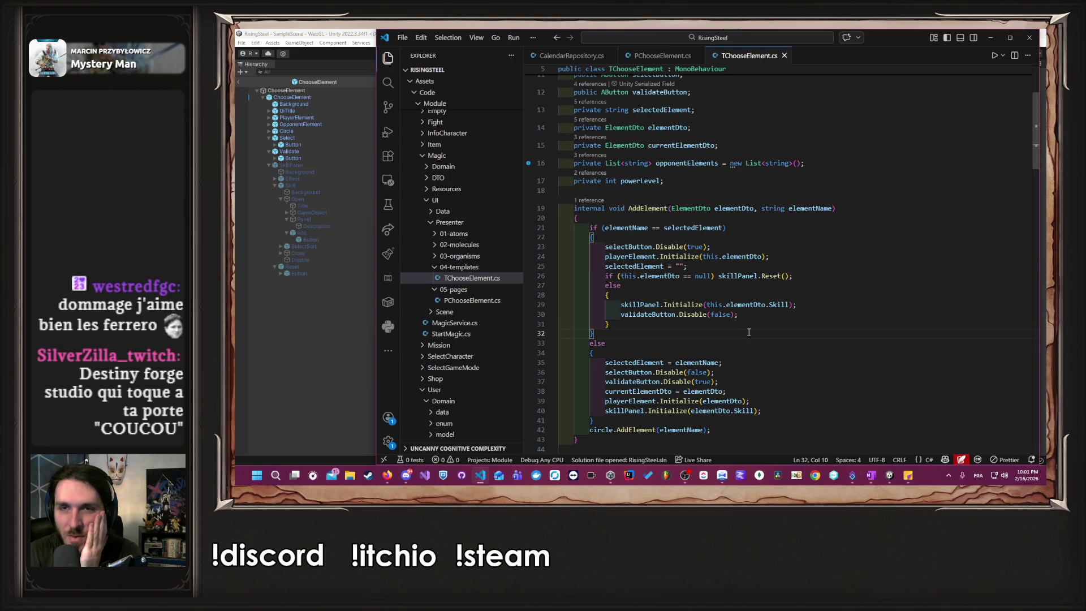
Step: Close the TChooseElement.cs and PChooseElement.cs tabs, leaving CalendarRepository.cs open
middle_click(737, 56)
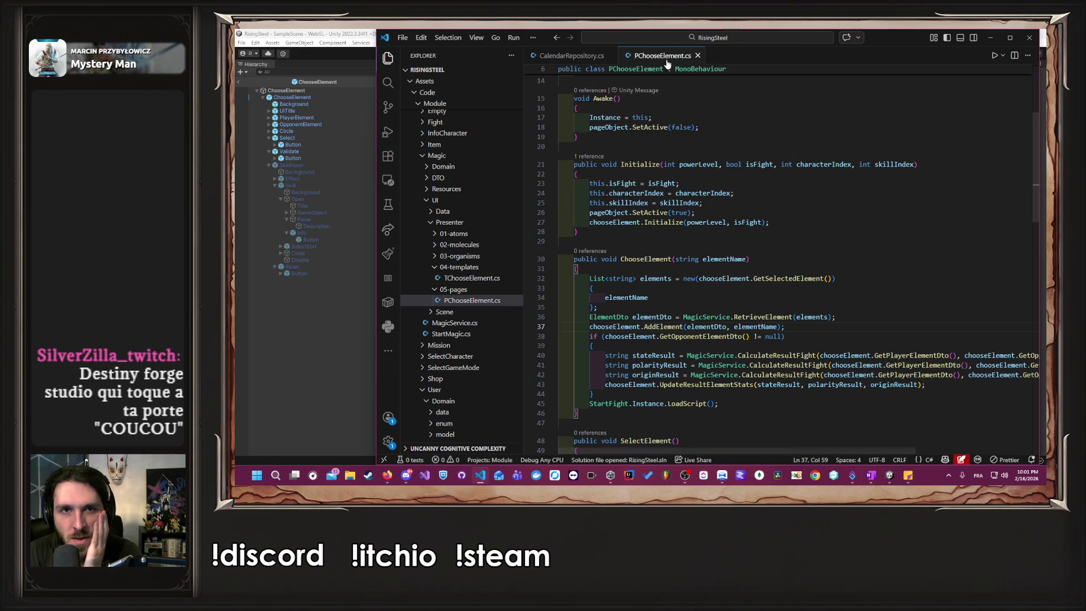
key(ctrl+w)
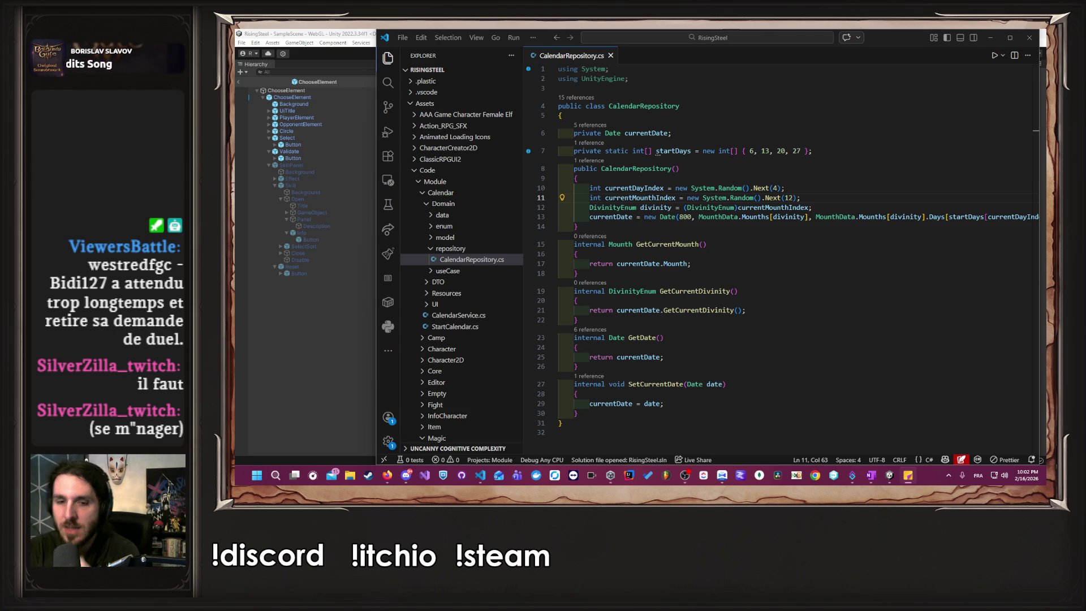
mouse_move(889, 475)
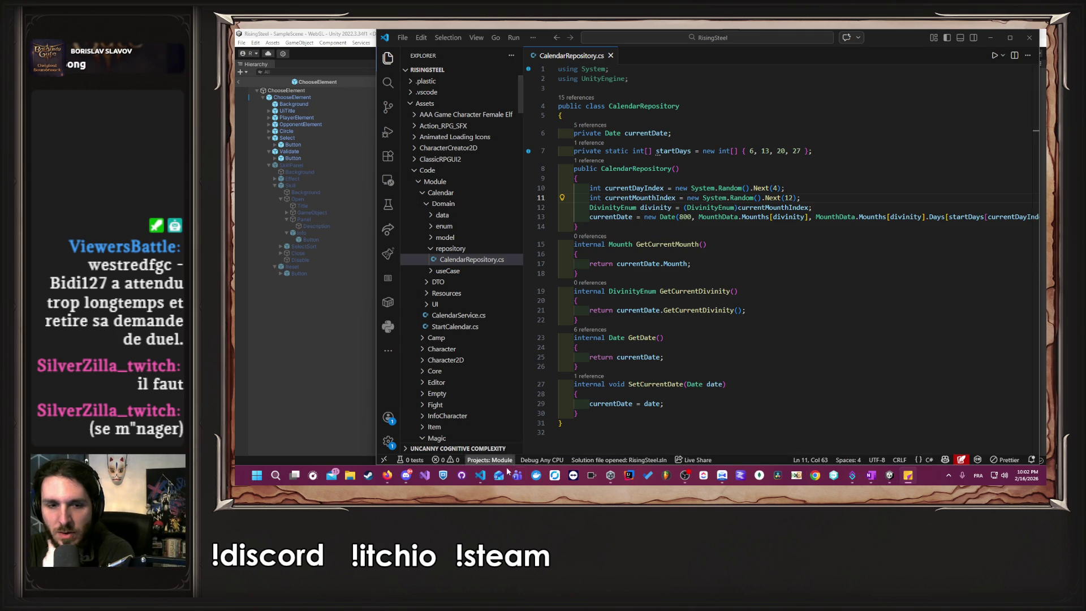